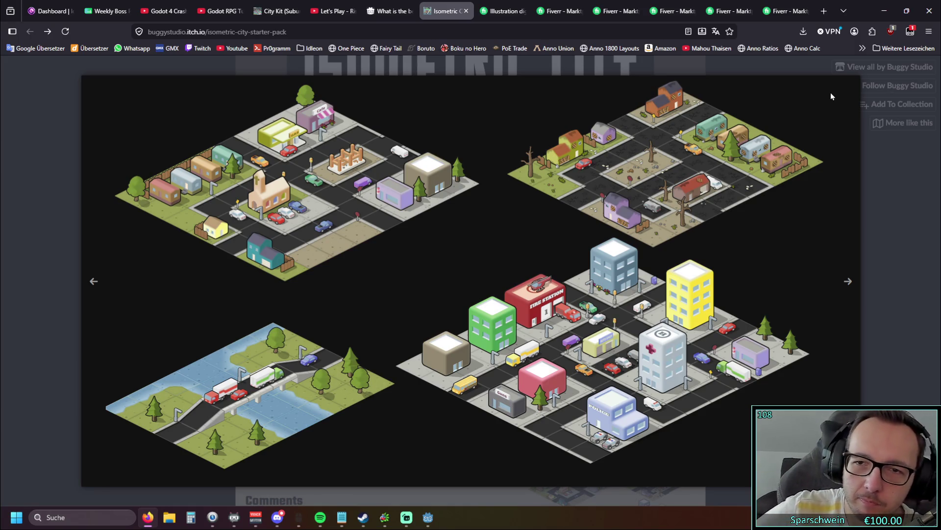
Step: Close the enlarged city screenshot and view the buildings sprite sheet full-size
click(892, 193)
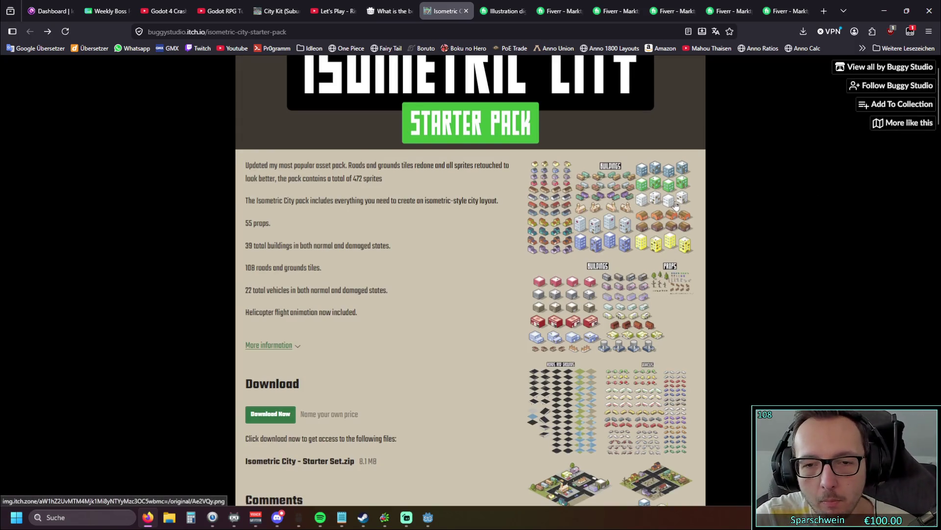
scroll(676, 206, down, 4)
scroll(667, 206, up, 5)
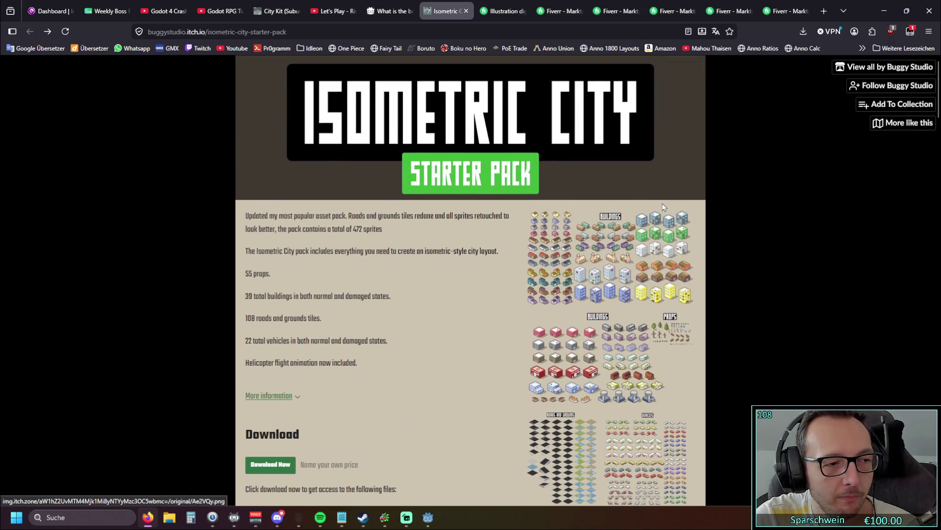
click(612, 259)
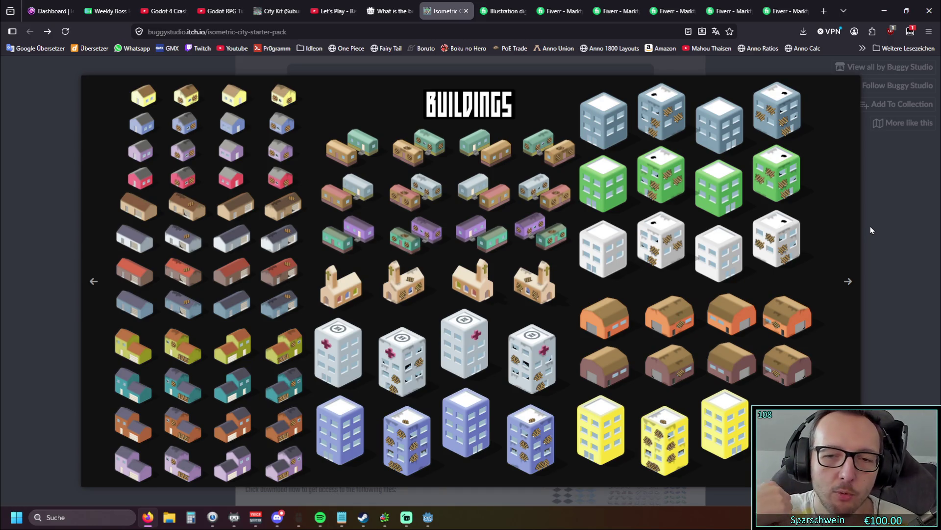
click(895, 213)
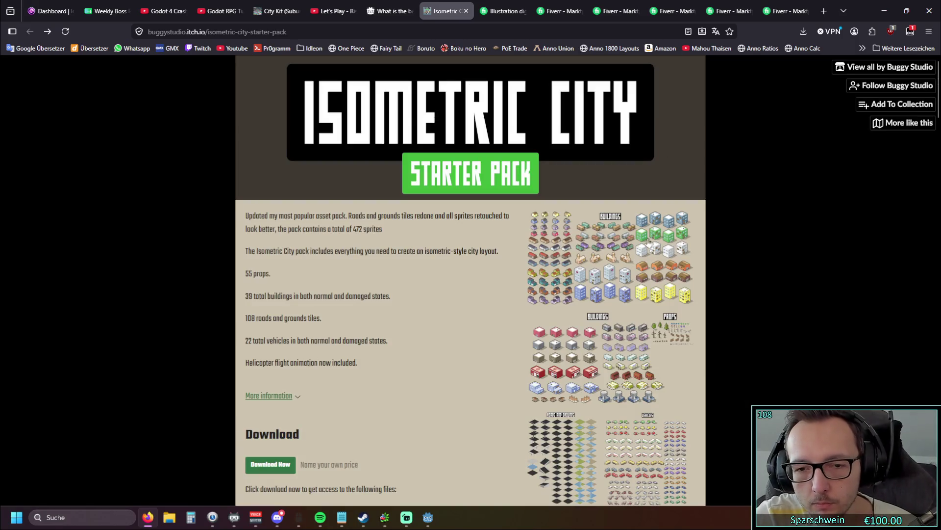
scroll(642, 275, down, 3)
Step: View the buildings and props sprite sheet, then go to the Godot forum thread on enums
click(667, 196)
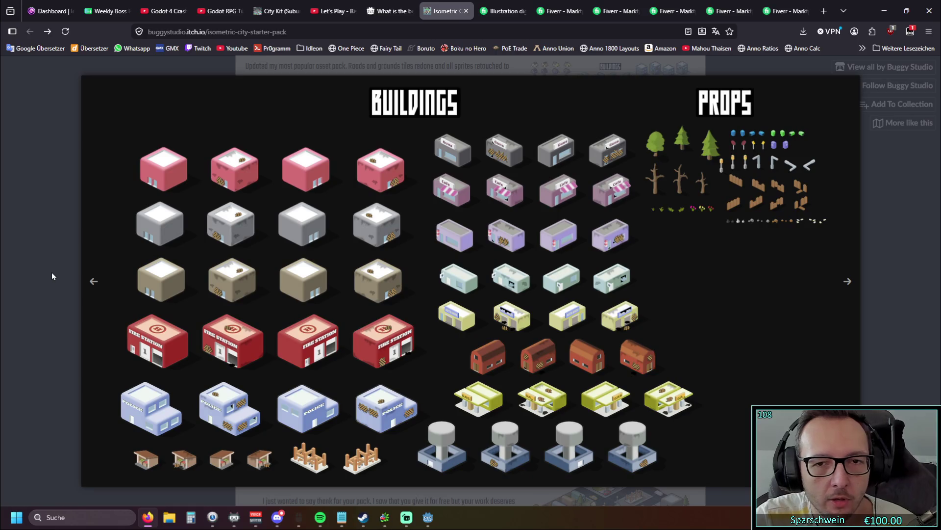
click(54, 321)
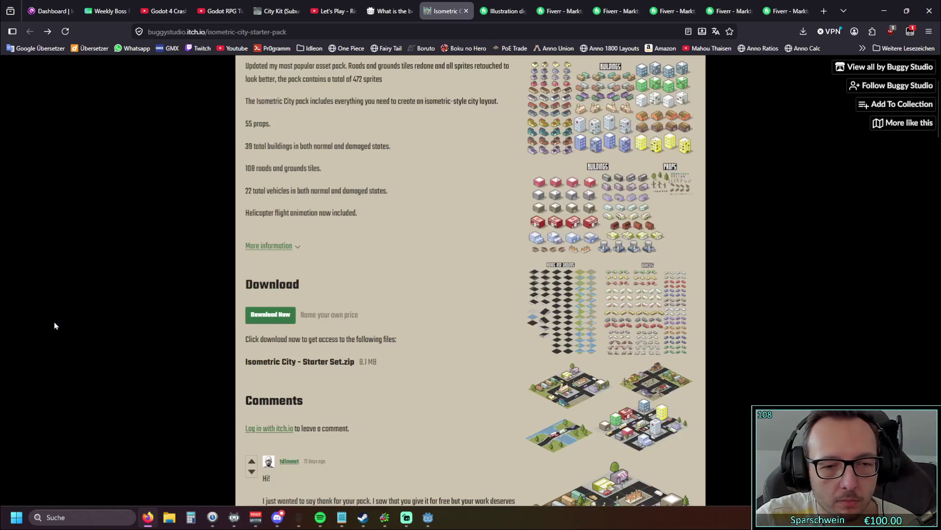
scroll(326, 248, up, 3)
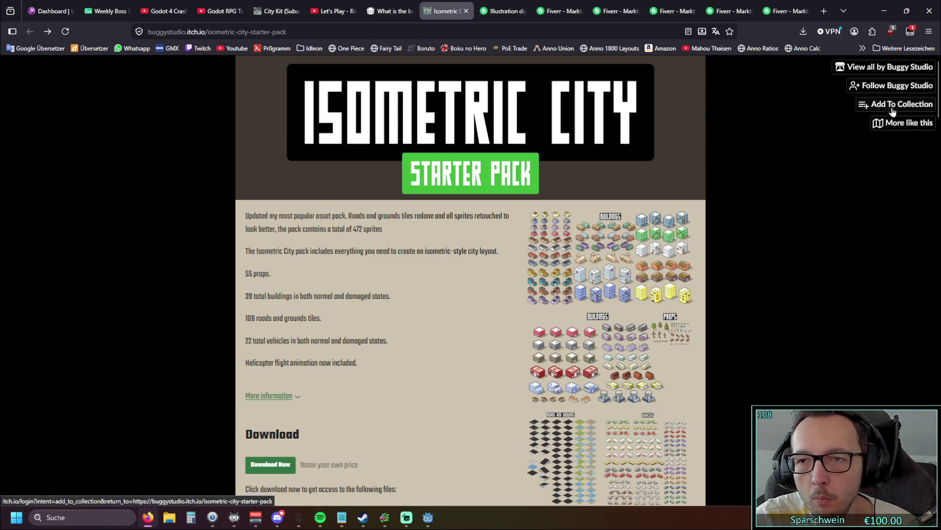
click(390, 12)
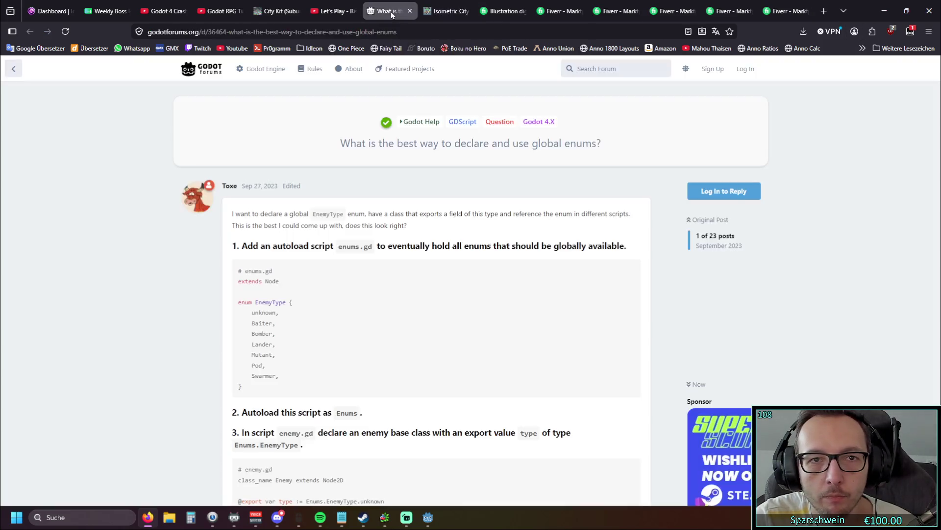
Step: Load itch.io in a new browser tab
click(824, 10)
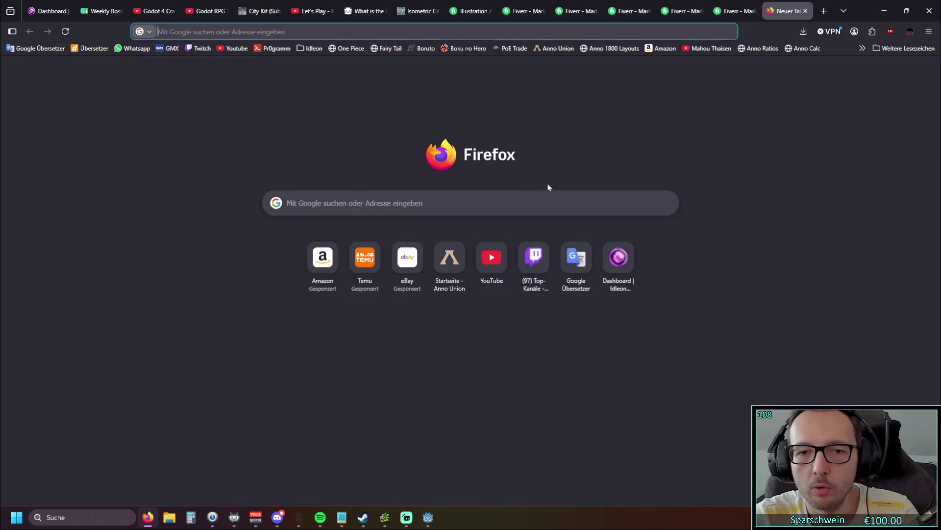
text(itch.i)
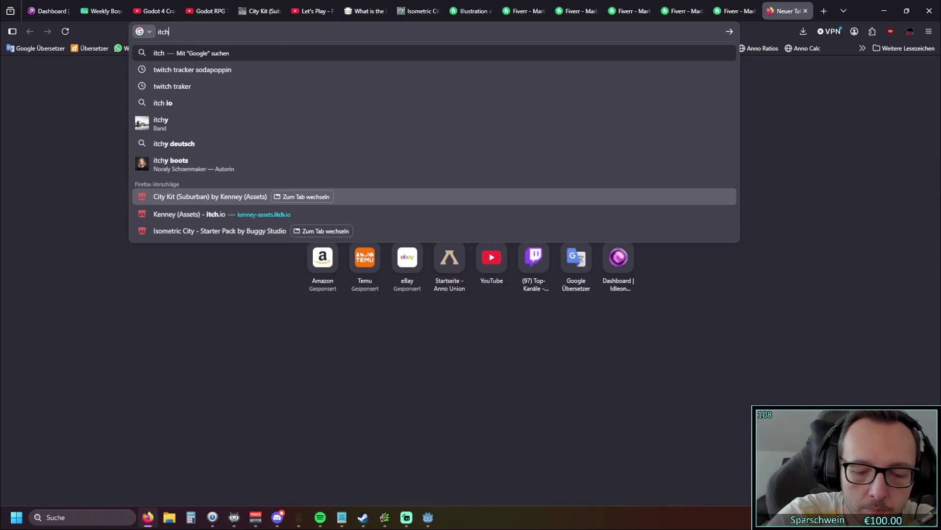
text(o)
key(Return)
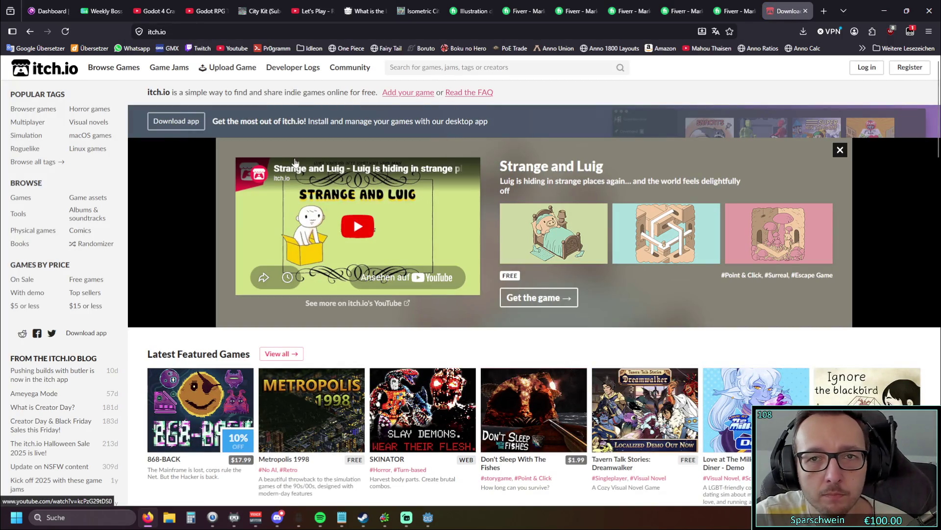
Step: Search itch.io for 'isometric'
click(442, 66)
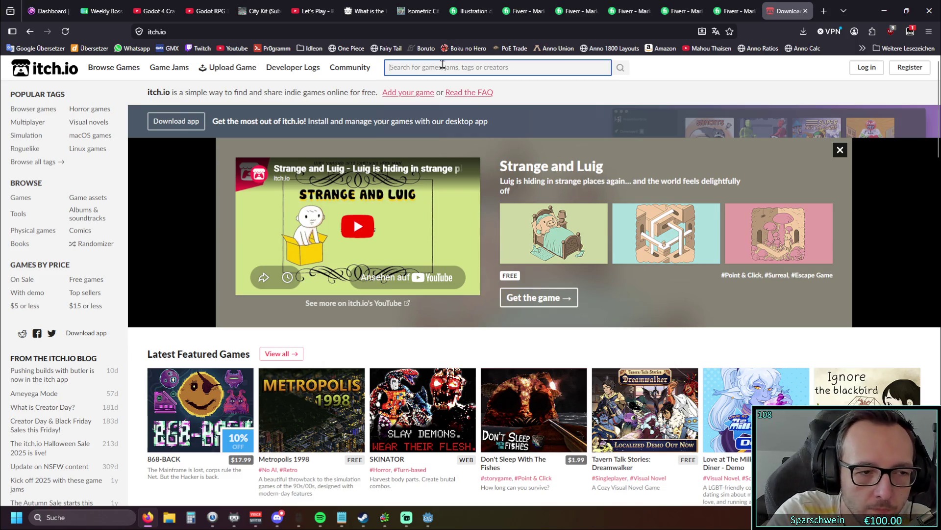
text(isome)
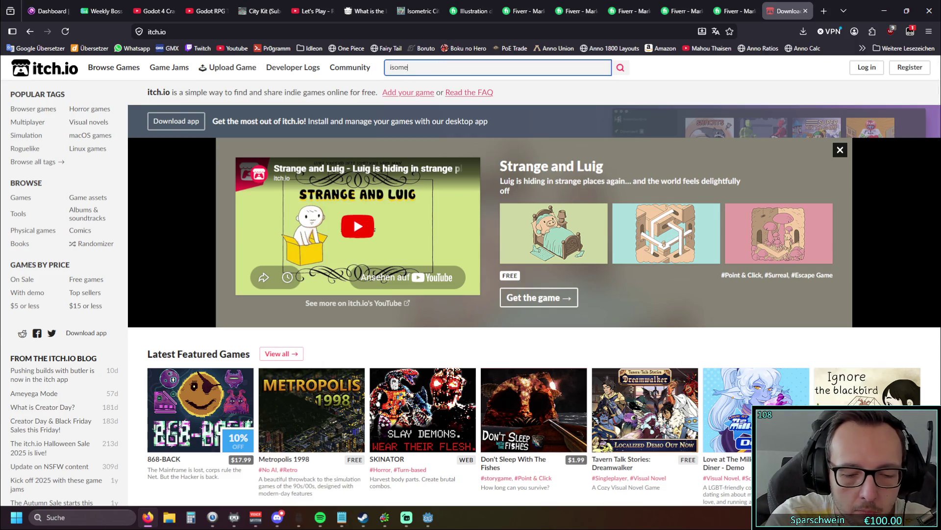
text(c)
key(Return)
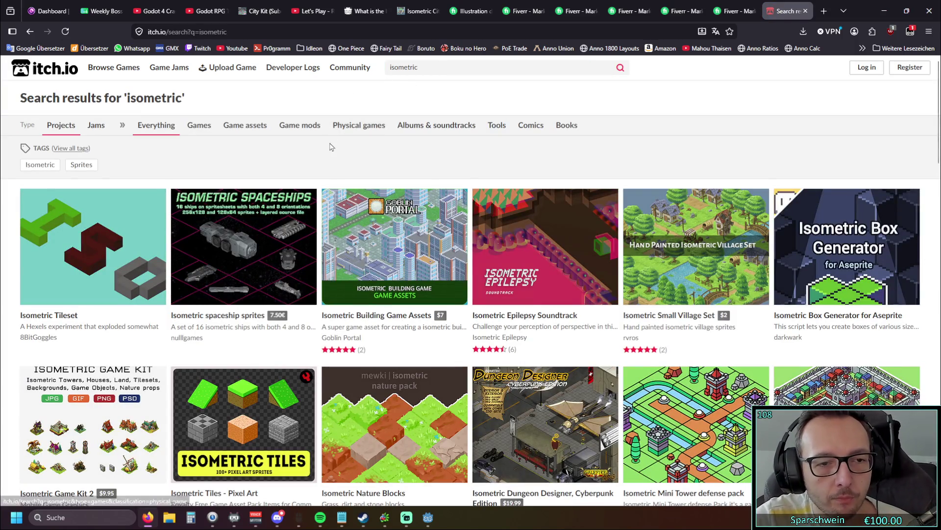
scroll(321, 228, down, 2)
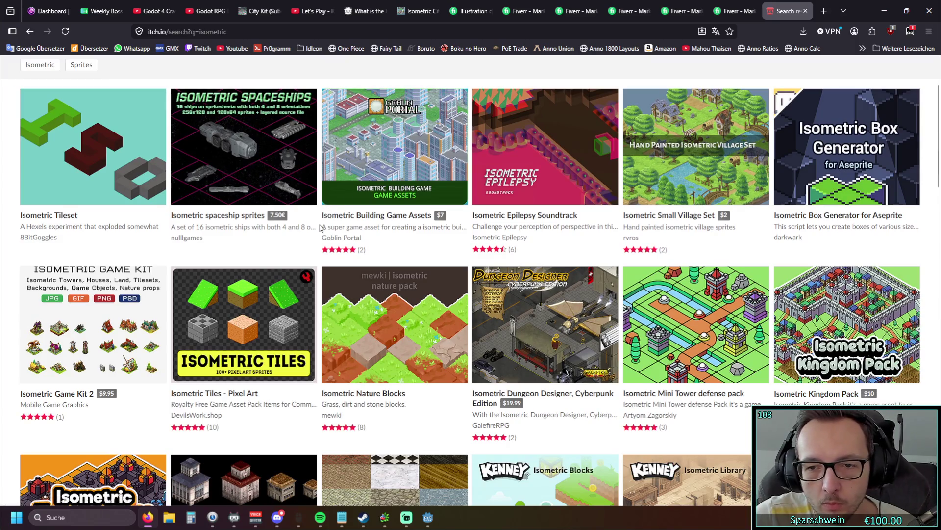
scroll(322, 228, down, 5)
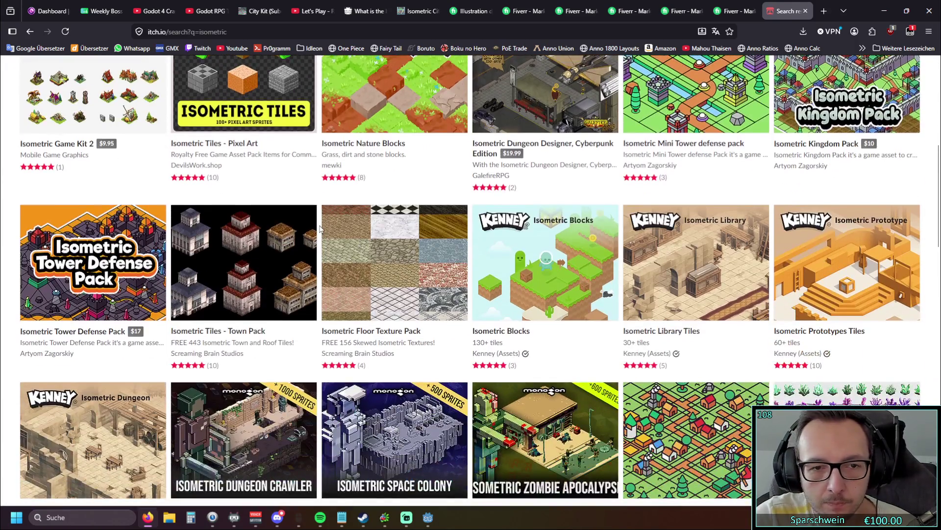
scroll(320, 228, down, 5)
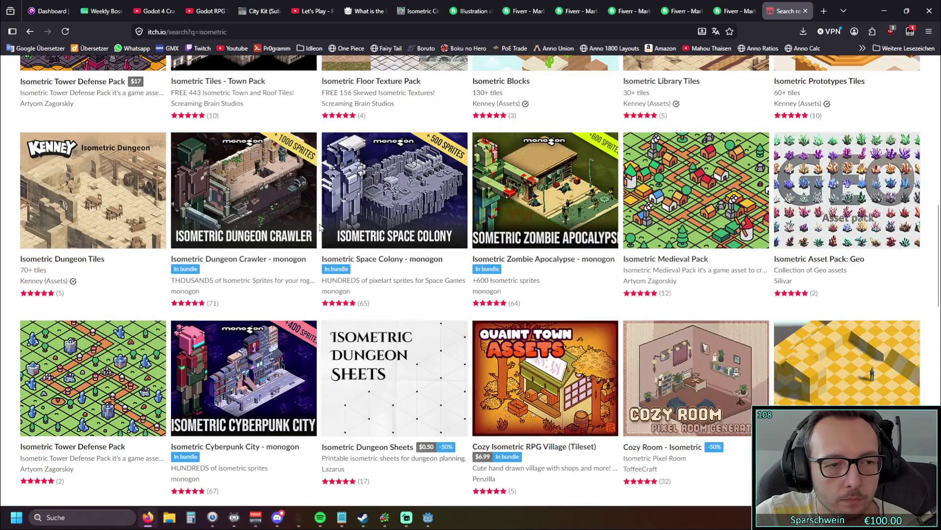
scroll(319, 228, down, 6)
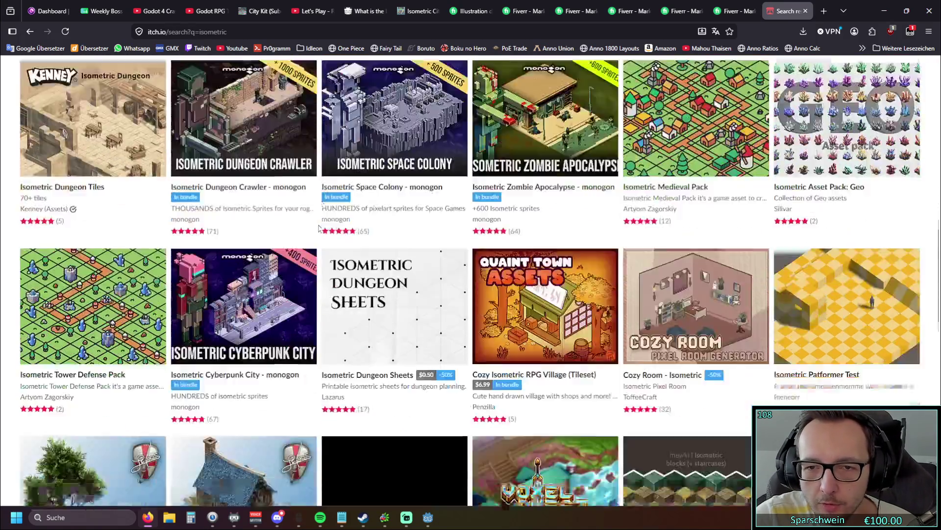
scroll(319, 228, down, 3)
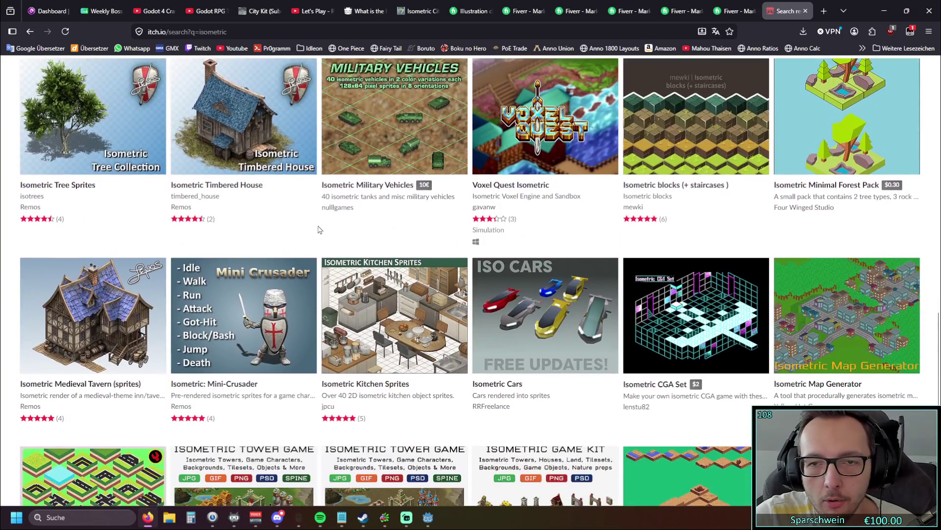
scroll(317, 229, down, 2)
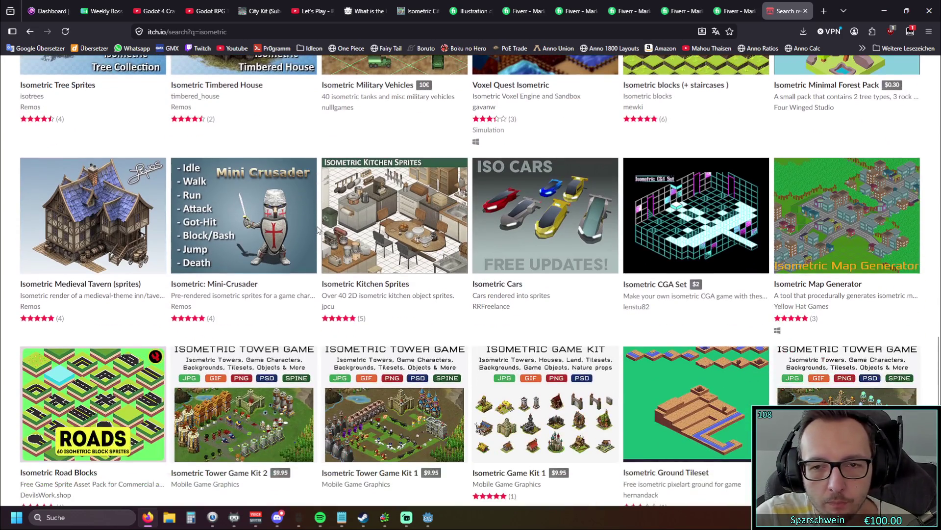
mouse_move(316, 230)
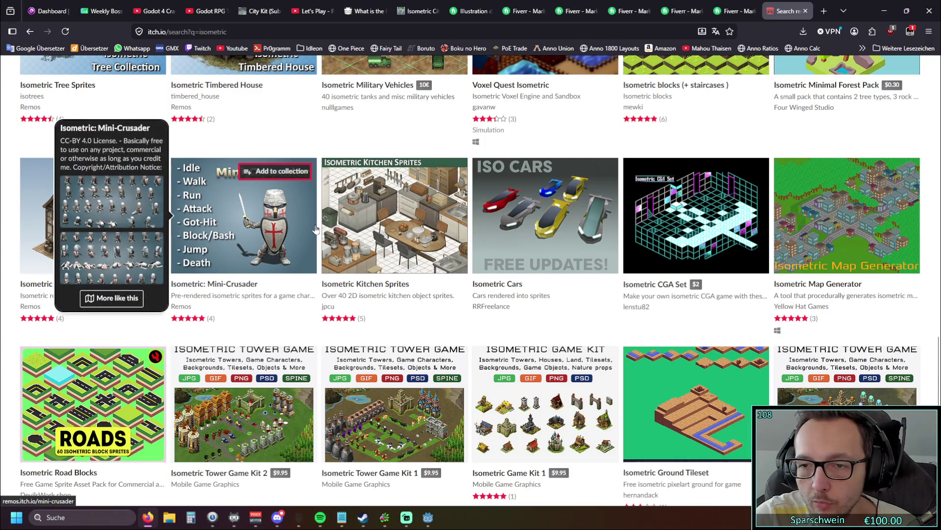
scroll(317, 229, down, 1)
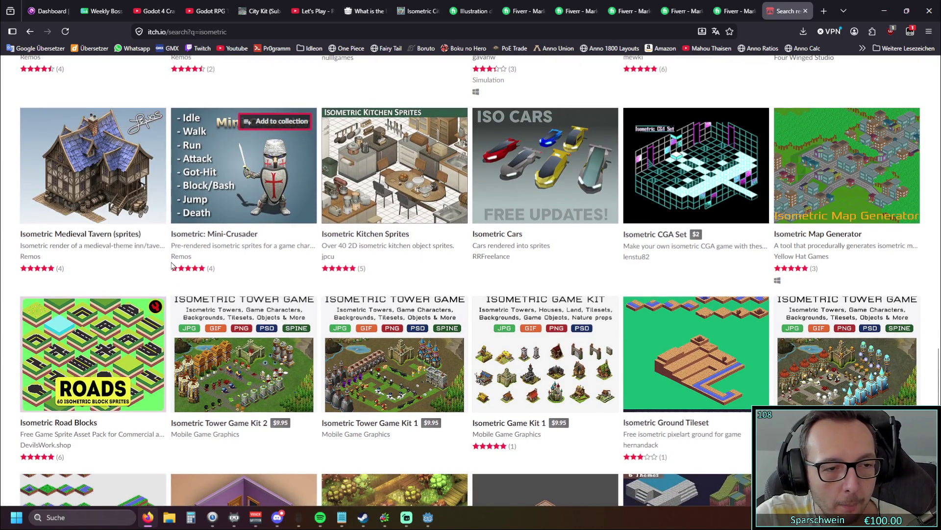
scroll(172, 264, down, 3)
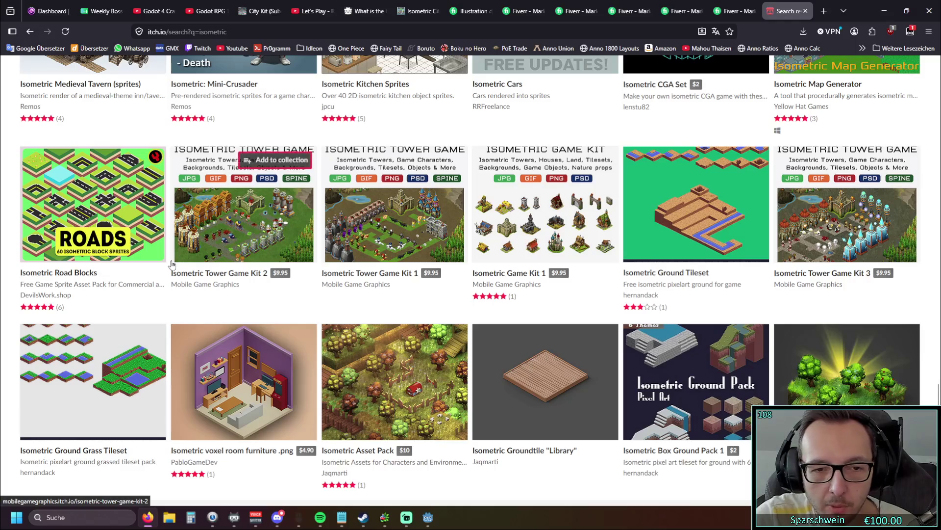
scroll(173, 265, down, 2)
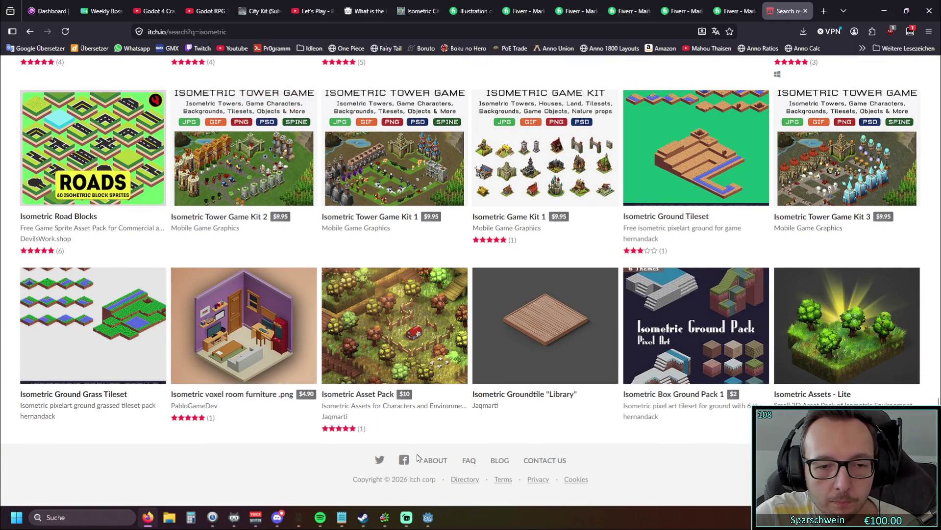
scroll(505, 398, up, 2)
scroll(505, 398, up, 15)
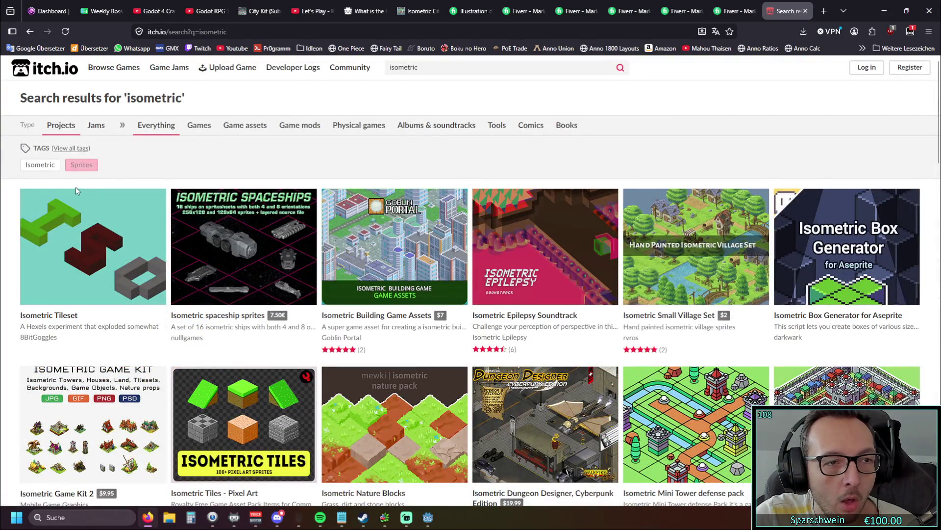
click(46, 166)
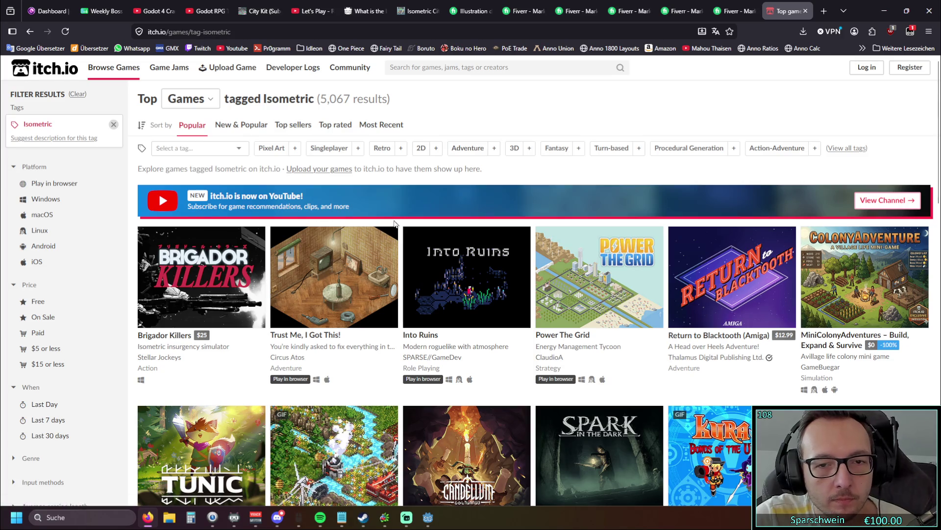
scroll(394, 221, down, 7)
scroll(394, 221, up, 6)
mouse_move(391, 217)
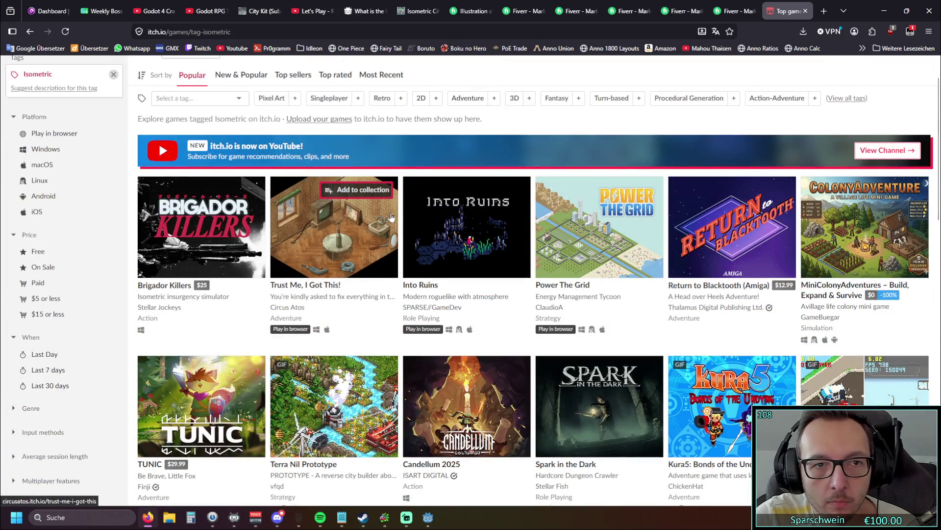
scroll(392, 217, up, 1)
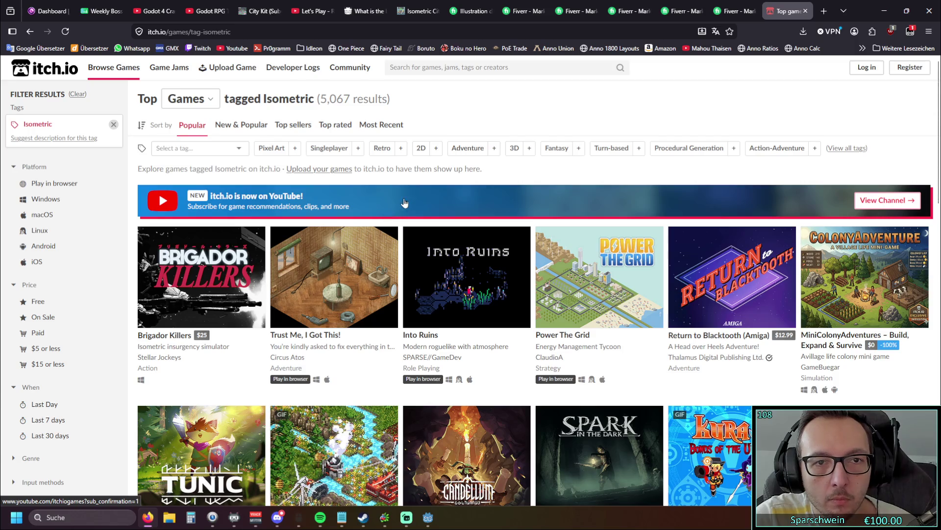
mouse_move(437, 265)
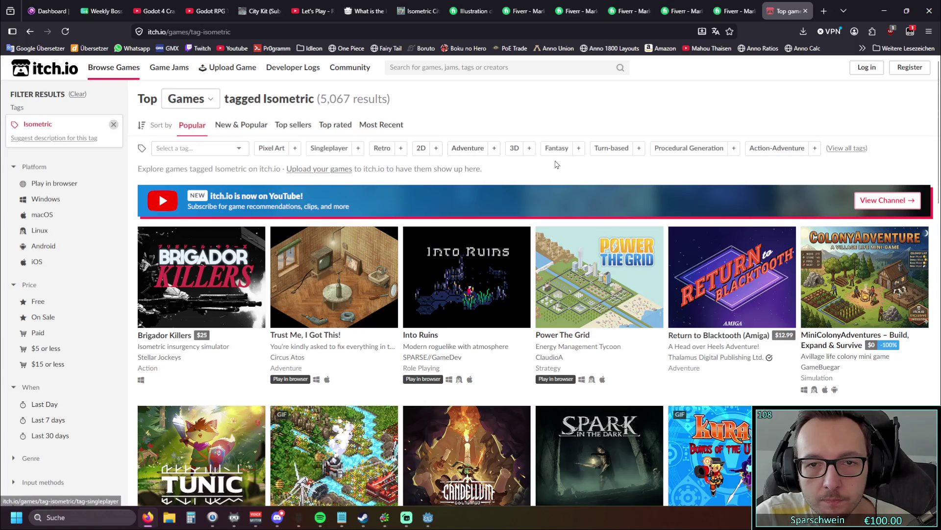
click(844, 155)
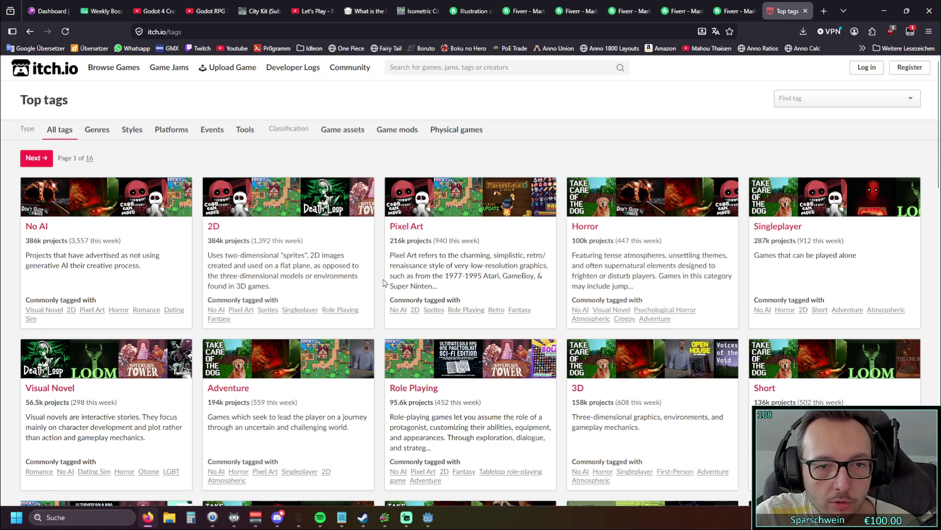
scroll(384, 282, down, 2)
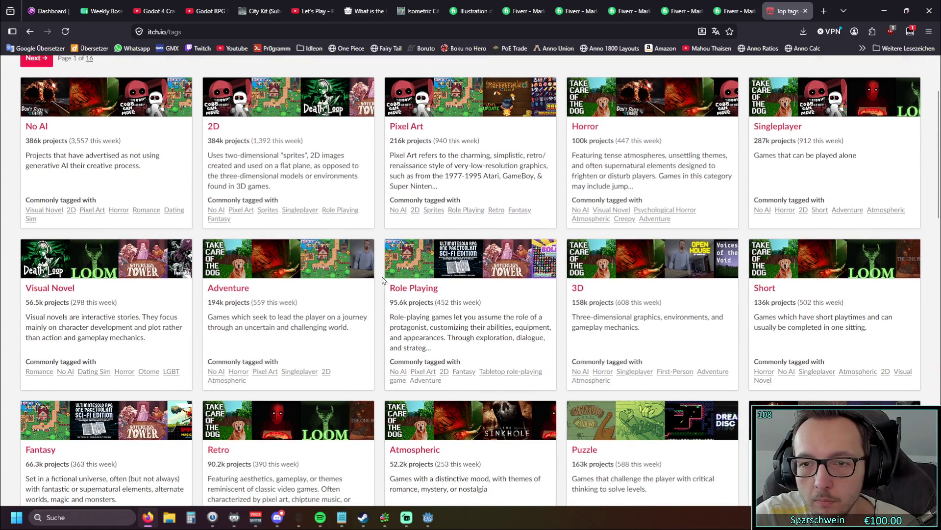
scroll(384, 281, down, 3)
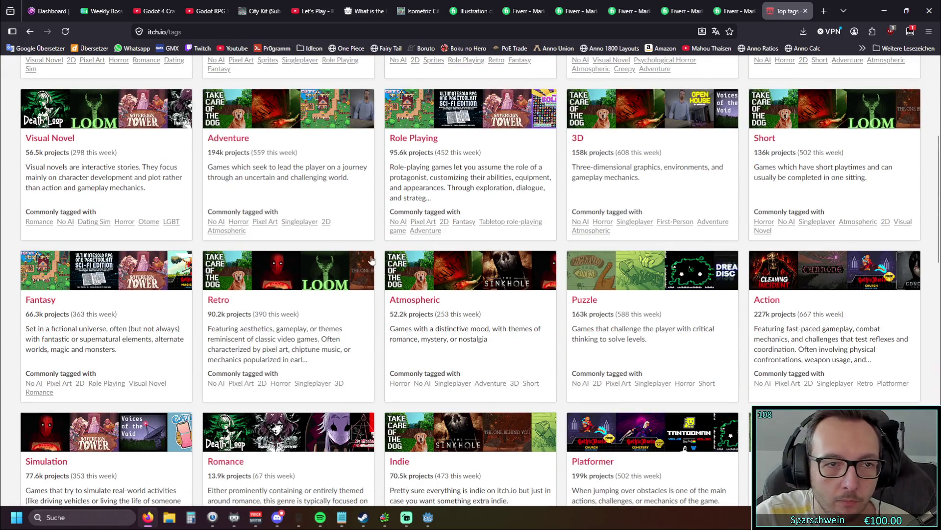
scroll(202, 291, down, 4)
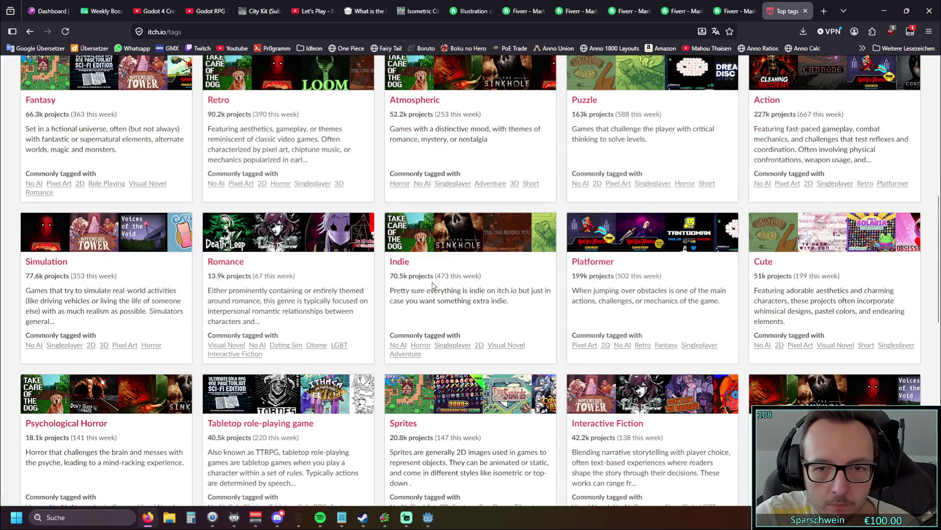
scroll(848, 278, down, 4)
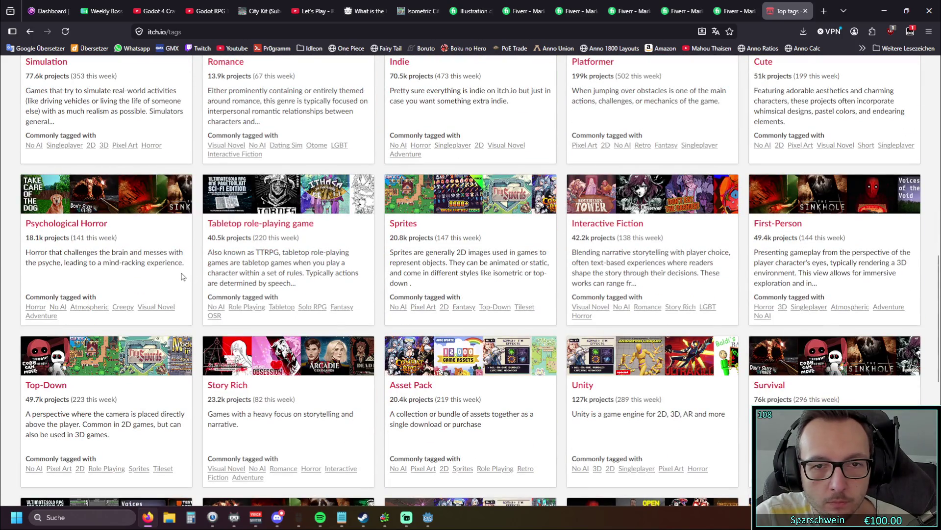
scroll(184, 278, down, 3)
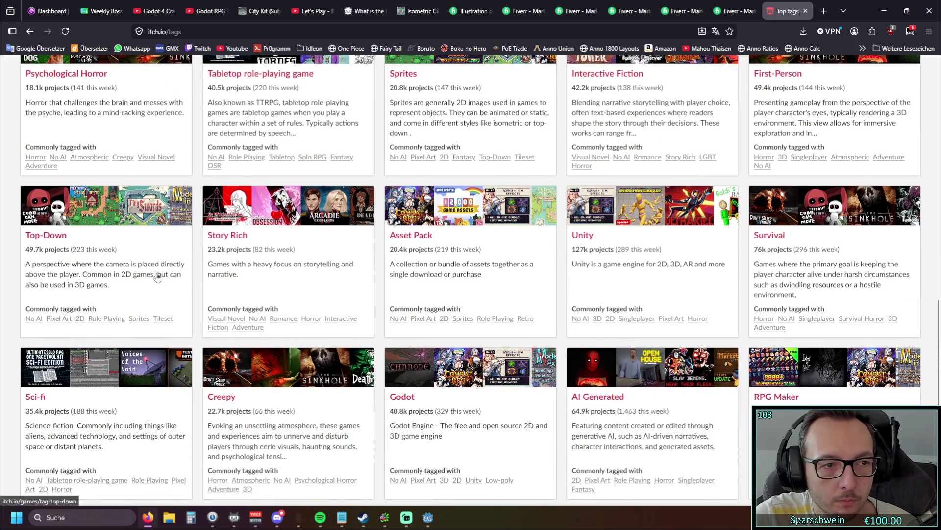
scroll(839, 270, down, 3)
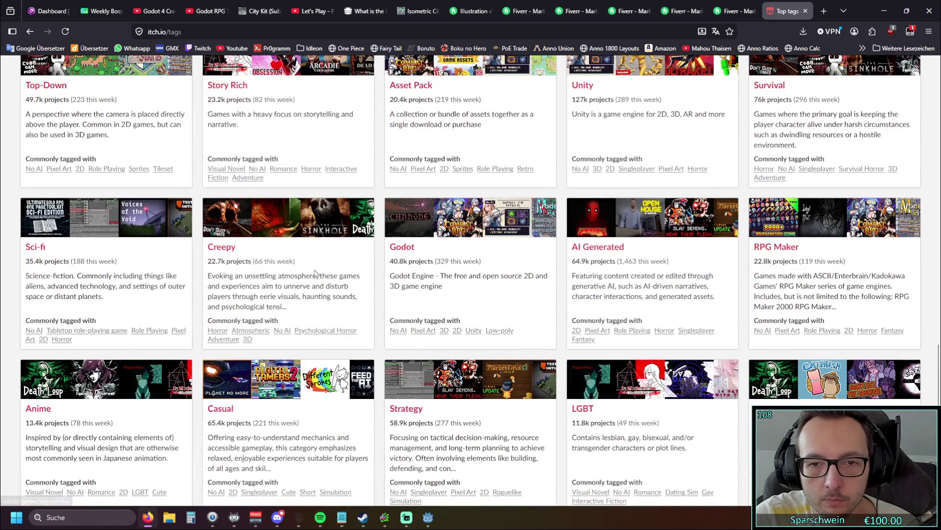
scroll(93, 272, down, 3)
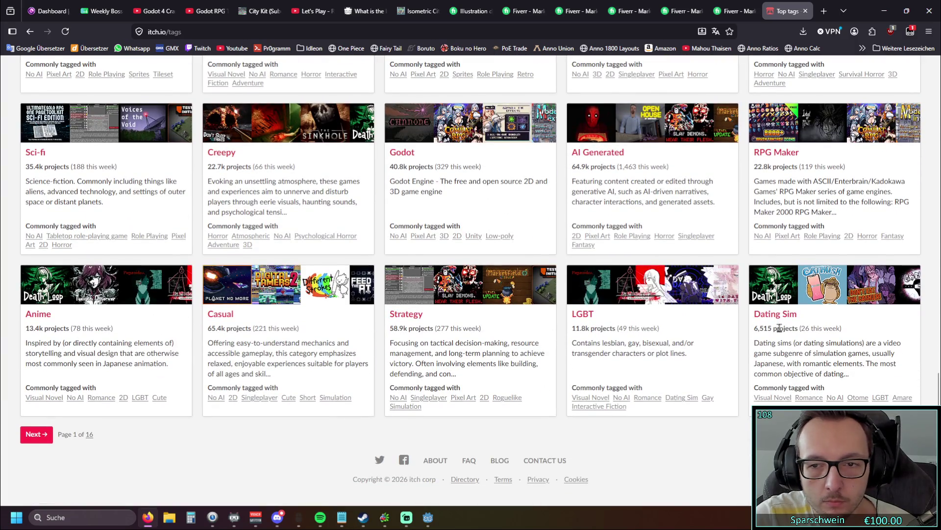
scroll(769, 329, up, 1)
scroll(769, 330, up, 15)
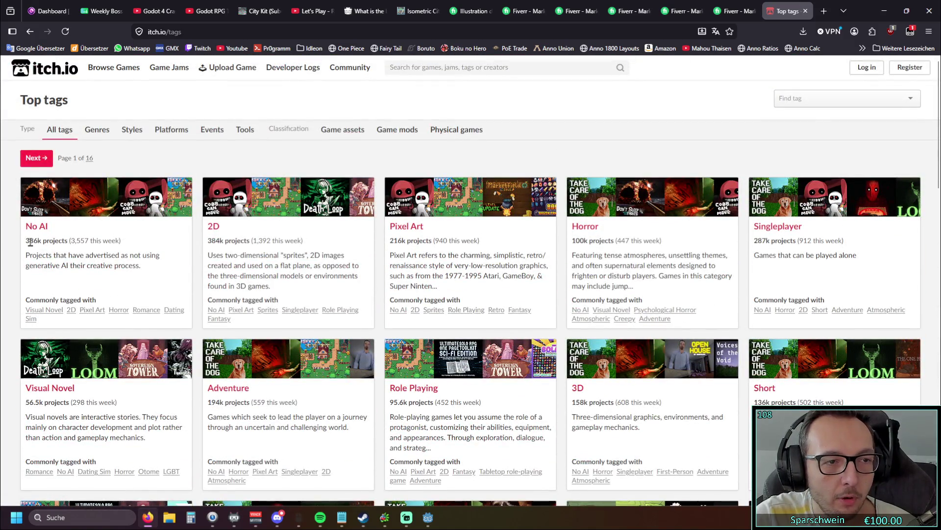
click(56, 209)
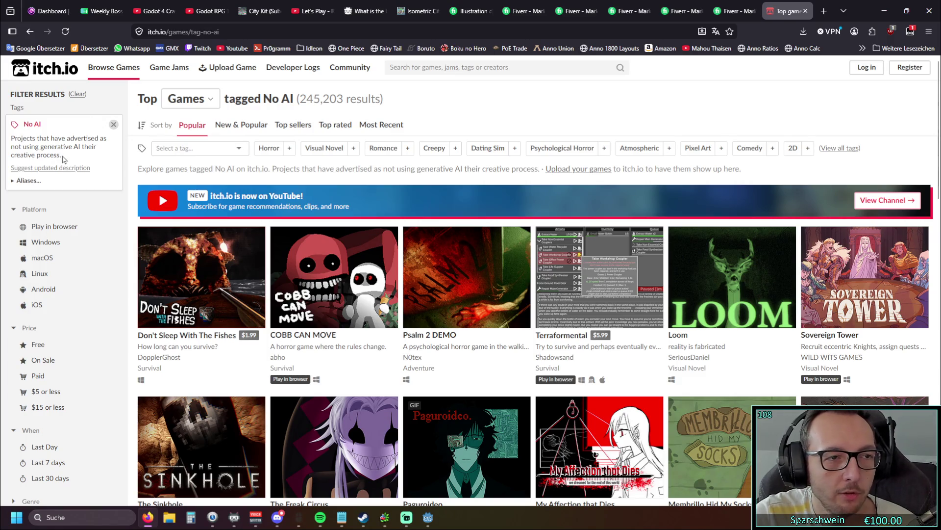
Step: Read the No AI tag description, then return to the games tagged Isometric
triple_click(77, 159)
click(93, 160)
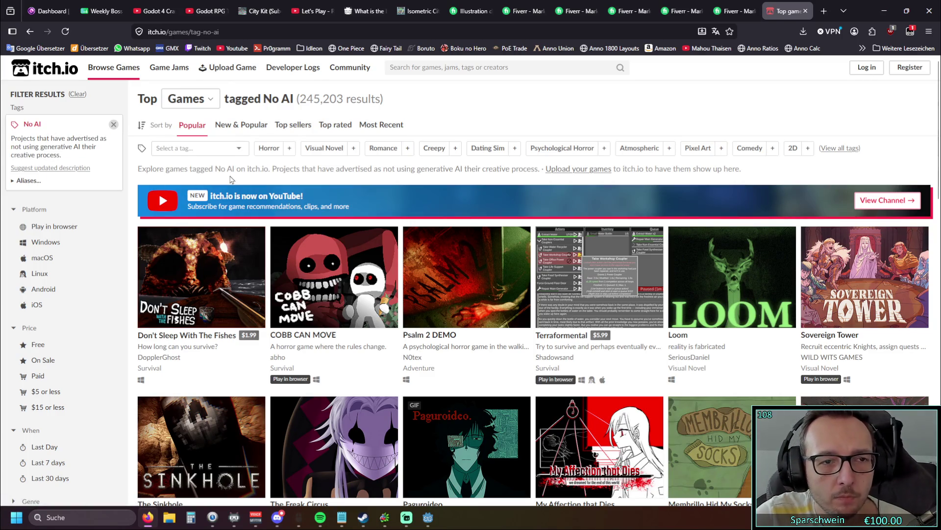
key(alt+Left)
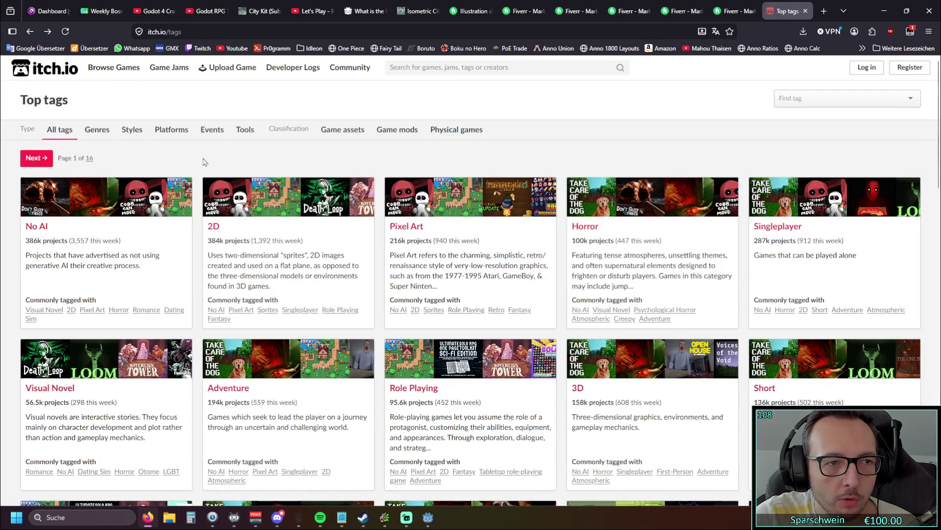
key(alt+Right)
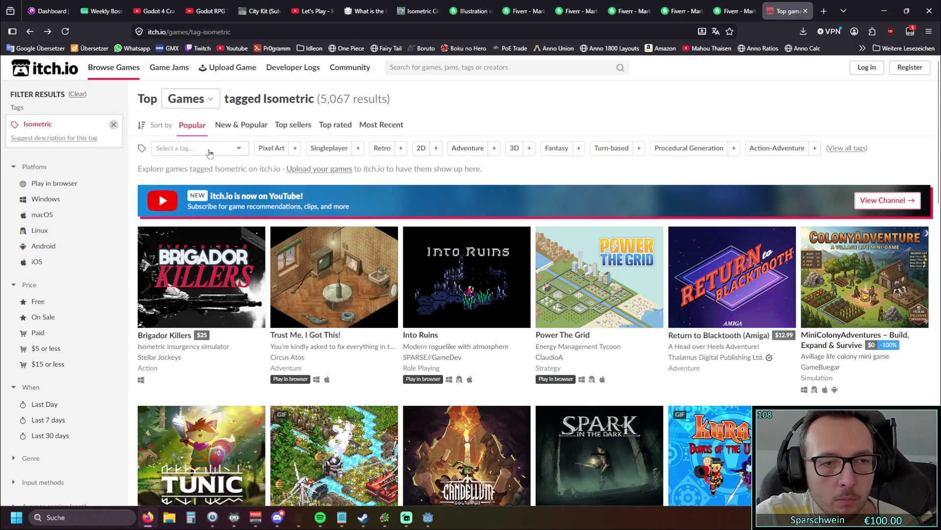
Step: Add No AI as a second tag filter and scroll the 1,065 results
click(210, 153)
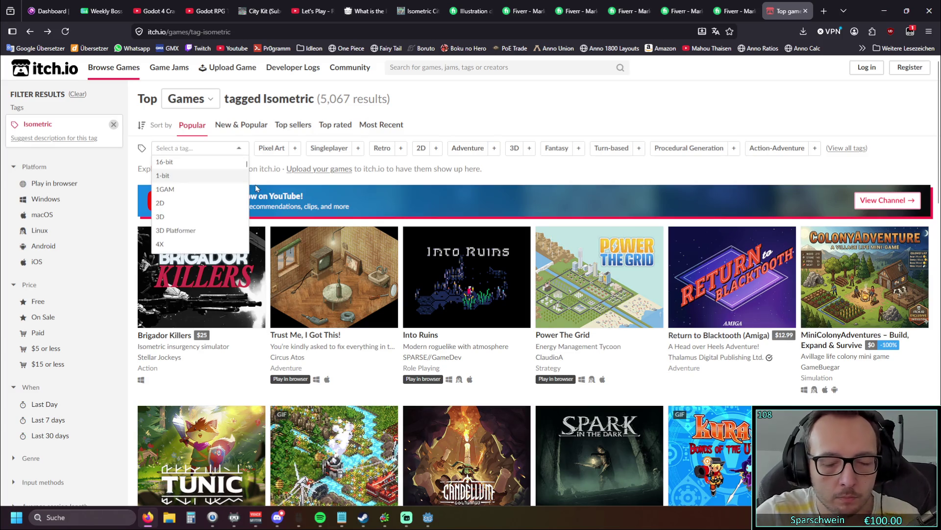
text(no)
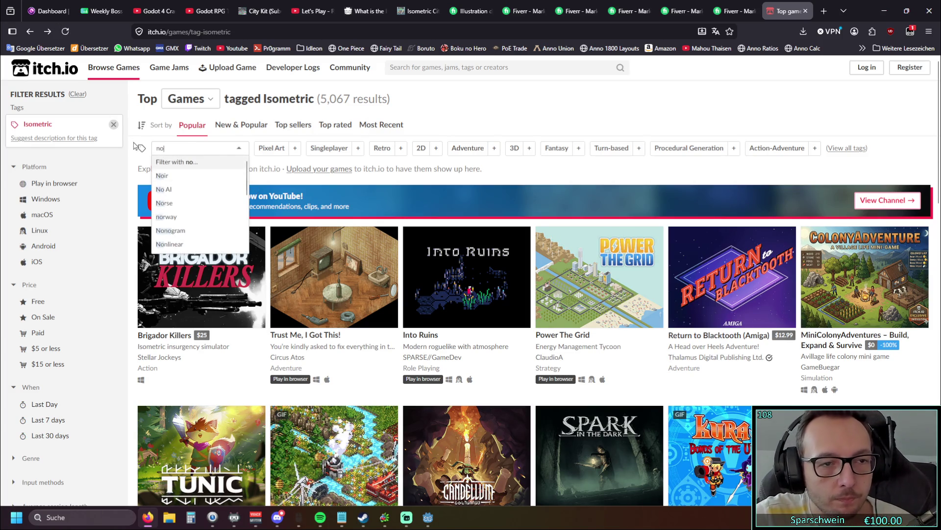
click(243, 189)
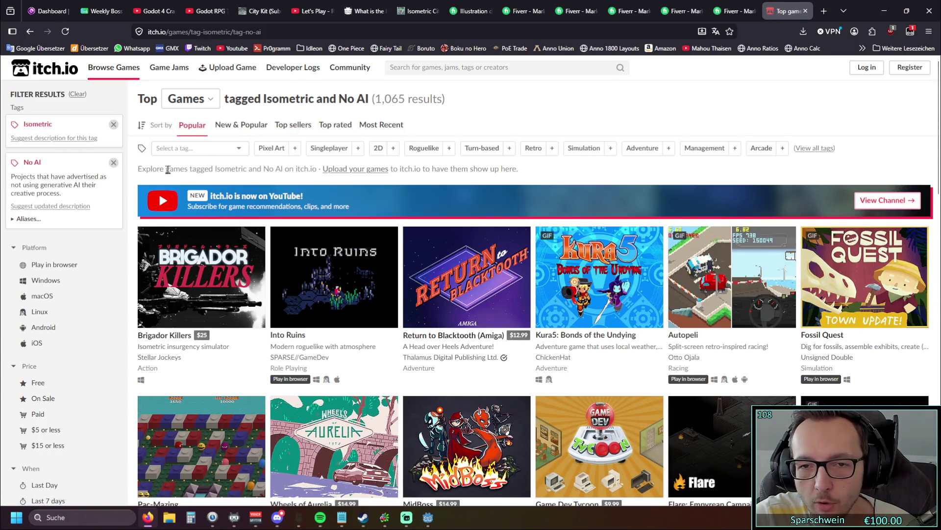
scroll(147, 177, down, 3)
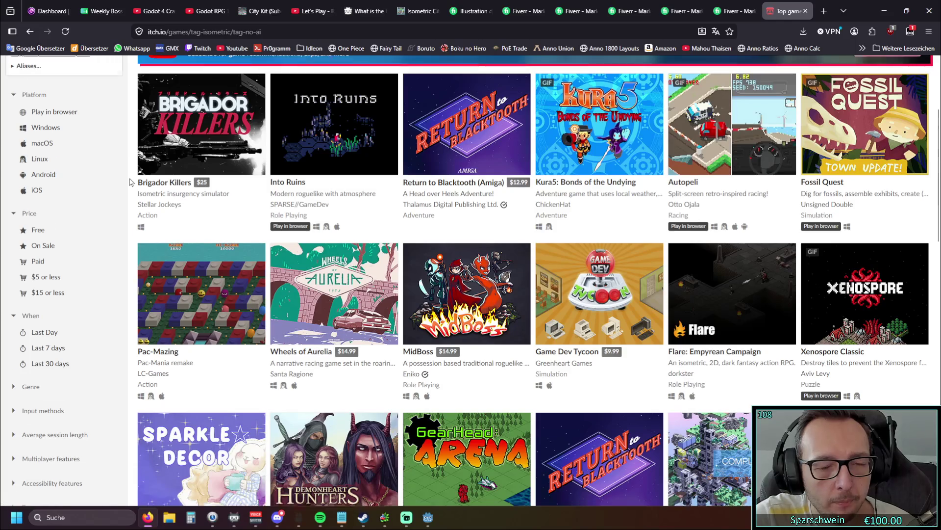
scroll(130, 183, down, 3)
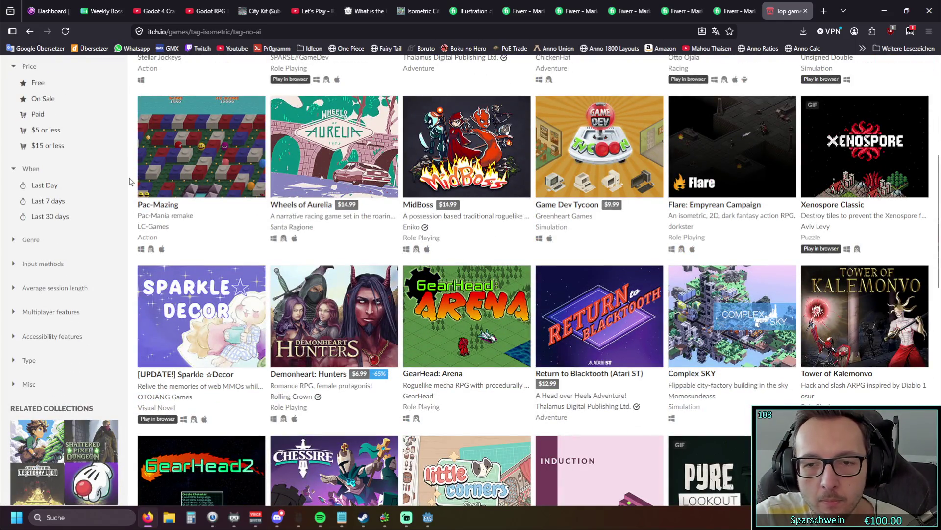
scroll(130, 183, down, 1)
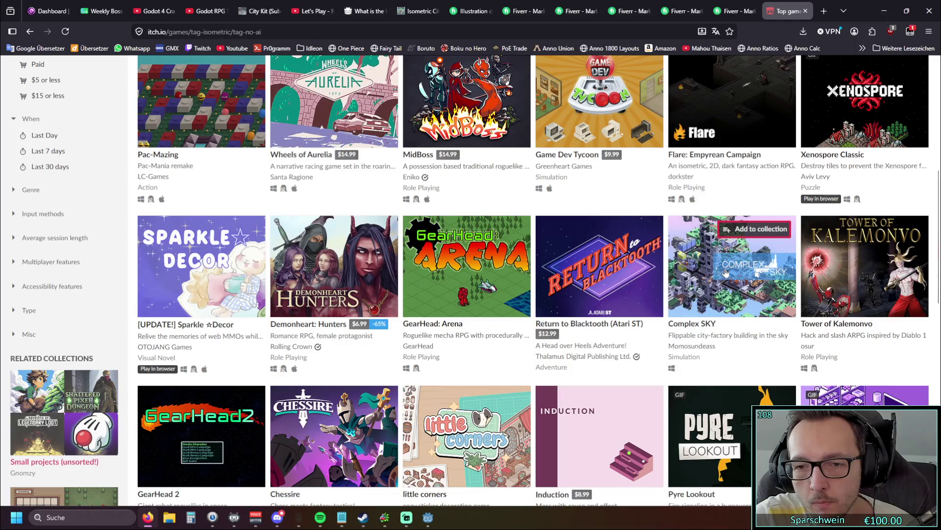
click(701, 279)
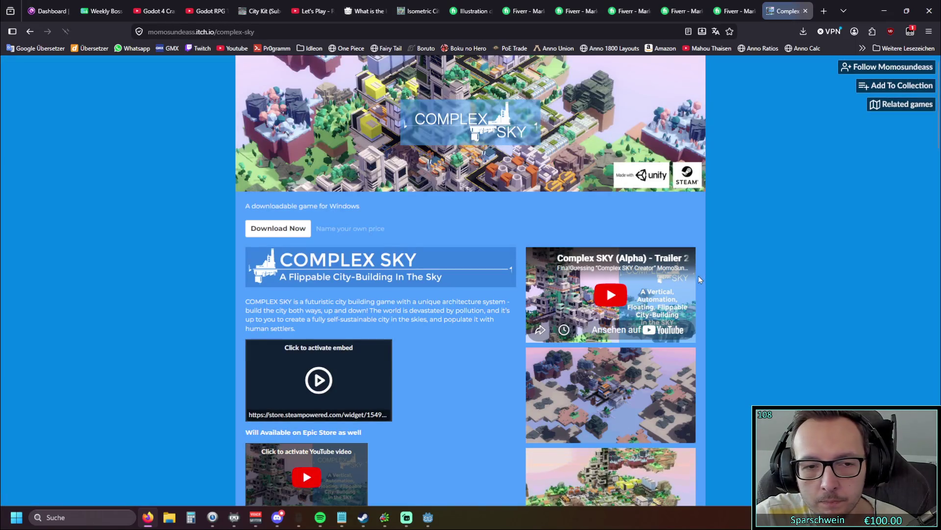
scroll(560, 270, down, 3)
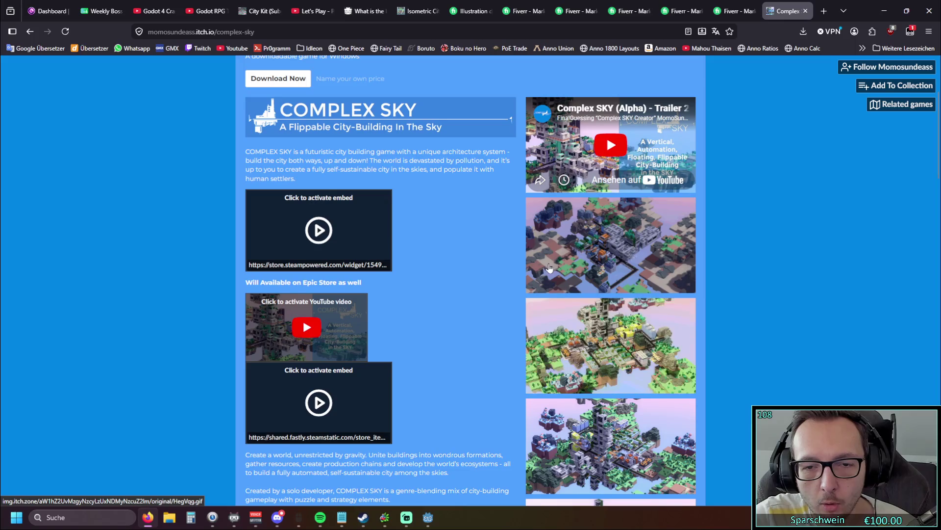
scroll(550, 268, down, 2)
click(550, 267)
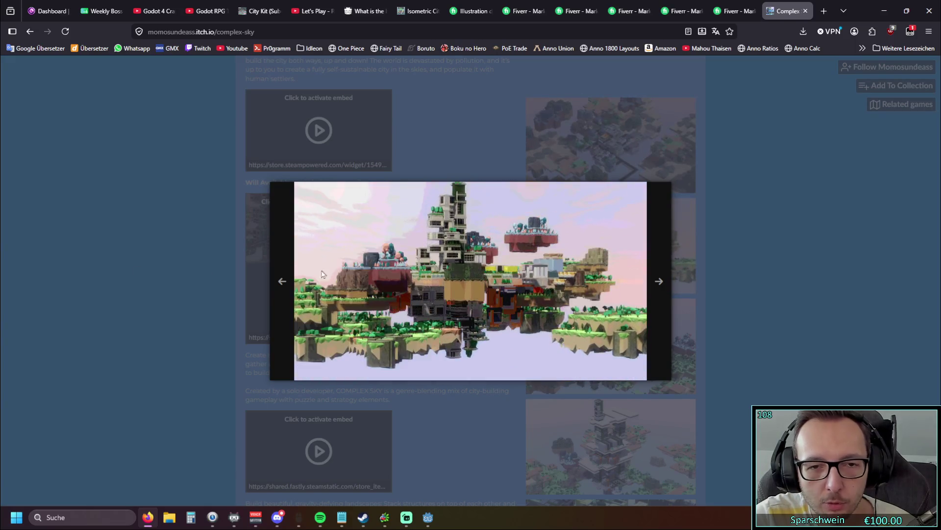
click(112, 287)
scroll(442, 261, down, 2)
scroll(490, 275, up, 2)
click(546, 297)
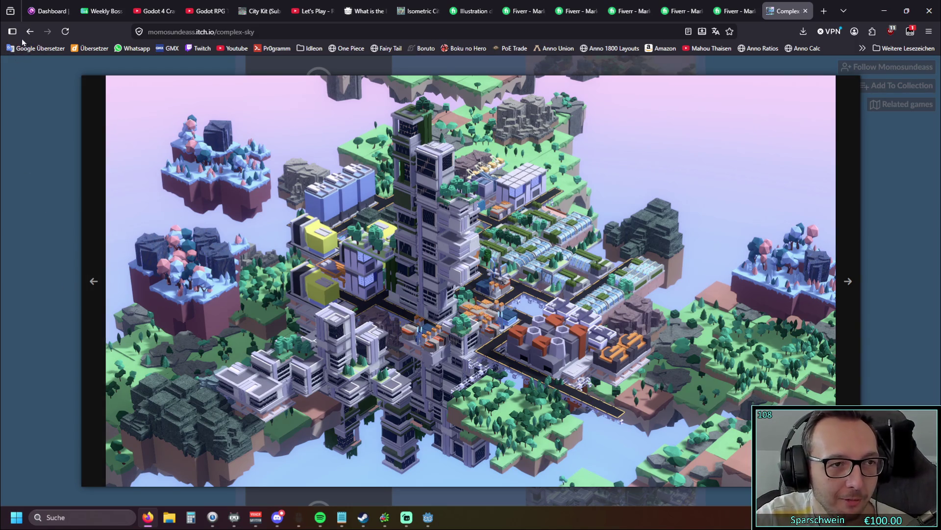
click(29, 141)
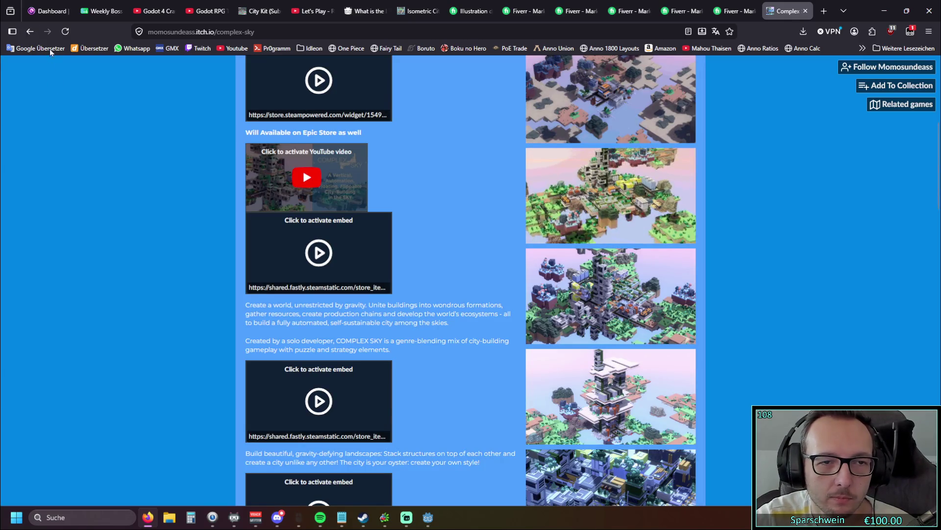
click(30, 31)
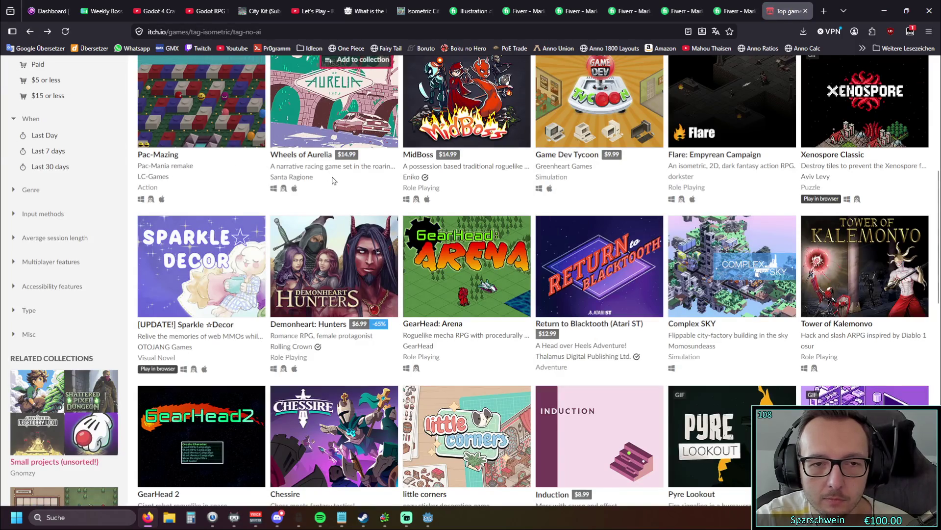
Step: Scroll the listing, then add the City Builder tag filter via 'city', leaving 34 results
scroll(405, 200, down, 7)
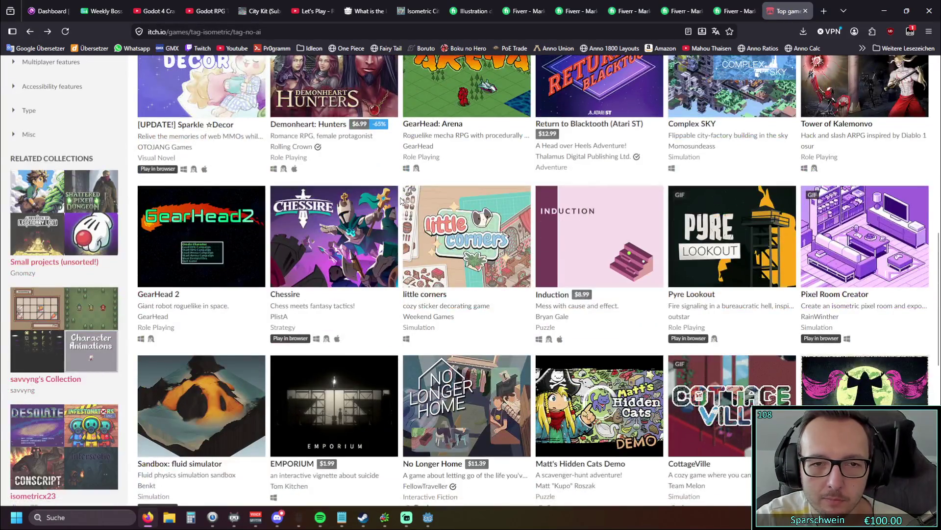
scroll(401, 200, down, 6)
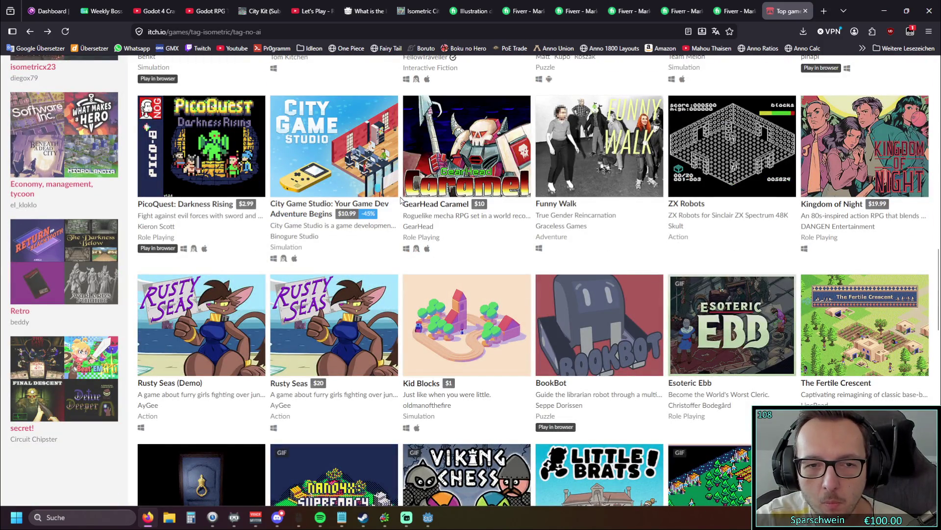
scroll(400, 200, down, 6)
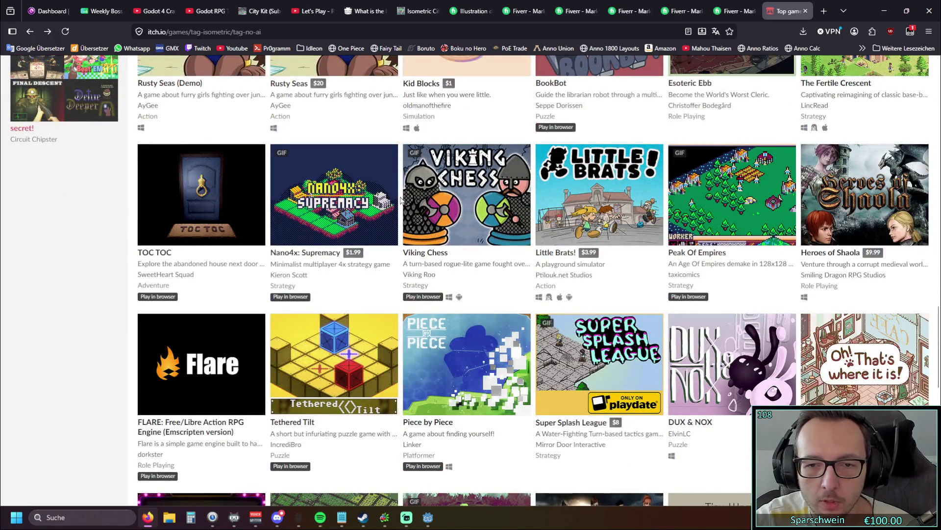
scroll(401, 200, down, 7)
scroll(401, 200, up, 20)
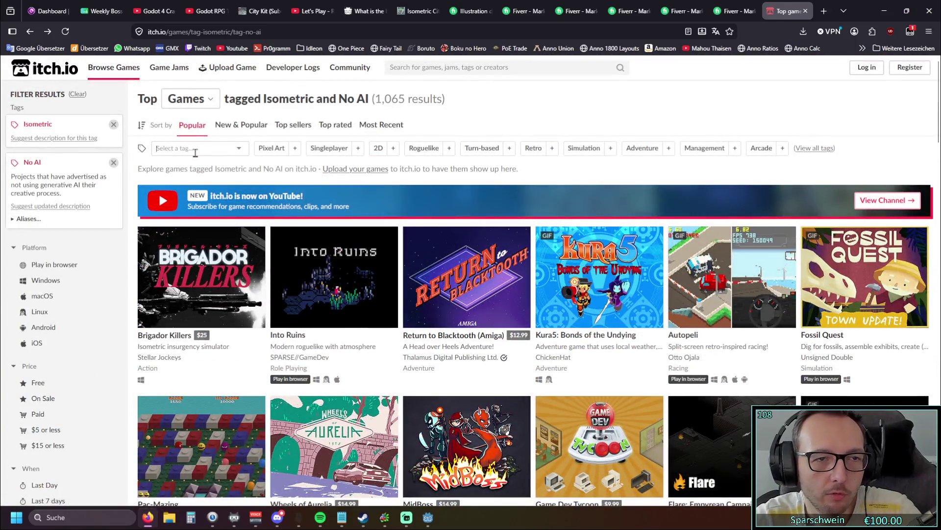
click(195, 154)
text(town)
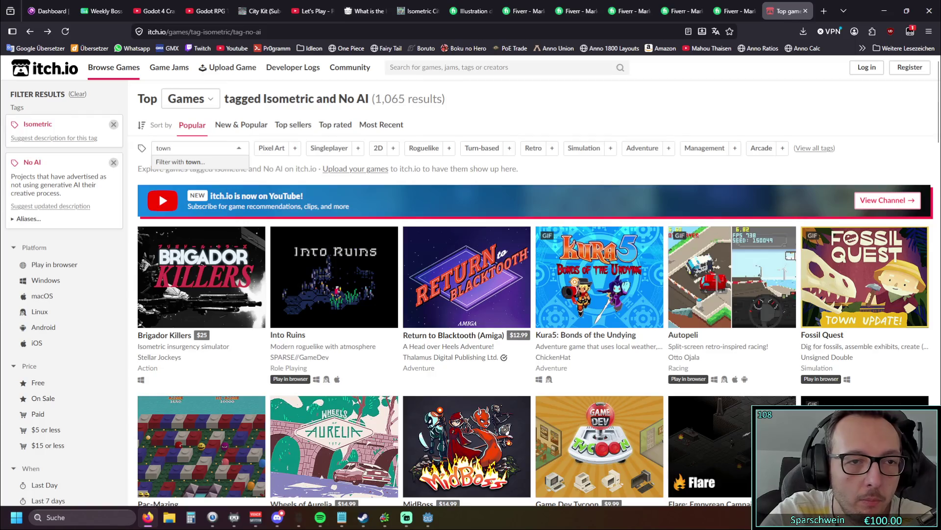
key(BackSpace)
key(BackSpace)
key(BackSpace)
text(city)
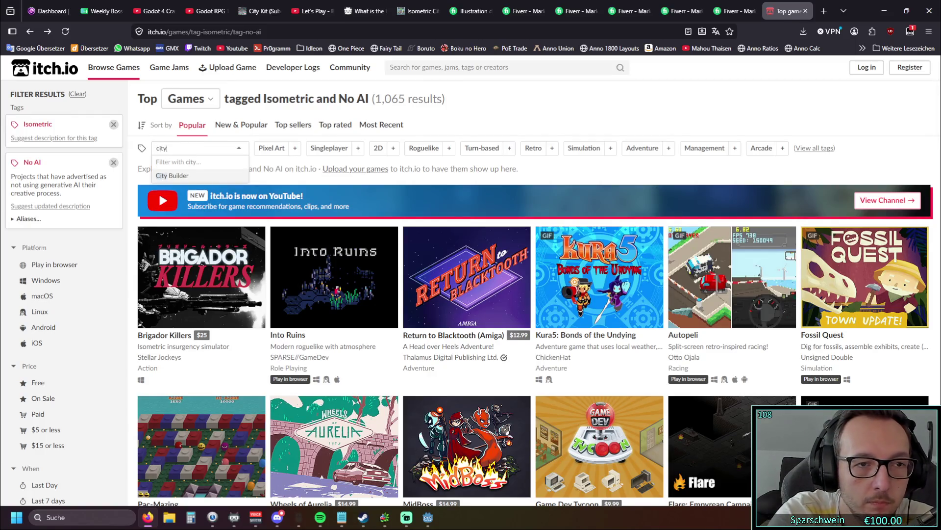
key(Return)
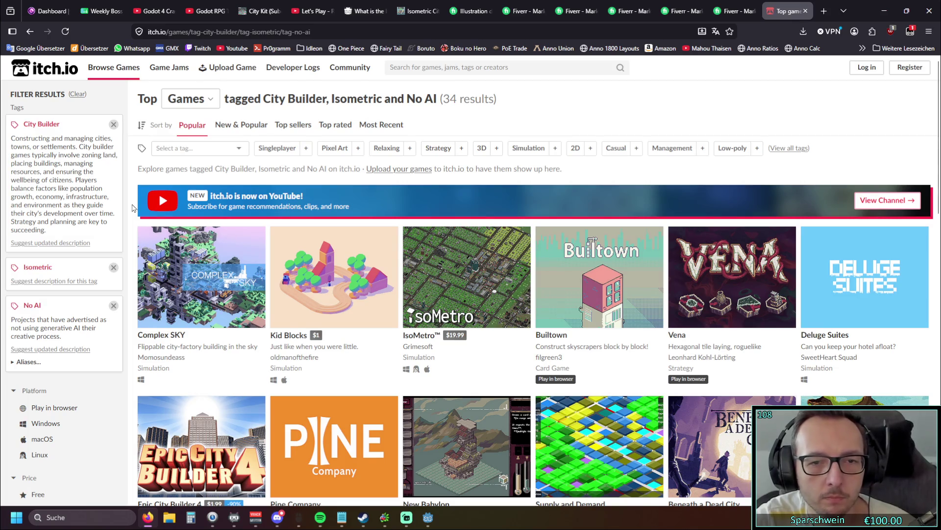
scroll(132, 209, down, 1)
middle_click(480, 231)
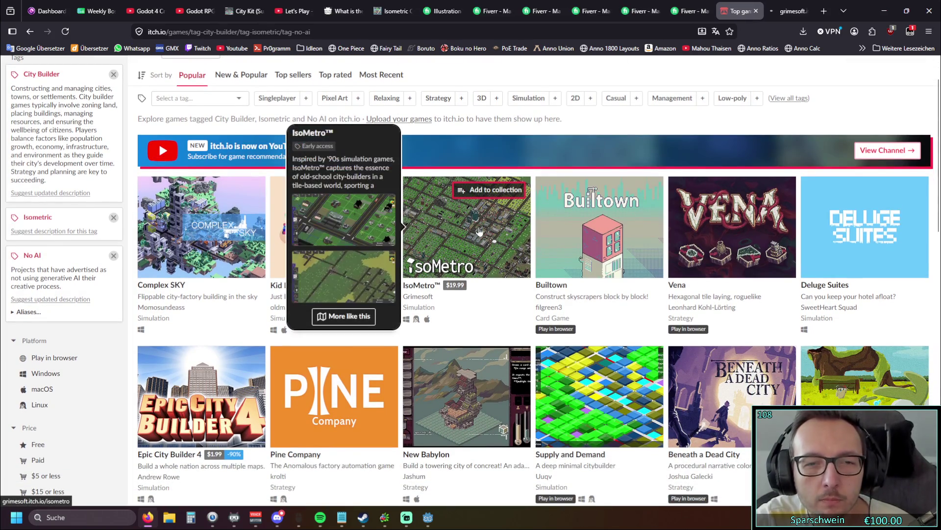
key(ctrl+Tab)
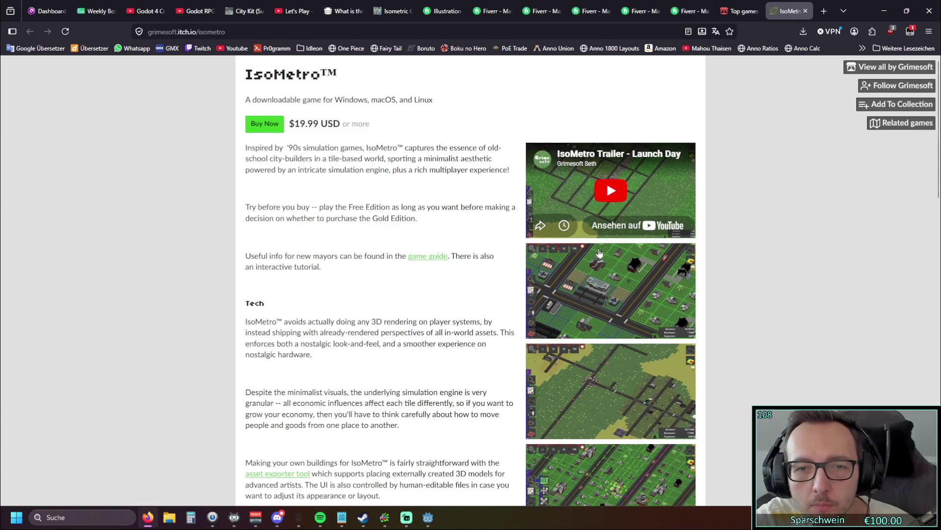
scroll(490, 236, down, 3)
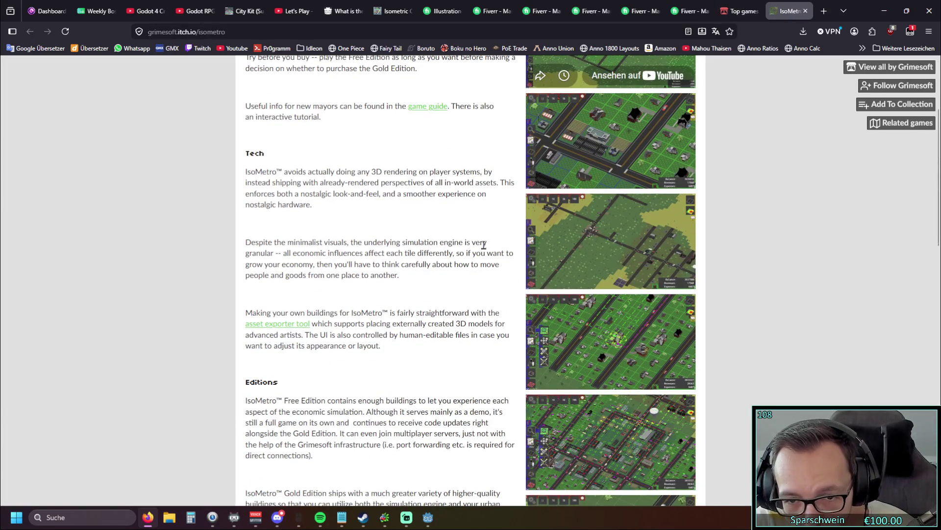
scroll(452, 292, up, 3)
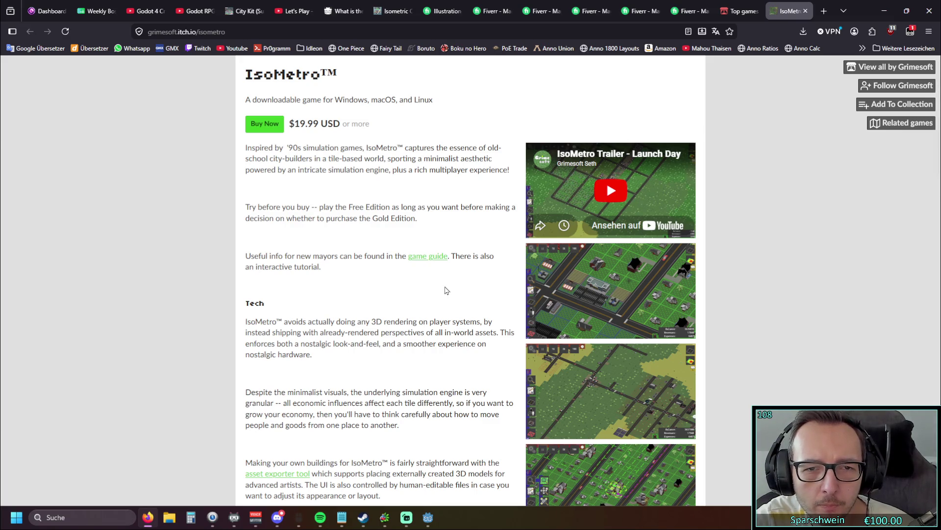
click(805, 11)
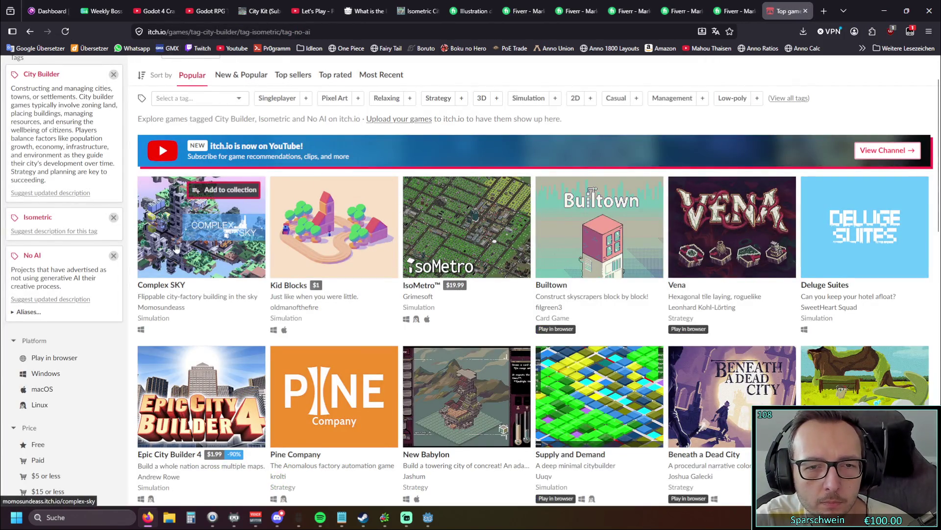
scroll(176, 249, up, 1)
click(215, 146)
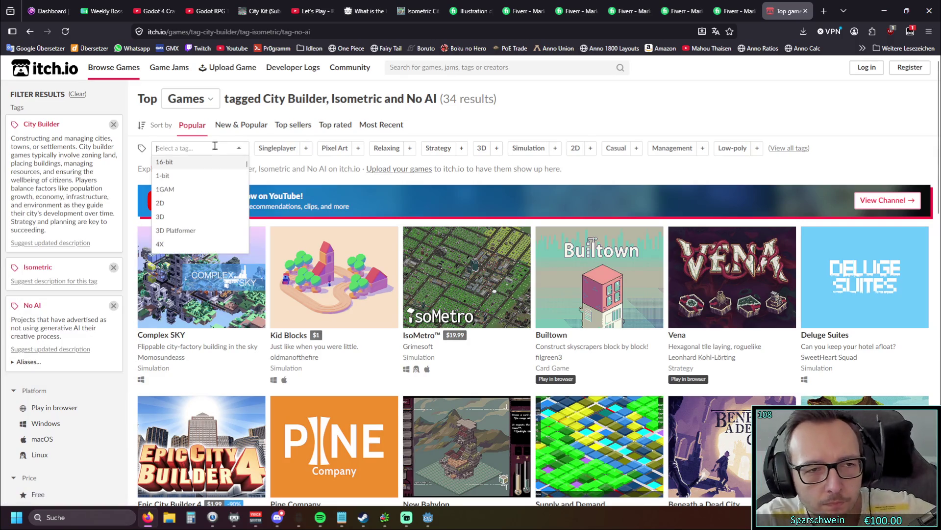
text(spri)
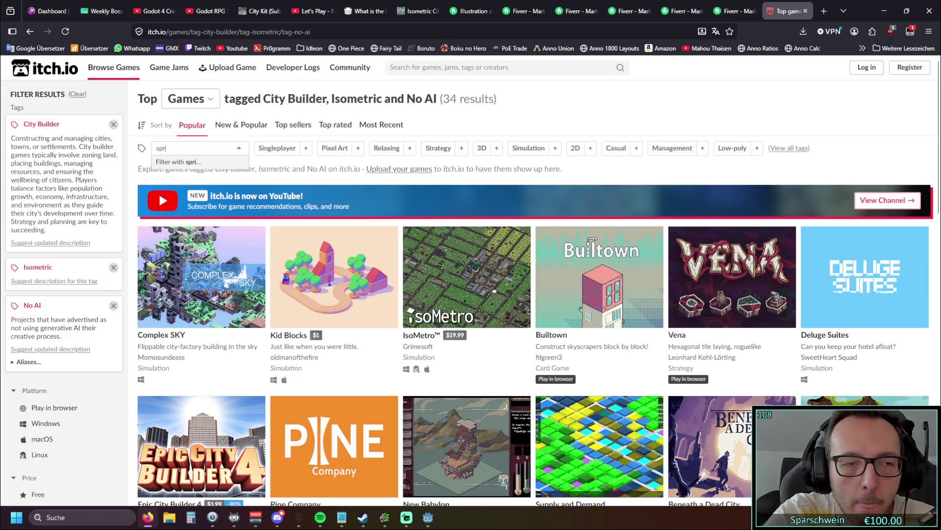
text(t)
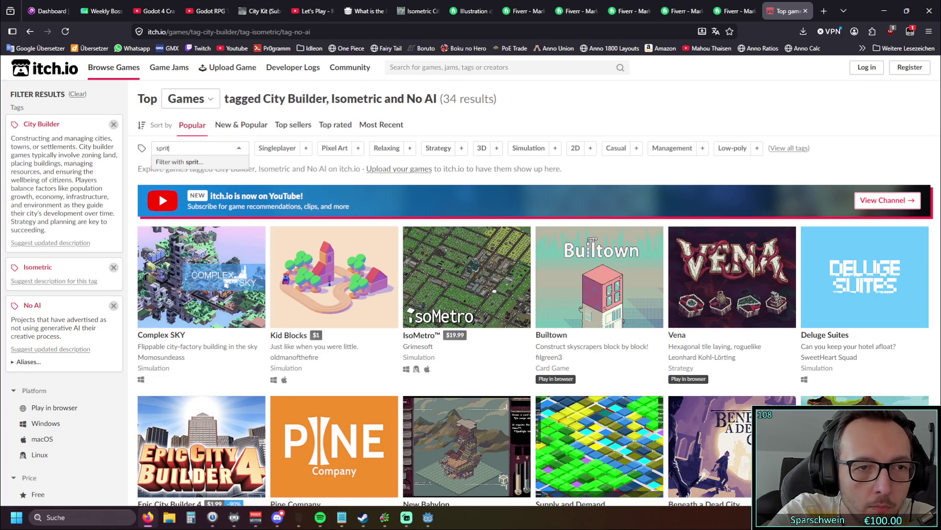
key(BackSpace)
key(BackSpace)
key(BackSpace)
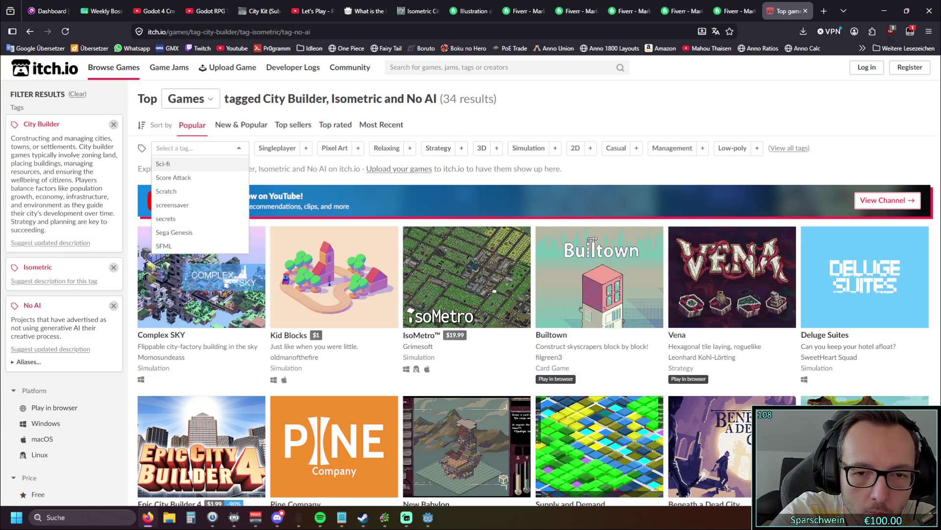
text(spri)
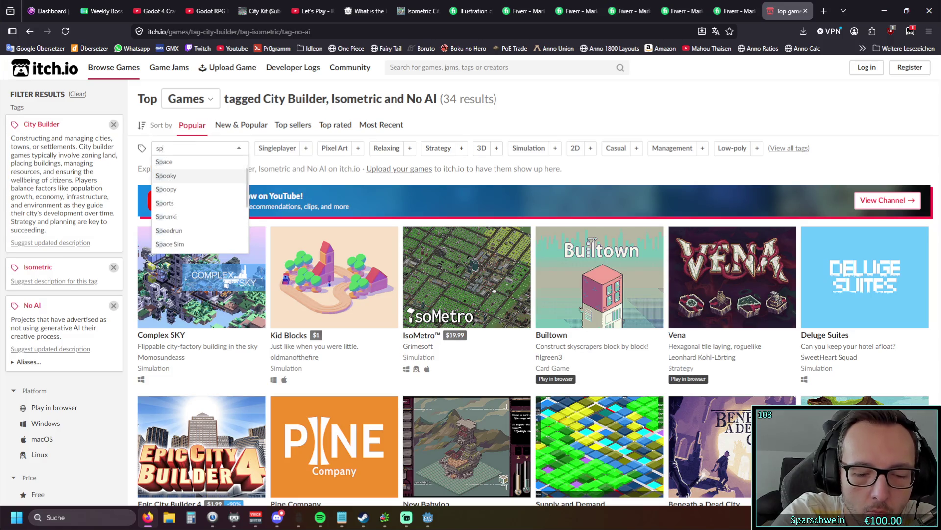
key(BackSpace)
key(BackSpace)
key(BackSpace)
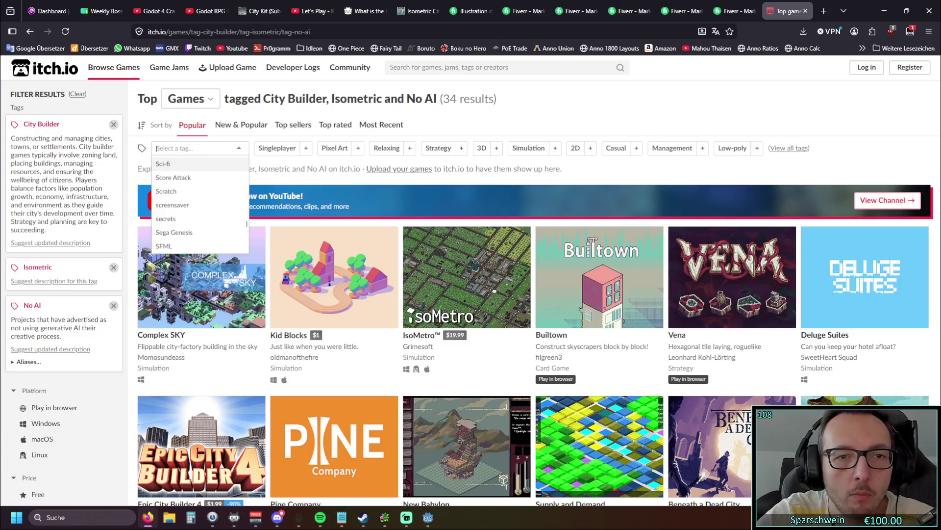
click(539, 113)
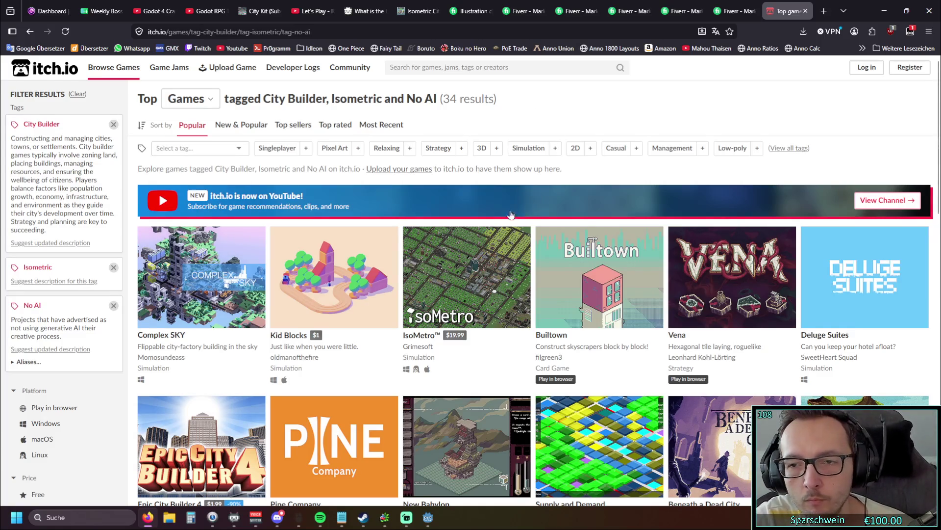
scroll(510, 216, down, 4)
scroll(258, 265, down, 7)
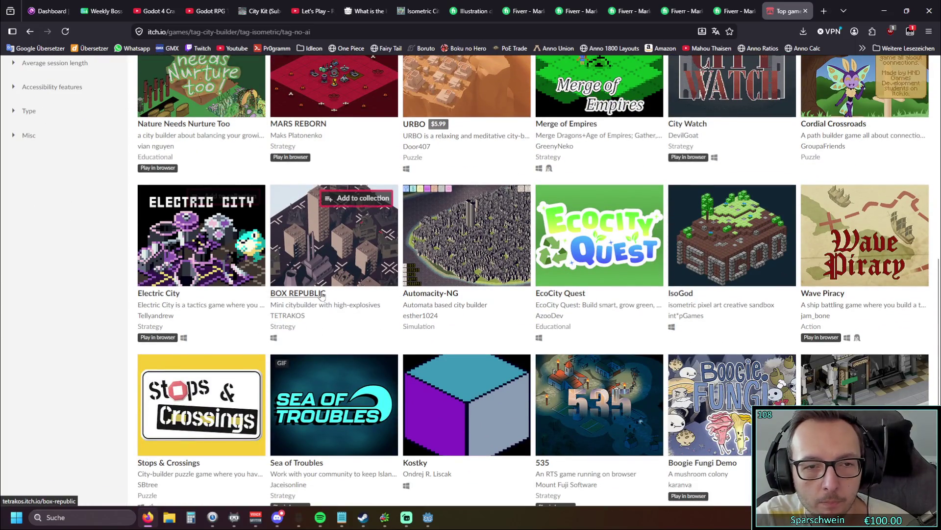
scroll(149, 254, down, 4)
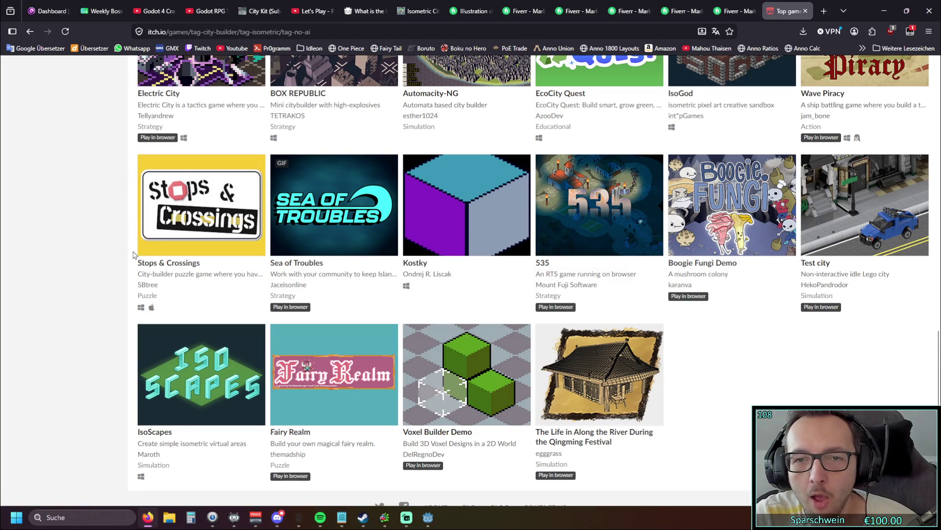
scroll(135, 253, down, 1)
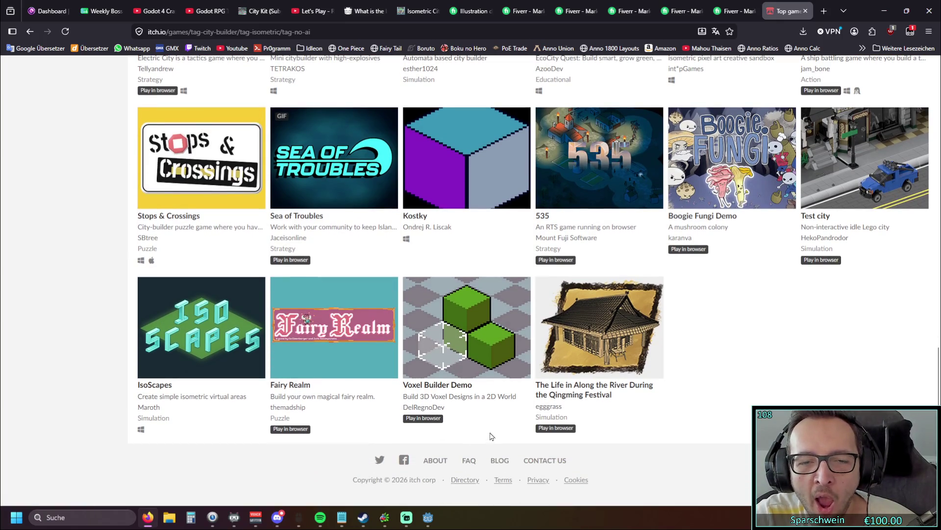
scroll(490, 435, up, 7)
scroll(490, 435, up, 8)
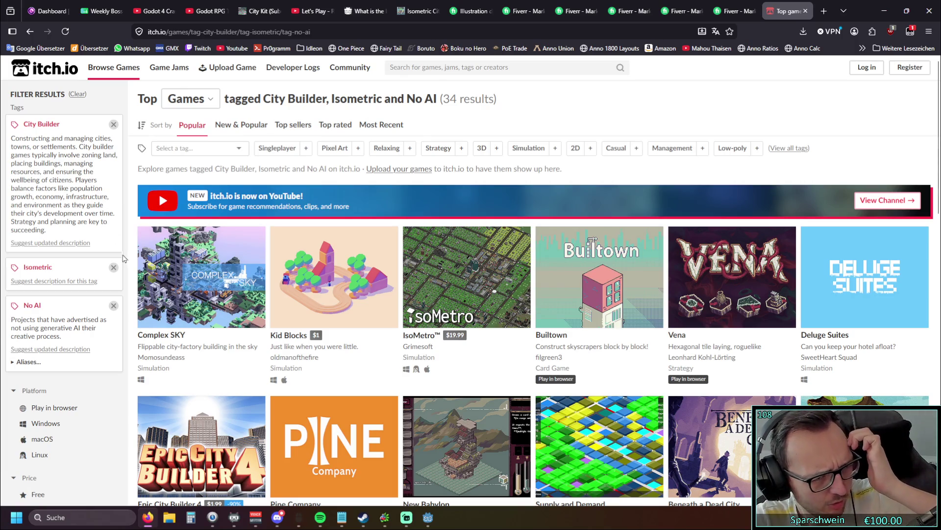
click(113, 268)
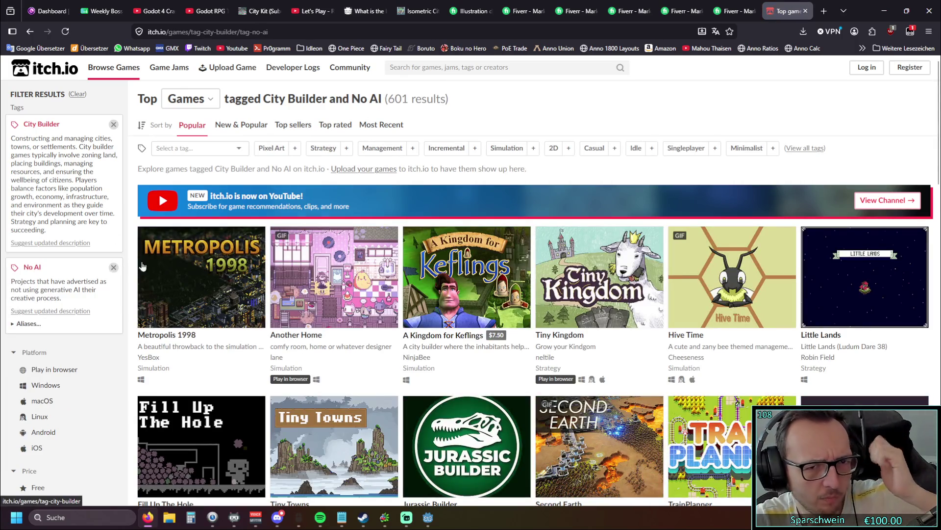
Step: Scroll through the 601 City Builder, No AI game results
scroll(264, 230, down, 5)
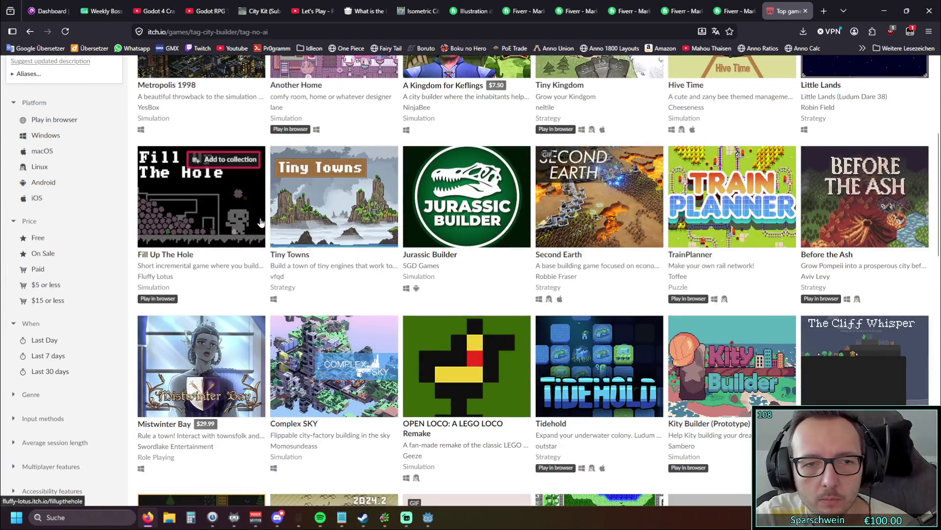
scroll(215, 224, down, 5)
scroll(214, 225, down, 8)
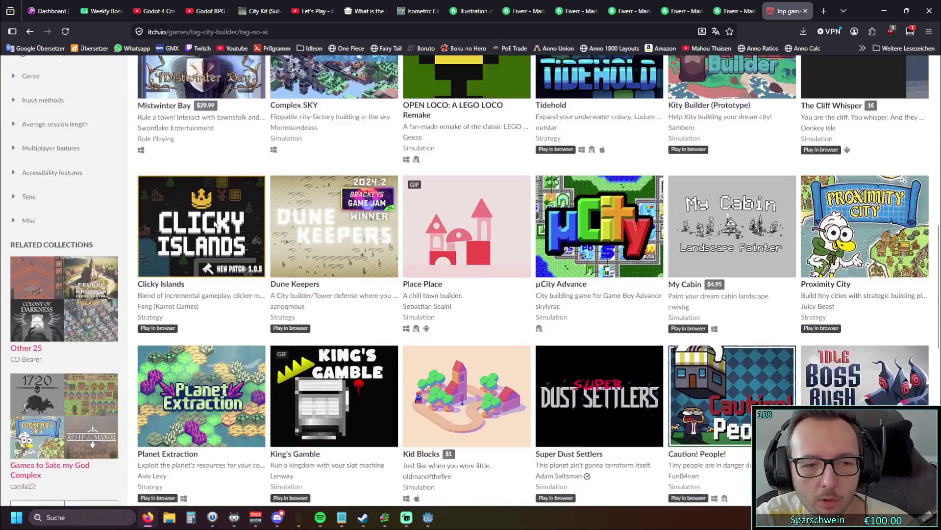
scroll(216, 221, up, 1)
scroll(217, 221, up, 3)
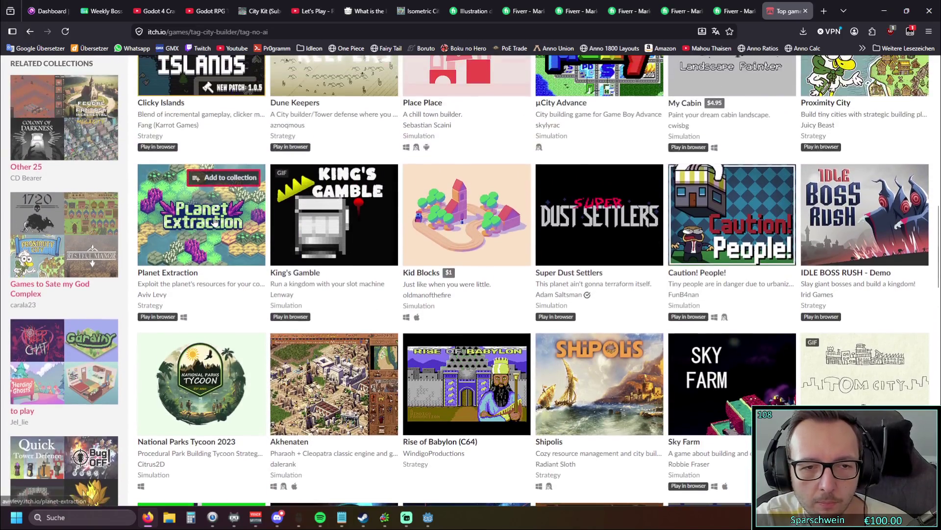
scroll(214, 222, down, 4)
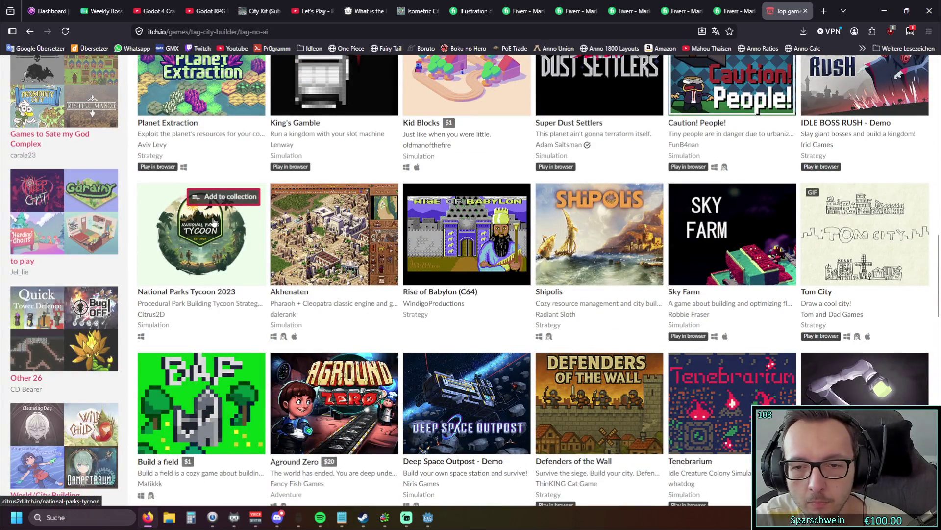
scroll(213, 222, up, 15)
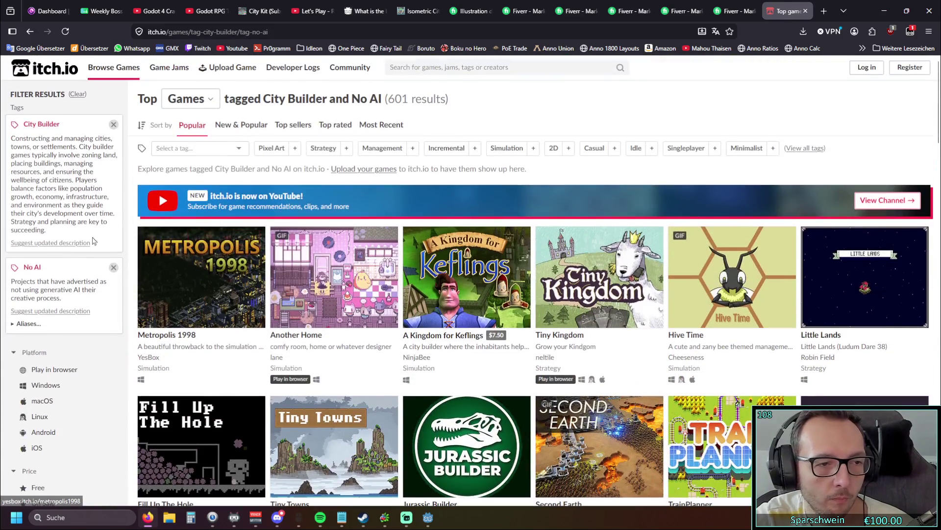
scroll(113, 244, down, 3)
scroll(131, 244, up, 3)
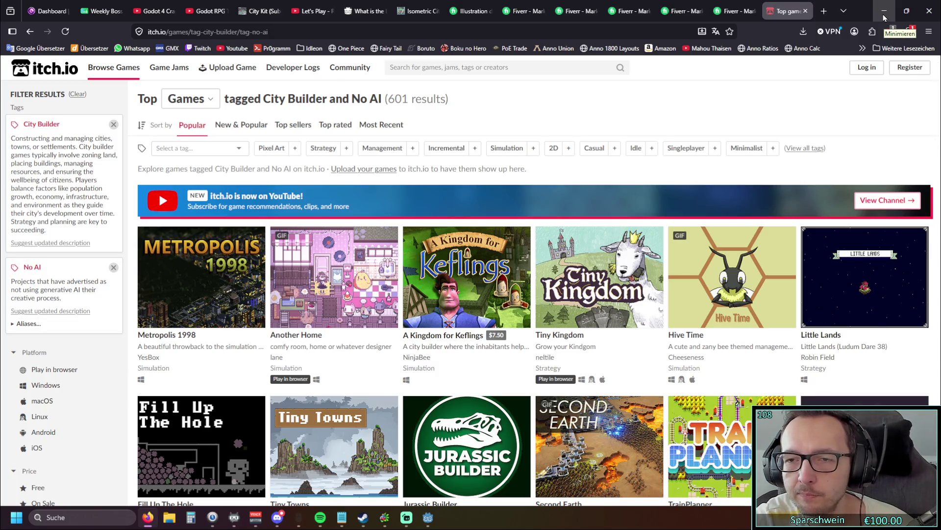
Step: Open Little Lands' page in its own tab, then switch to the Fiverr isometric map gig
click(863, 304)
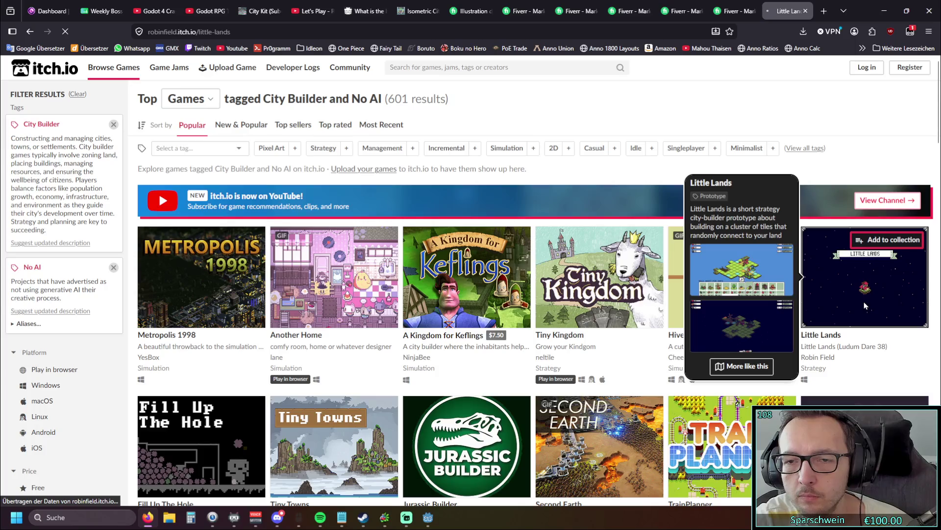
scroll(637, 167, down, 5)
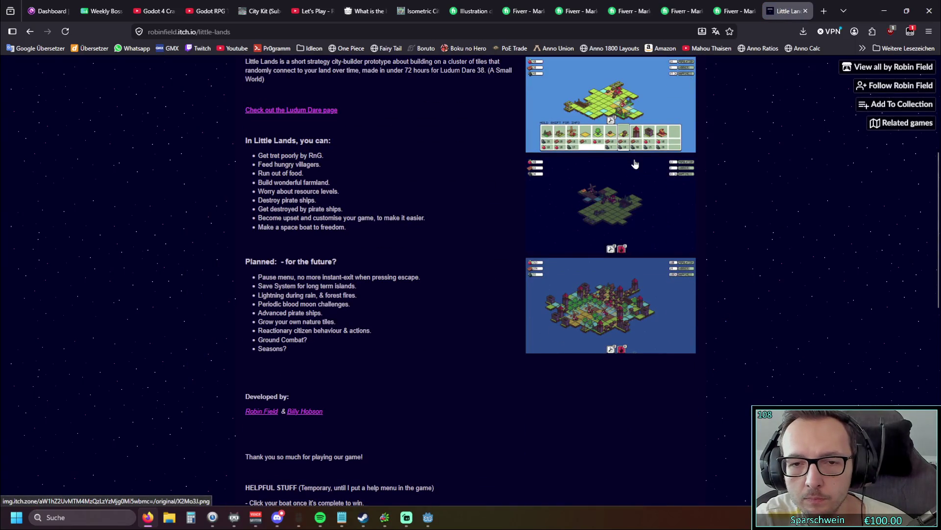
scroll(635, 166, up, 5)
click(725, 12)
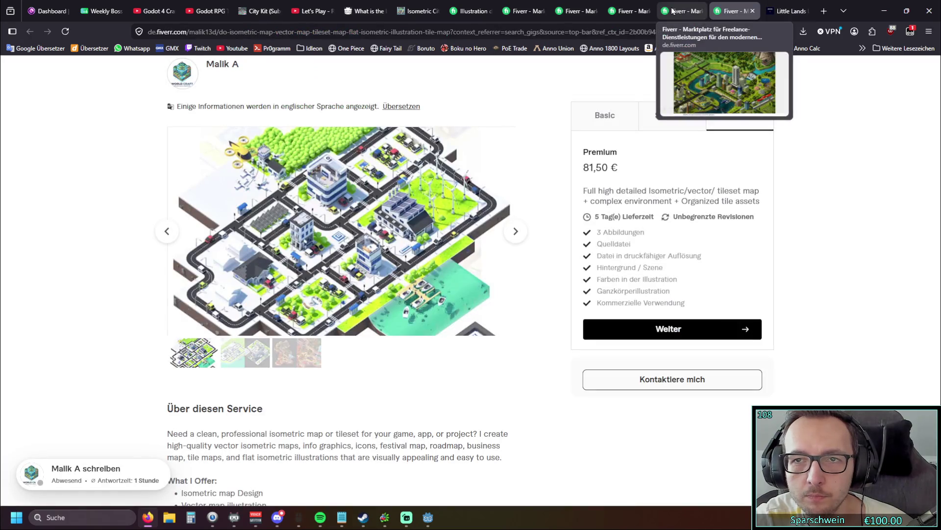
Step: Go from the Fiverr tabs to the Isometric City Starter Pack and enlarge its buildings sheet
click(673, 11)
click(467, 9)
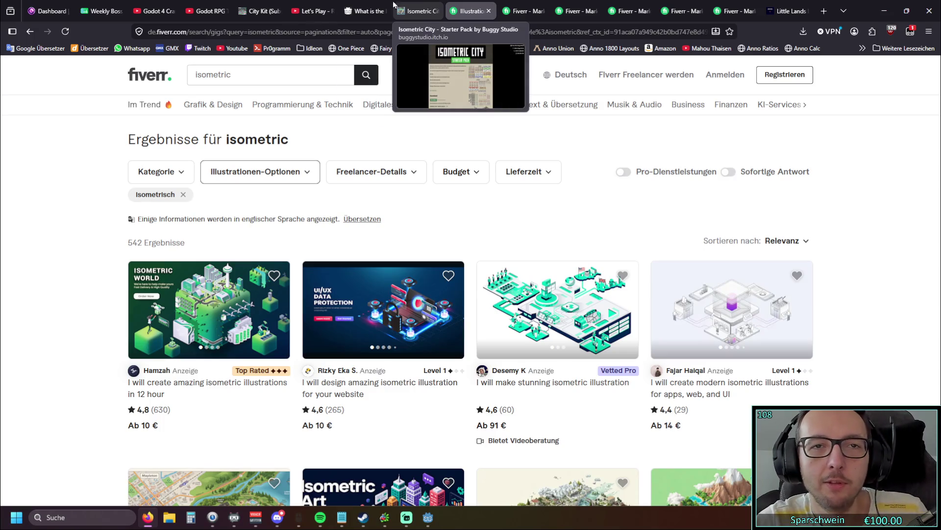
click(416, 10)
scroll(617, 288, down, 2)
click(590, 223)
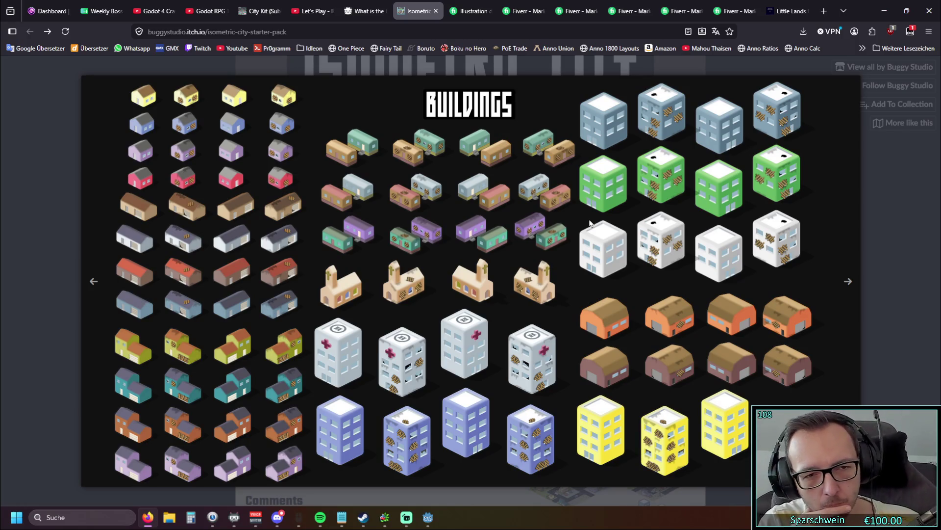
click(33, 204)
scroll(505, 192, down, 2)
click(543, 294)
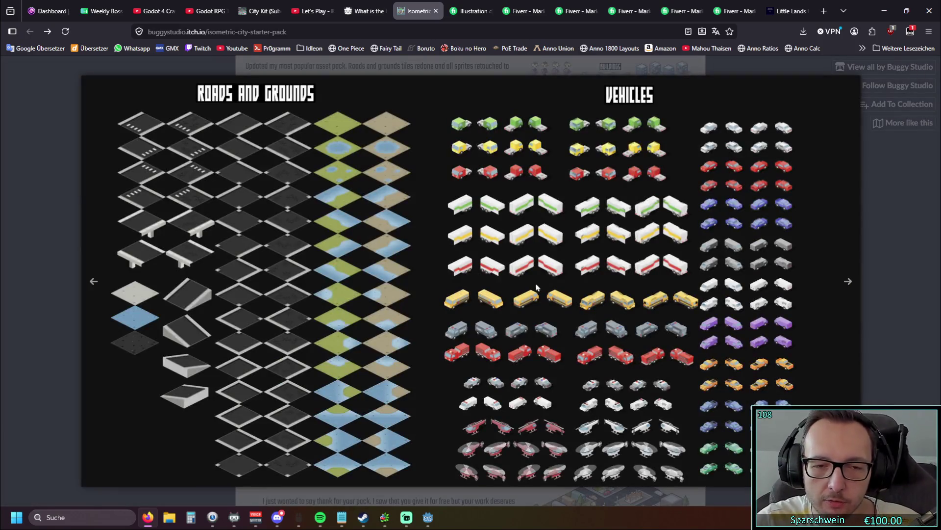
click(53, 283)
scroll(591, 275, up, 1)
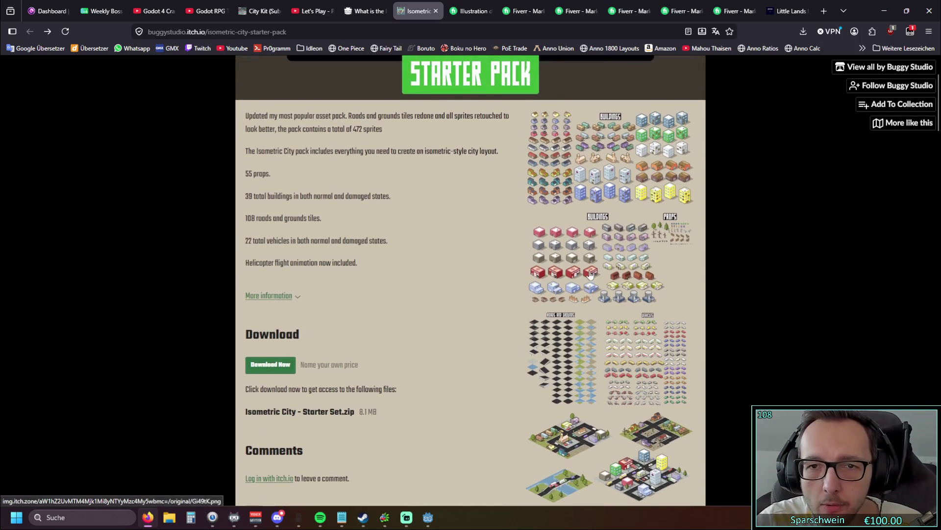
click(559, 171)
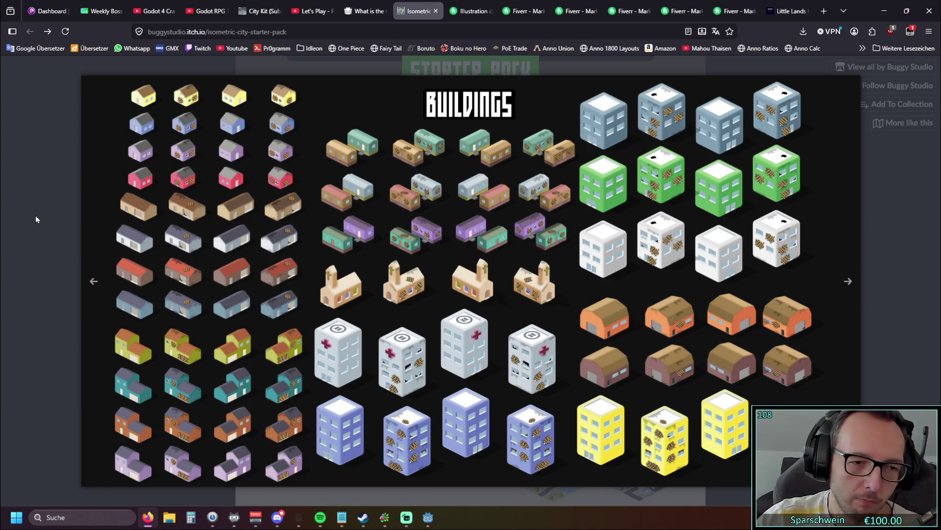
click(39, 222)
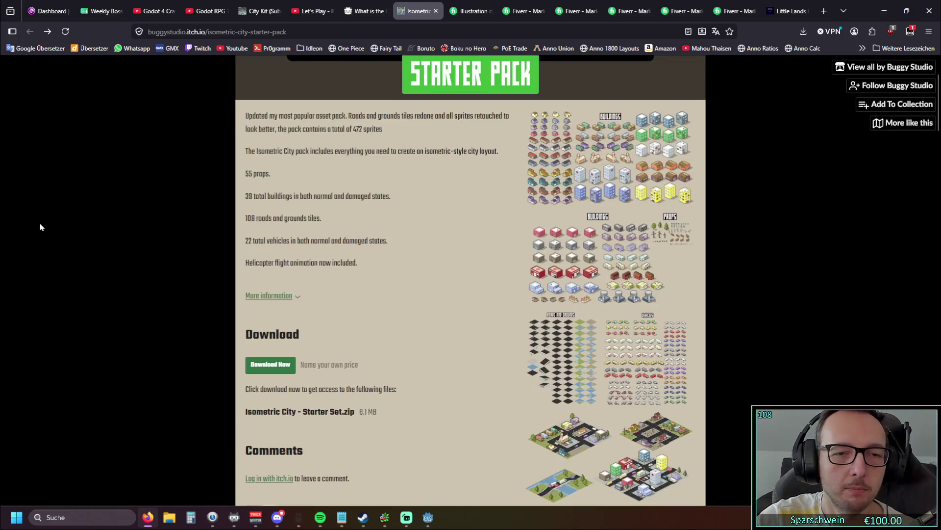
click(310, 11)
mouse_move(361, 271)
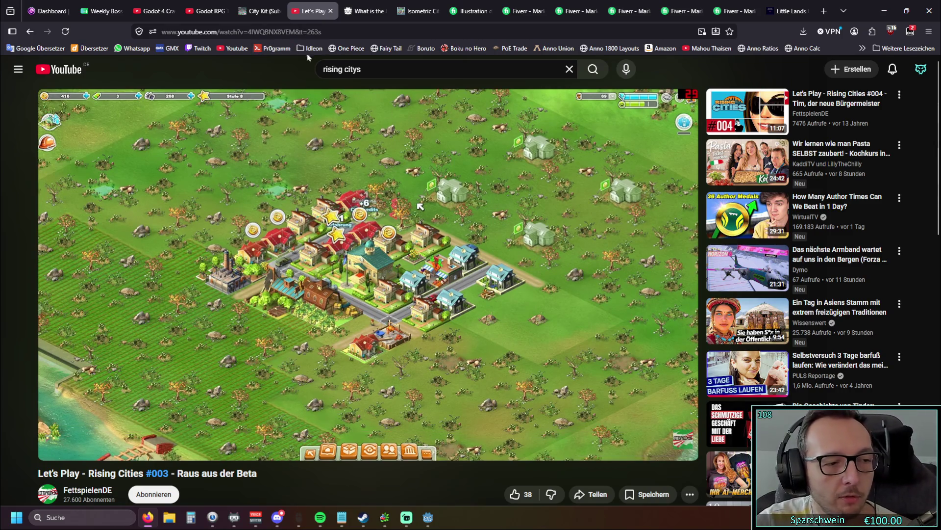
click(448, 15)
click(524, 14)
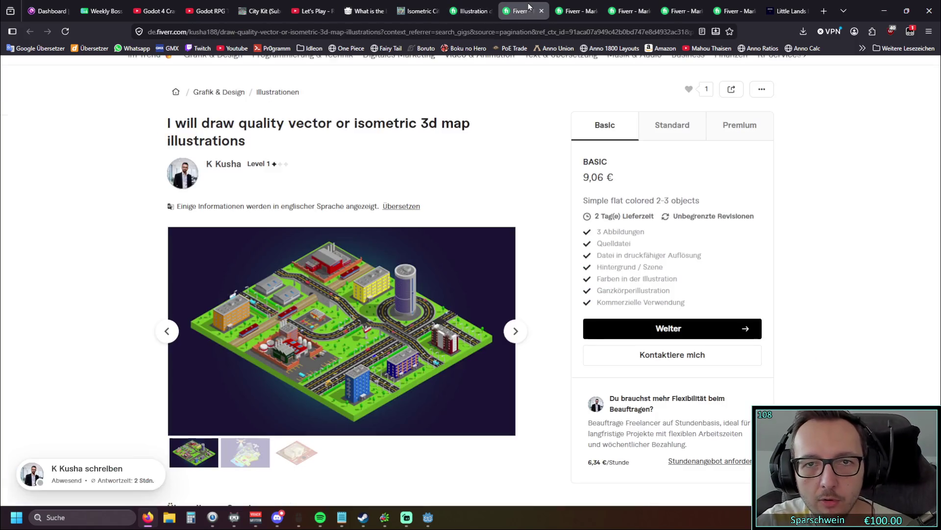
click(417, 10)
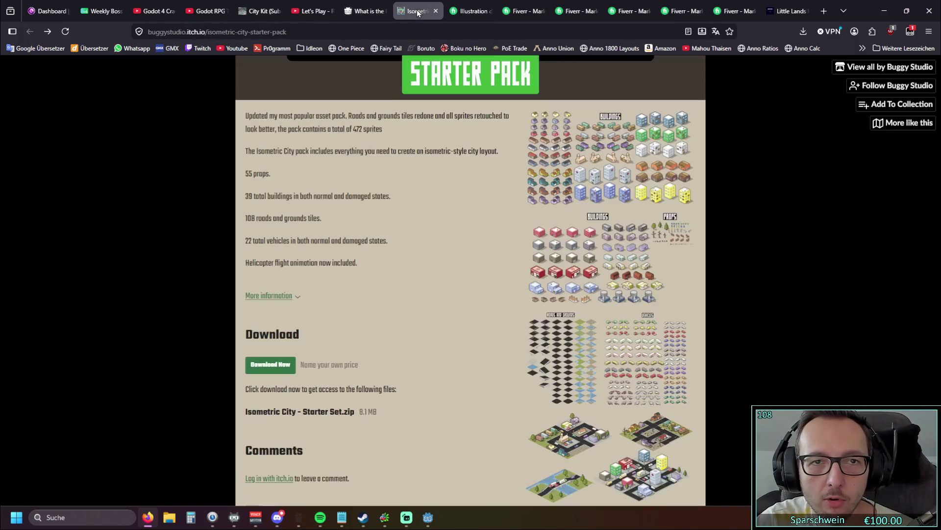
scroll(514, 193, down, 5)
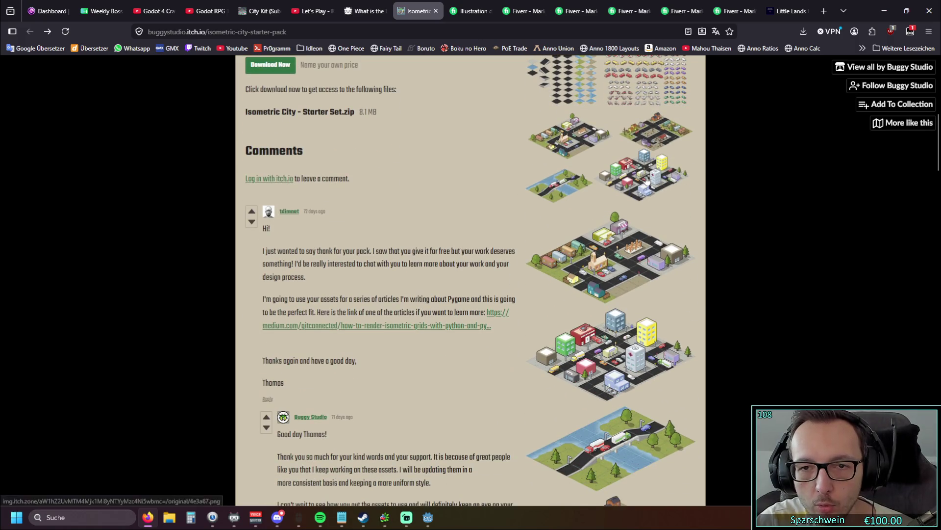
Step: Enlarge the sample city scenes image, then minimize the browser to return to Godot
click(647, 183)
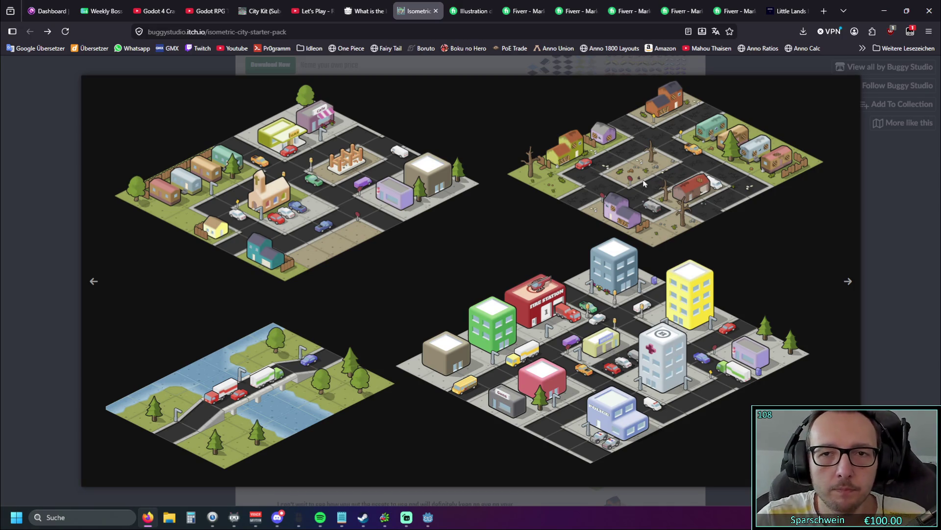
click(880, 15)
Step: Scroll level.gd and show the Audio bus layout in the bottom panel
scroll(457, 242, down, 20)
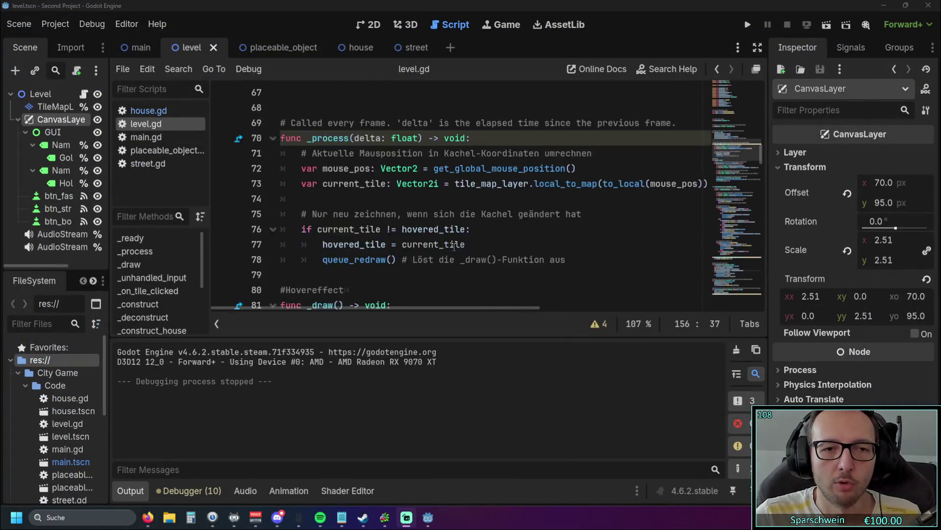
scroll(456, 241, down, 5)
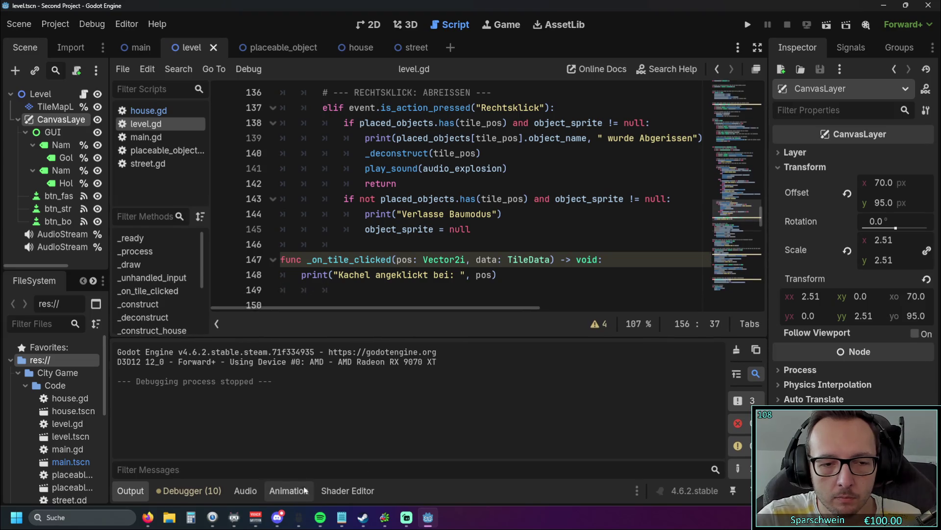
click(245, 490)
click(289, 490)
click(245, 490)
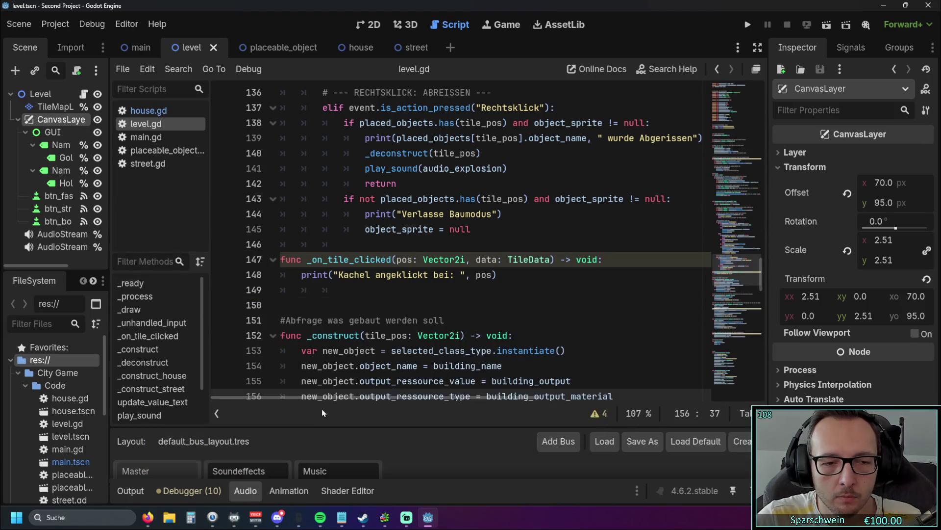
Step: Browse through level.gd, then search the script for building_name
scroll(467, 308, up, 2)
scroll(467, 308, down, 20)
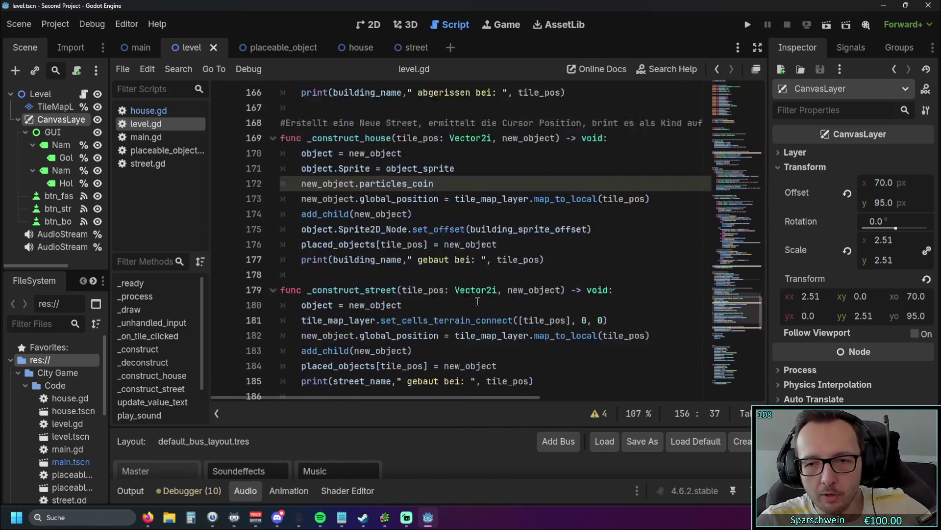
scroll(473, 289, up, 12)
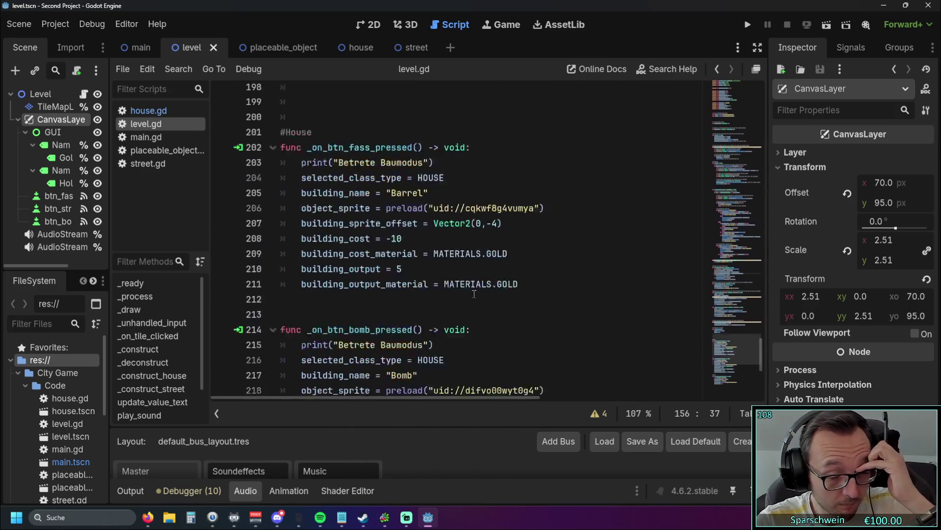
mouse_move(712, 315)
mouse_down()
mouse_move(736, 187)
mouse_move(777, 63)
mouse_up()
scroll(617, 138, down, 5)
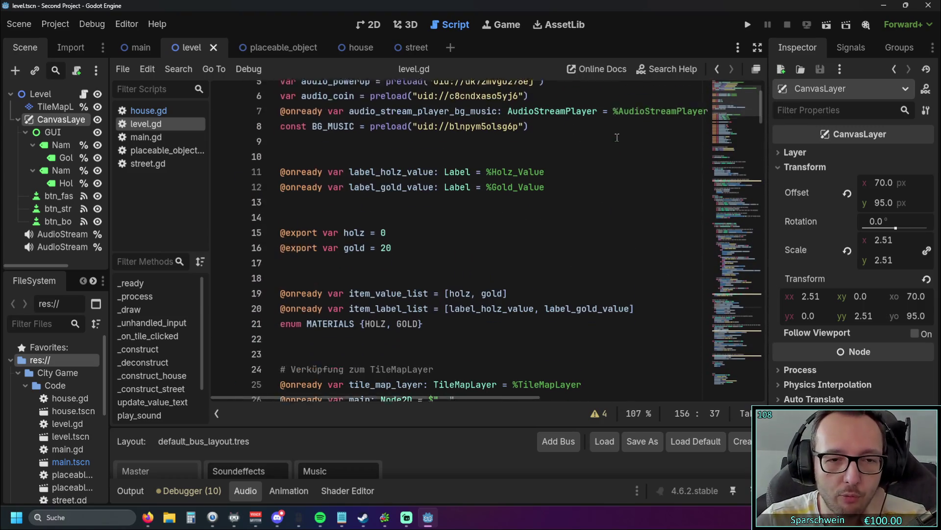
scroll(603, 146, down, 5)
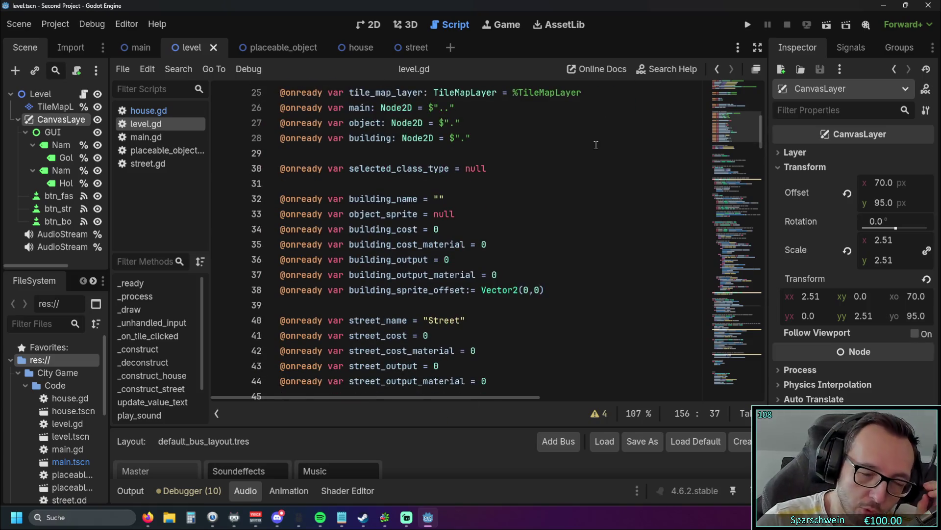
scroll(597, 146, down, 3)
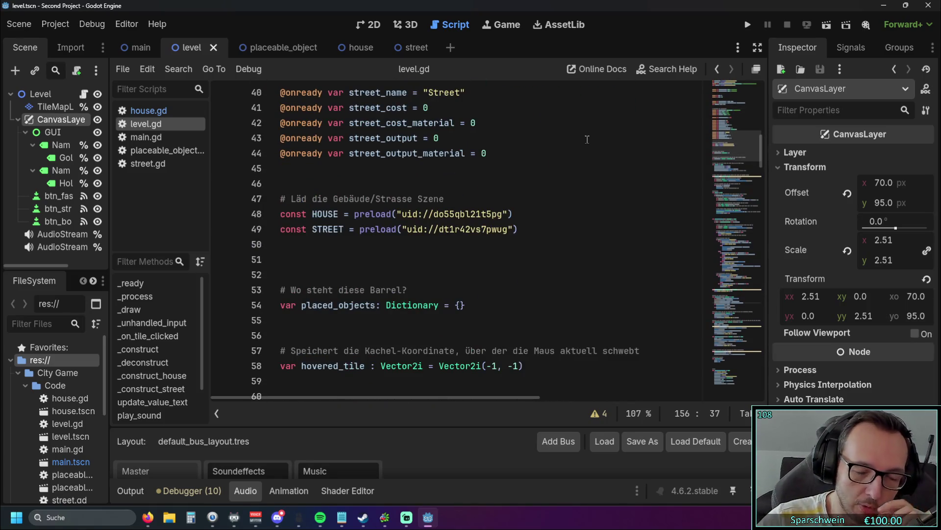
scroll(587, 139, down, 2)
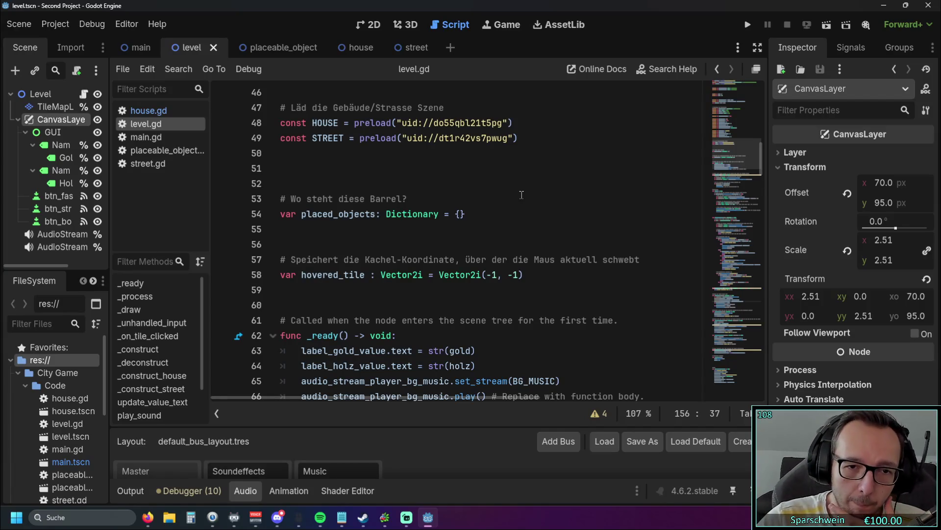
scroll(487, 200, up, 2)
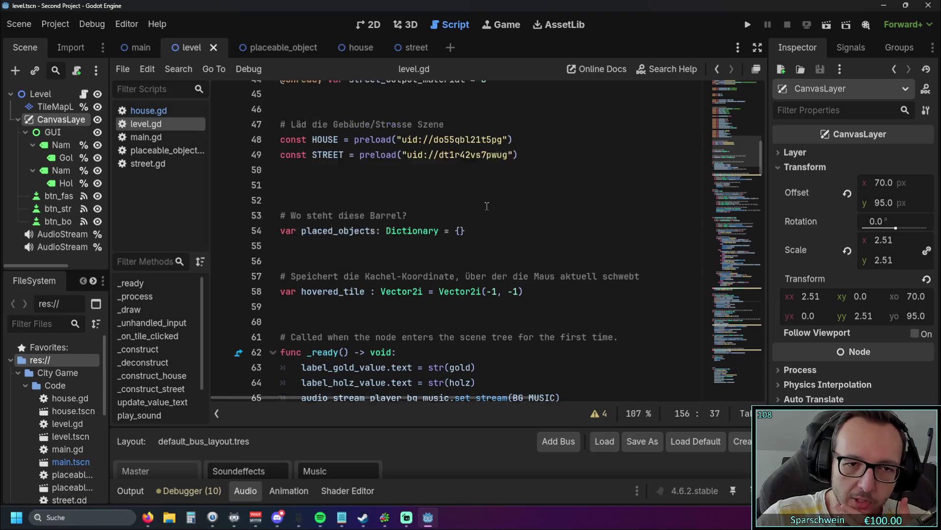
scroll(489, 214, up, 3)
scroll(484, 212, up, 2)
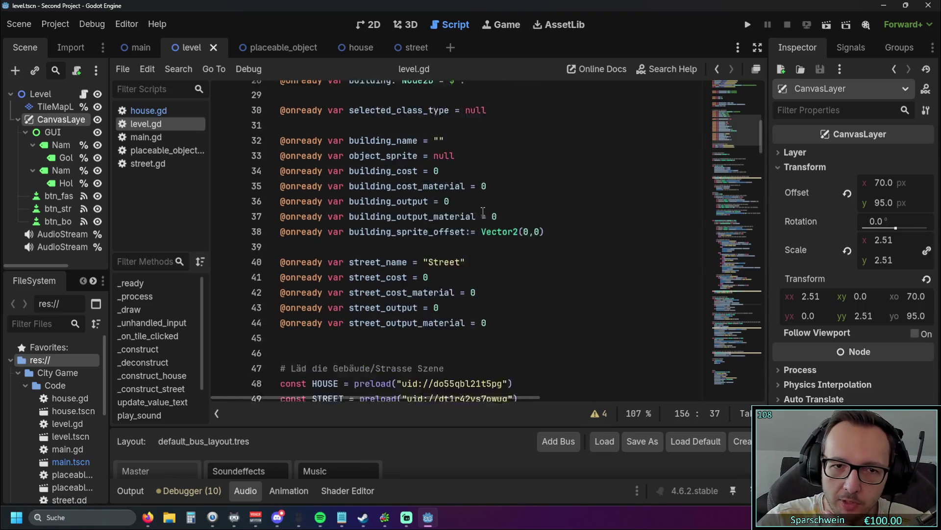
drag(349, 198, 419, 198)
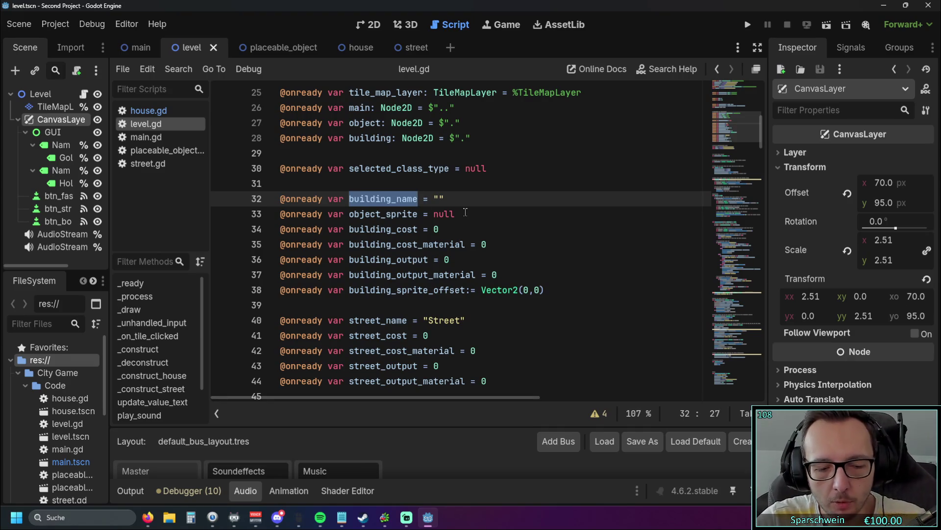
key(ctrl+f)
Step: Search level.gd for object_sprite, building_cost, building_cost_material and building_output_material
drag(349, 213, 420, 215)
key(ctrl+f)
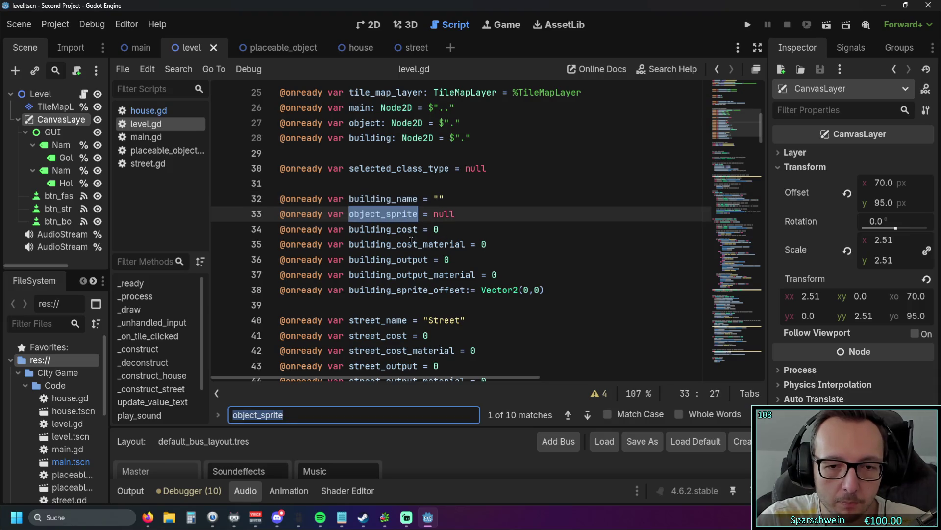
drag(349, 229, 419, 230)
key(ctrl+f)
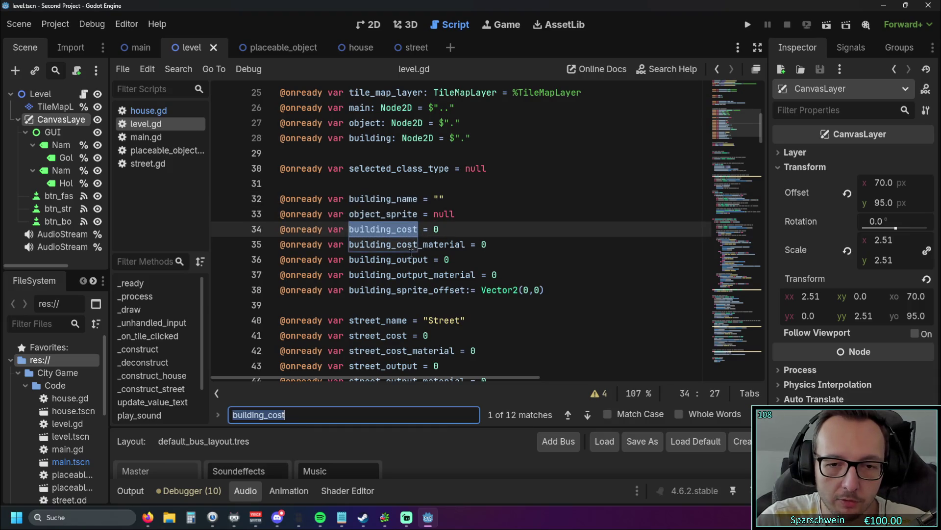
drag(349, 244, 466, 245)
key(ctrl+f)
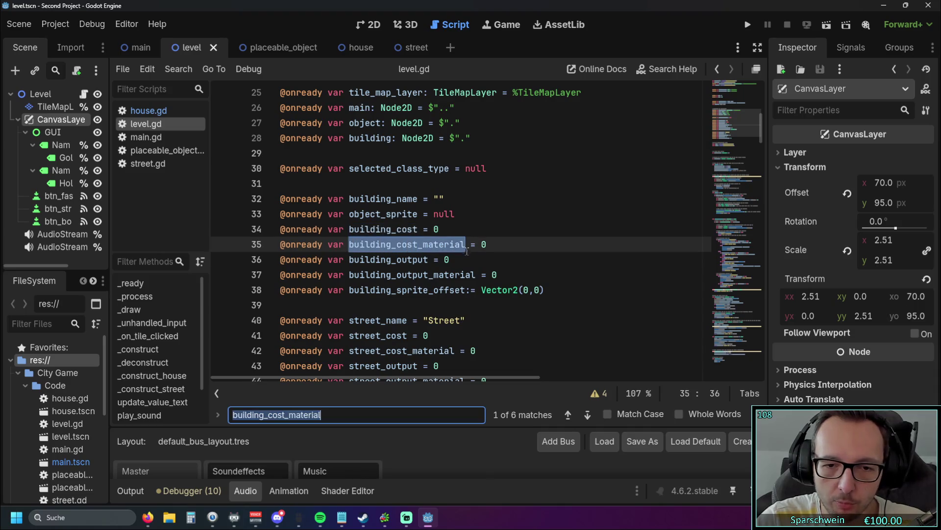
drag(349, 275, 476, 274)
key(ctrl+f)
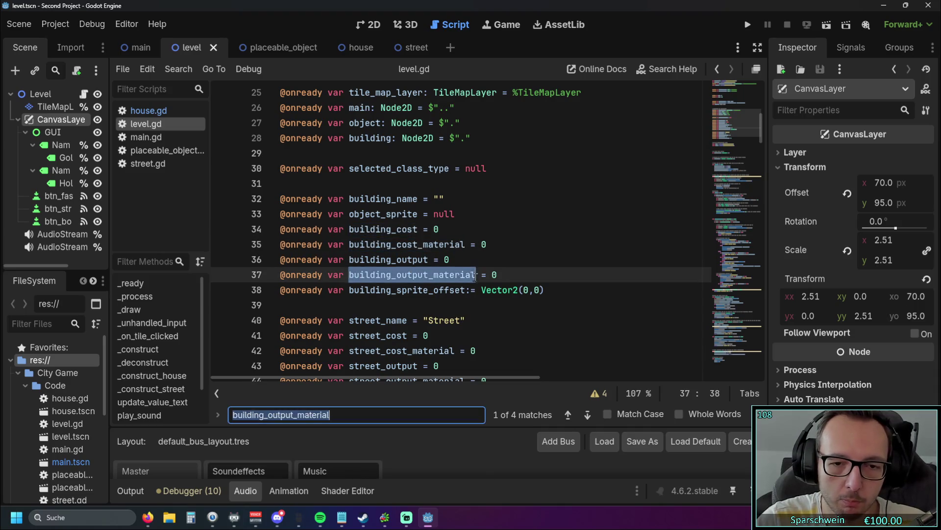
Step: Search level.gd for selected_class_type and every occurrence of building
click(500, 245)
scroll(458, 245, up, 1)
scroll(458, 246, up, 1)
drag(349, 260, 450, 260)
key(ctrl+f)
click(518, 253)
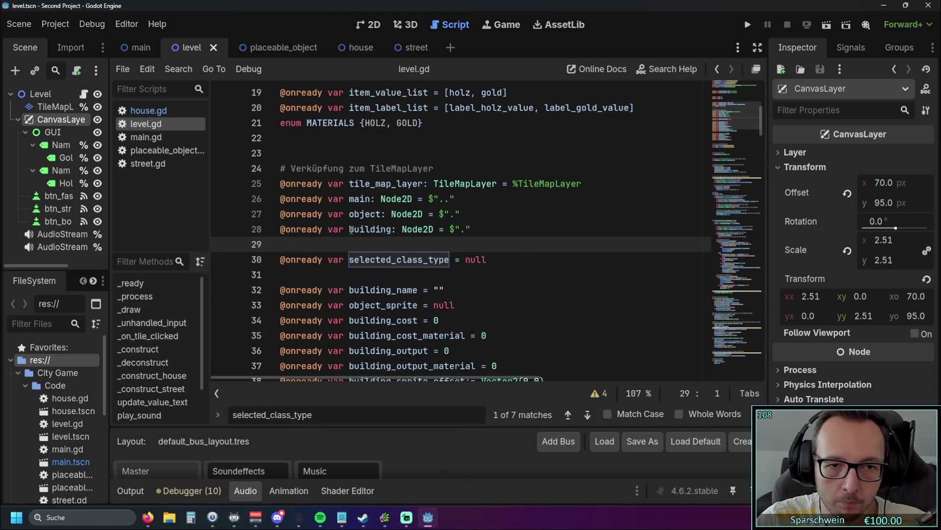
drag(350, 229, 391, 229)
key(ctrl+f)
Step: Save level.gd, then search for occurrences of object and main
click(354, 214)
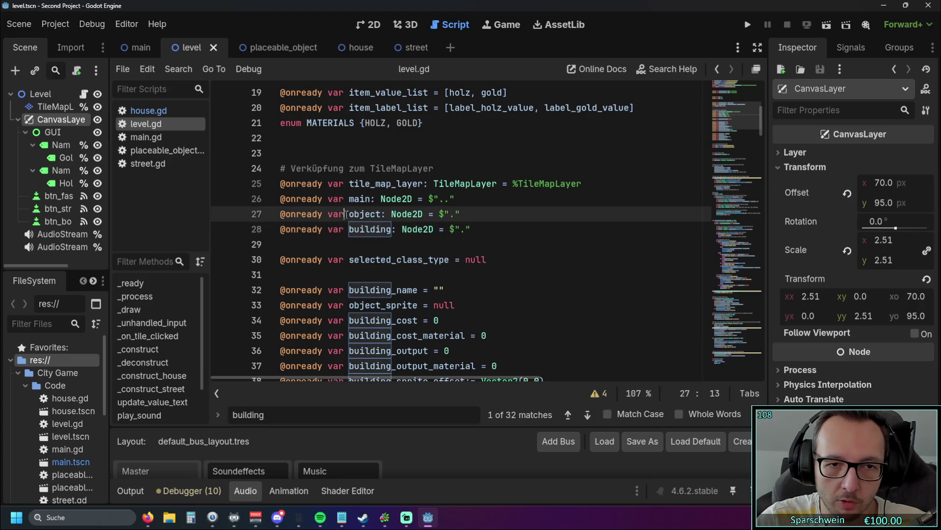
key(Right)
key(Right)
key(Right)
double_click(353, 216)
key(ctrl+s)
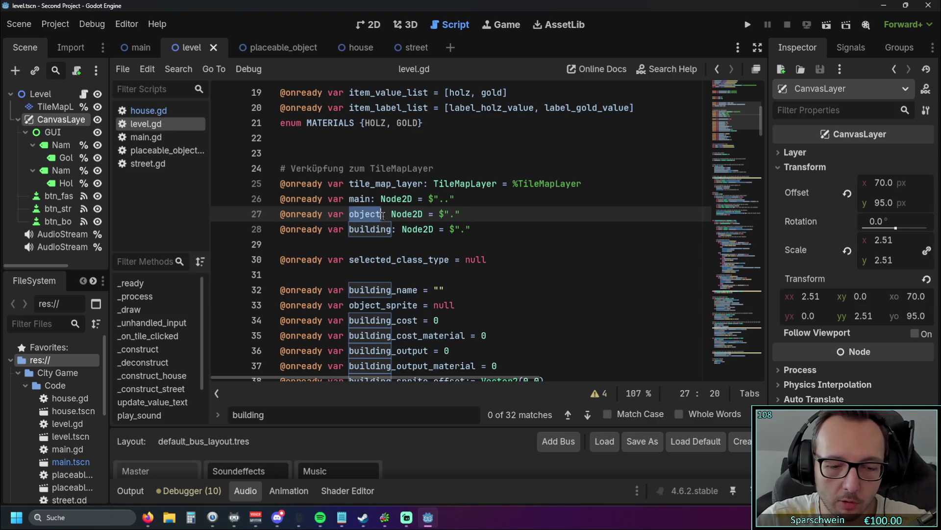
key(ctrl+f)
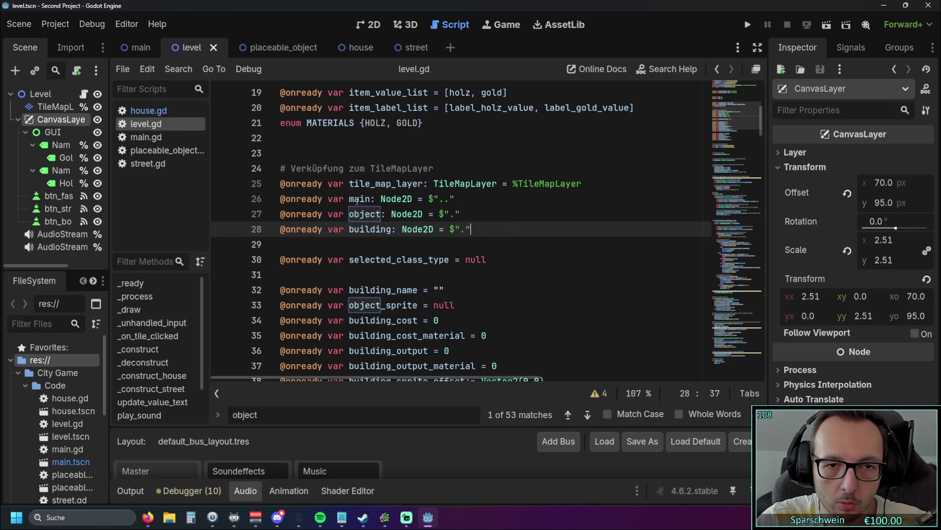
double_click(362, 199)
key(ctrl+f)
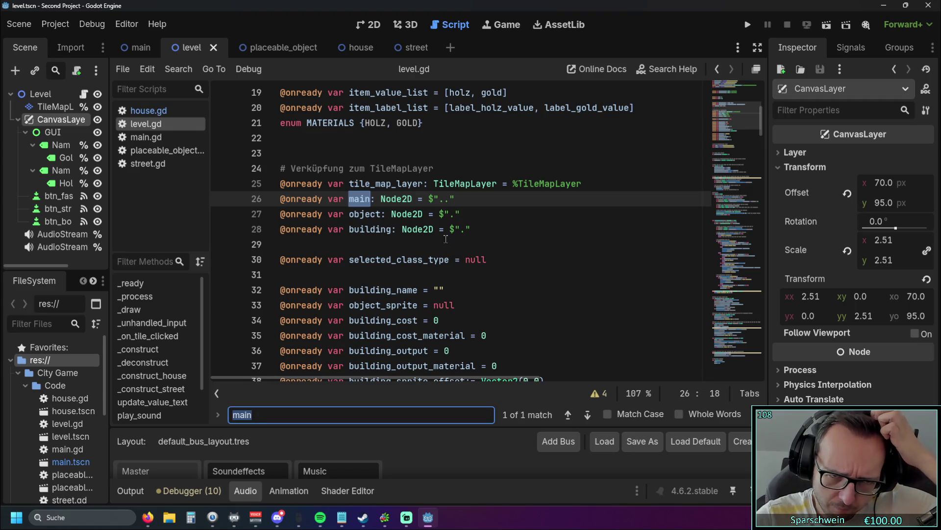
scroll(462, 248, down, 6)
scroll(462, 247, down, 11)
scroll(458, 244, up, 10)
scroll(457, 244, up, 8)
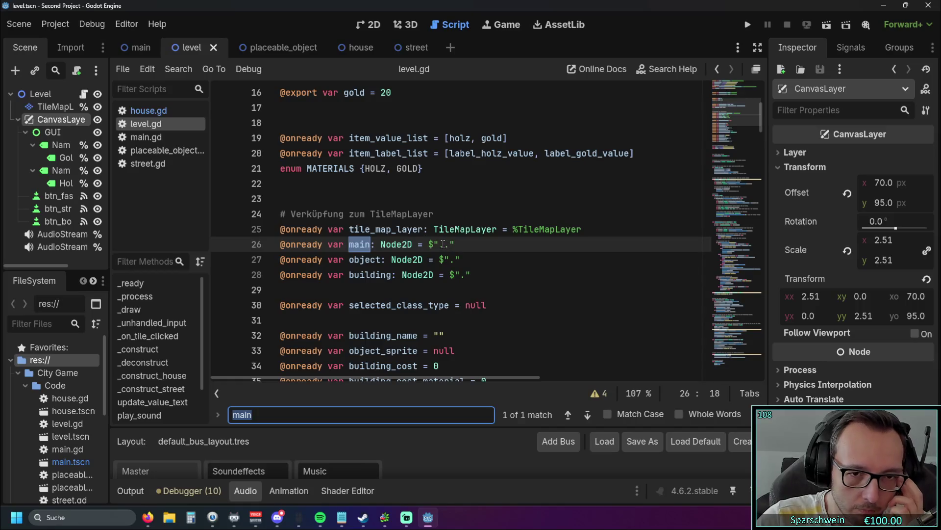
scroll(473, 248, down, 20)
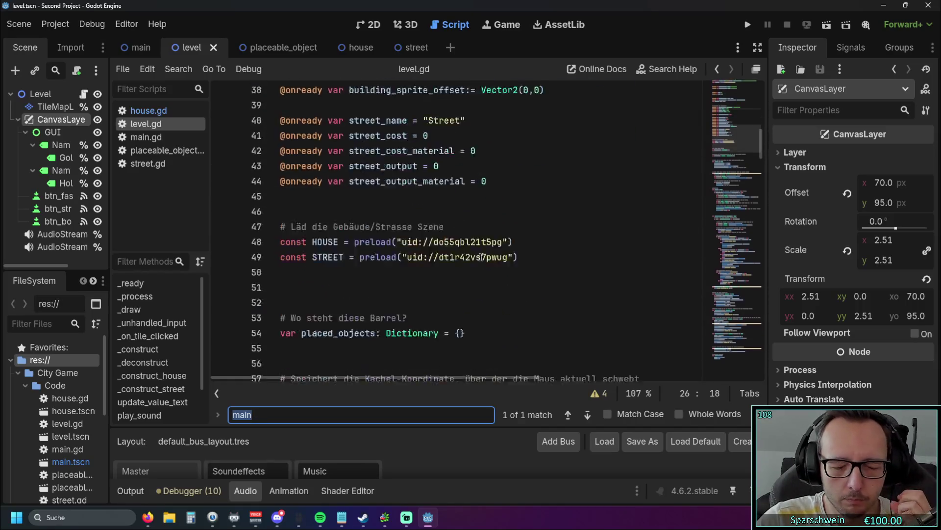
scroll(482, 253, down, 20)
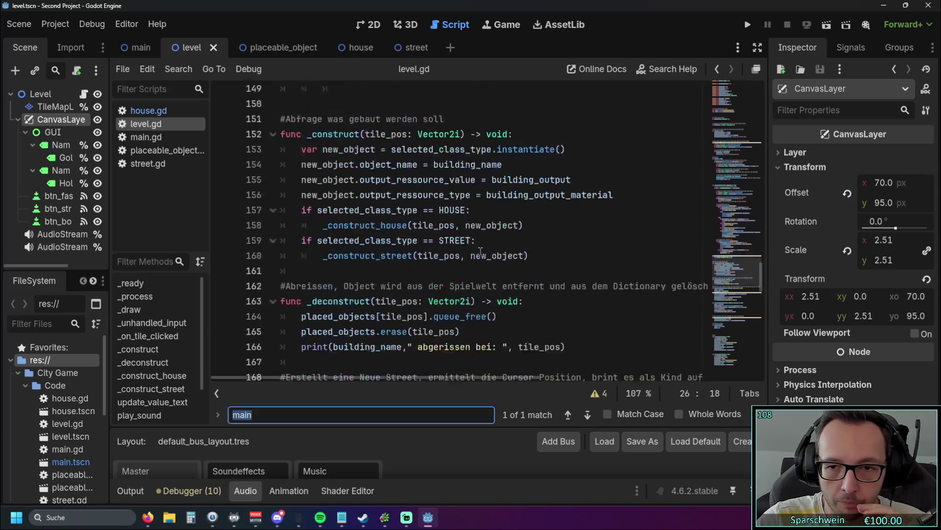
scroll(478, 249, down, 4)
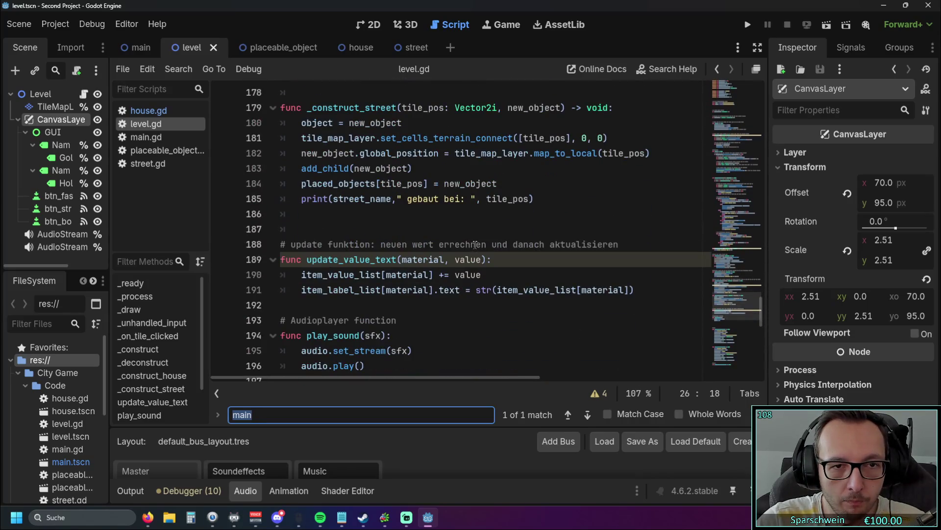
scroll(476, 244, down, 9)
scroll(475, 243, up, 9)
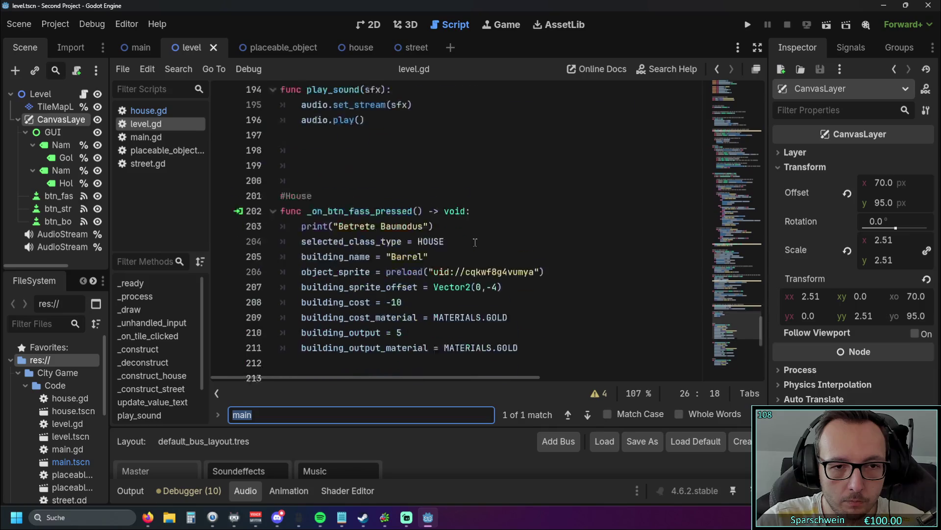
scroll(475, 243, up, 3)
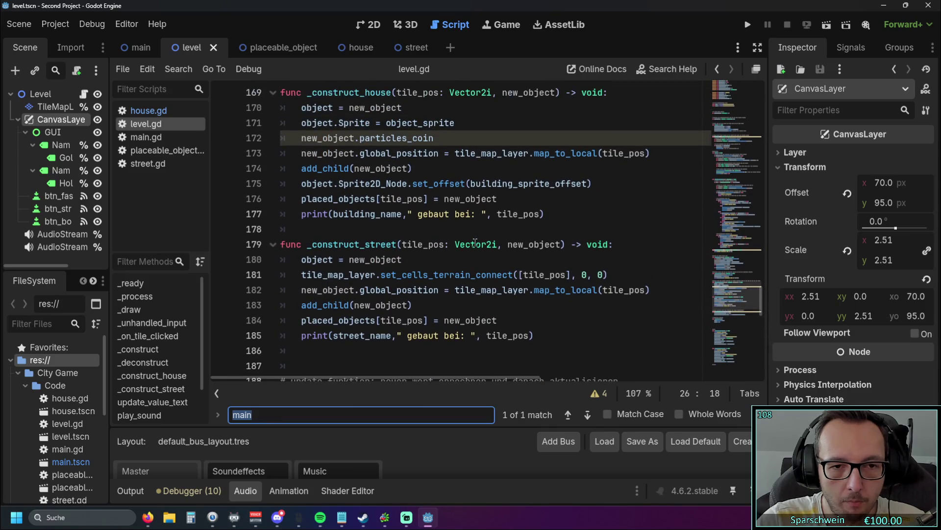
scroll(475, 243, up, 3)
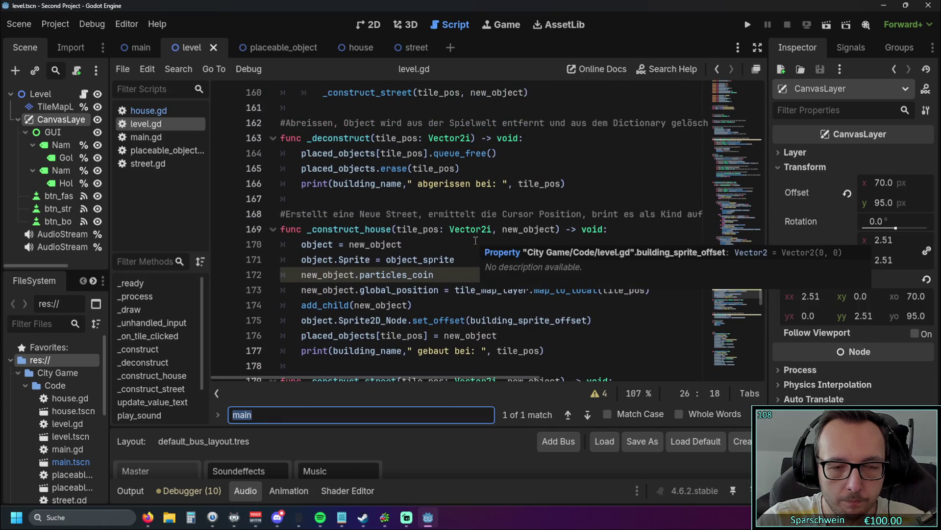
scroll(432, 241, down, 1)
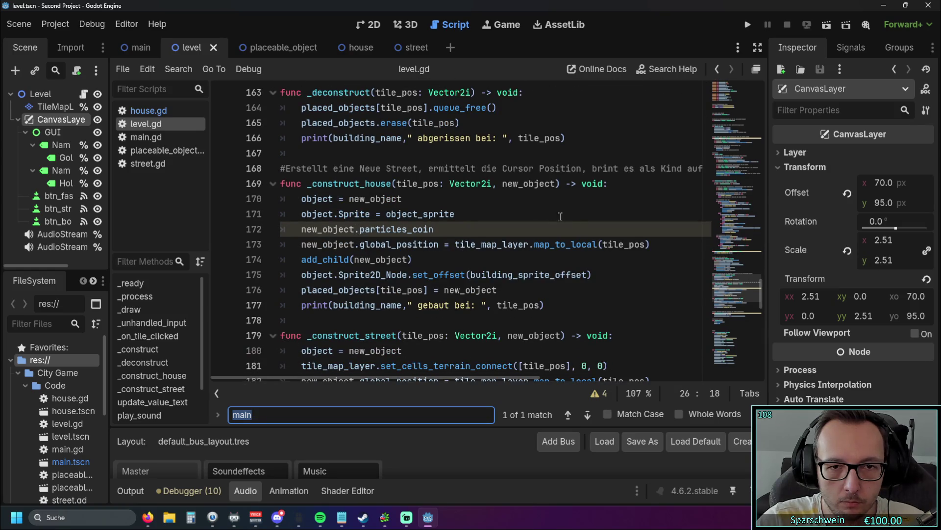
scroll(533, 211, up, 1)
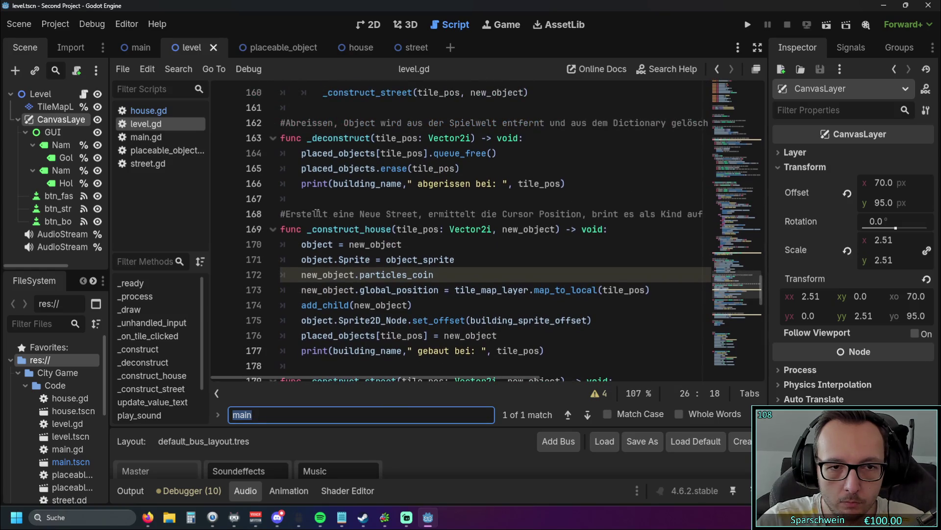
mouse_move(282, 214)
mouse_down()
mouse_move(607, 229)
mouse_move(706, 214)
mouse_move(119, 217)
mouse_up()
Step: Change the line 168 comment from 'eine Neue Street' to 'ein Neues Object'
click(357, 226)
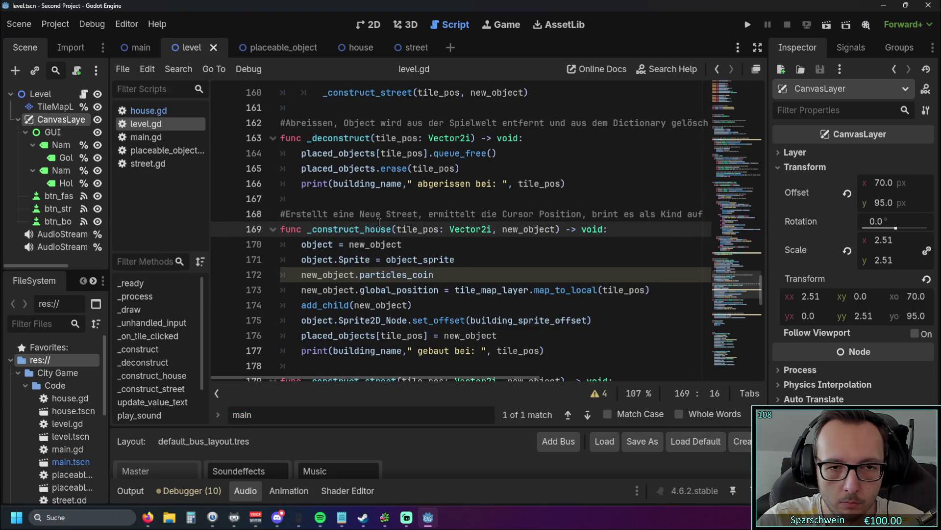
click(383, 214)
click(348, 214)
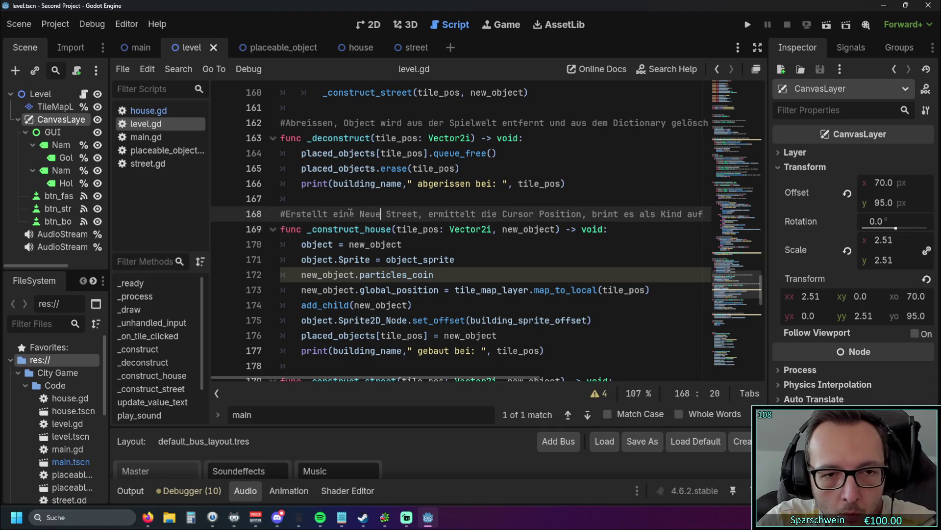
key(Delete)
key(Right)
key(Right)
key(Right)
text(s)
drag(386, 215, 420, 216)
text(Object)
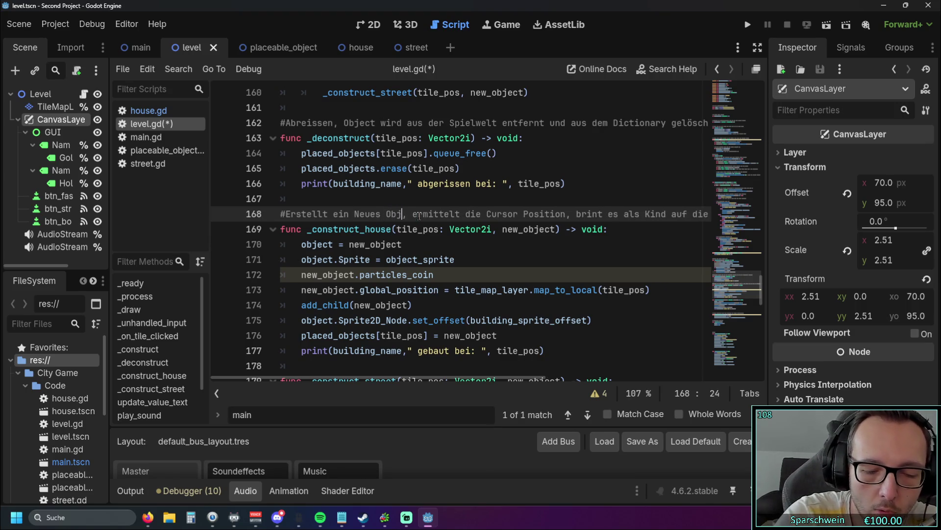
click(454, 244)
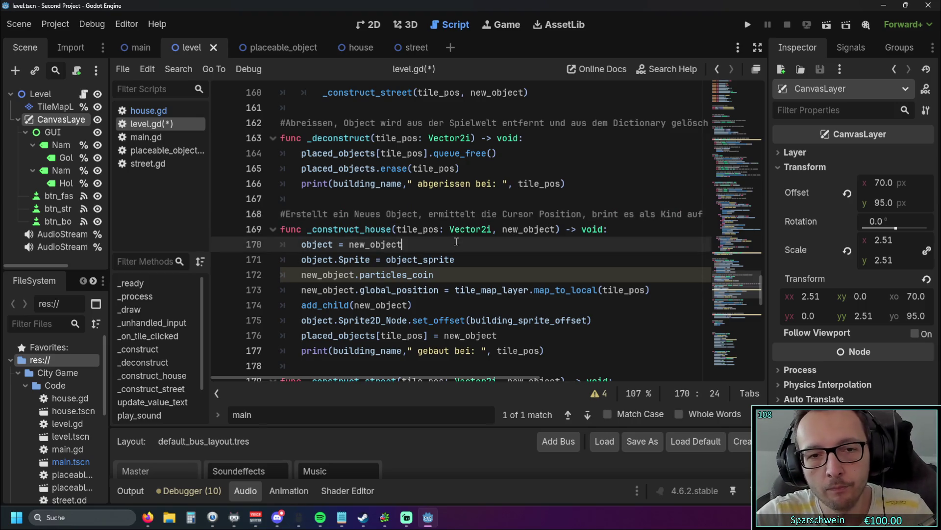
Step: Scroll through level.gd and select, then deselect, the whole _deconstruct function
scroll(492, 282, down, 2)
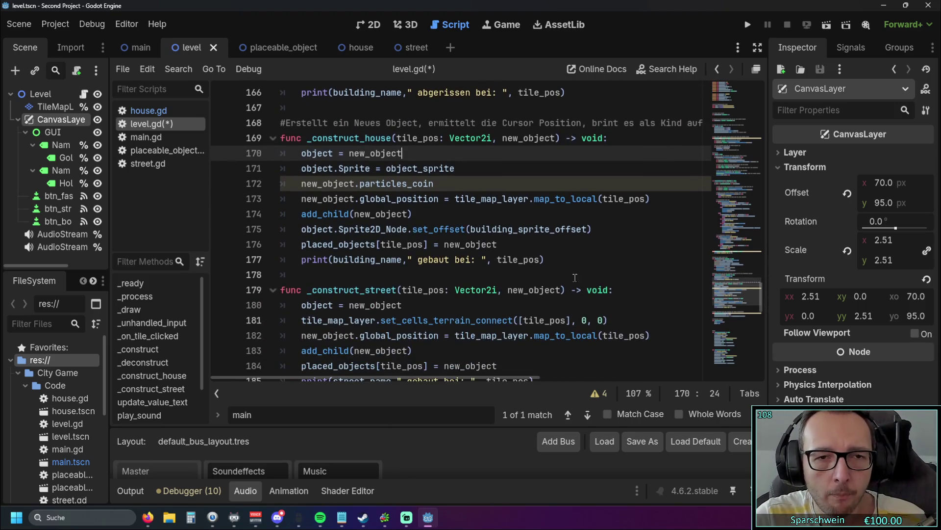
click(492, 277)
scroll(497, 216, up, 1)
scroll(496, 216, up, 2)
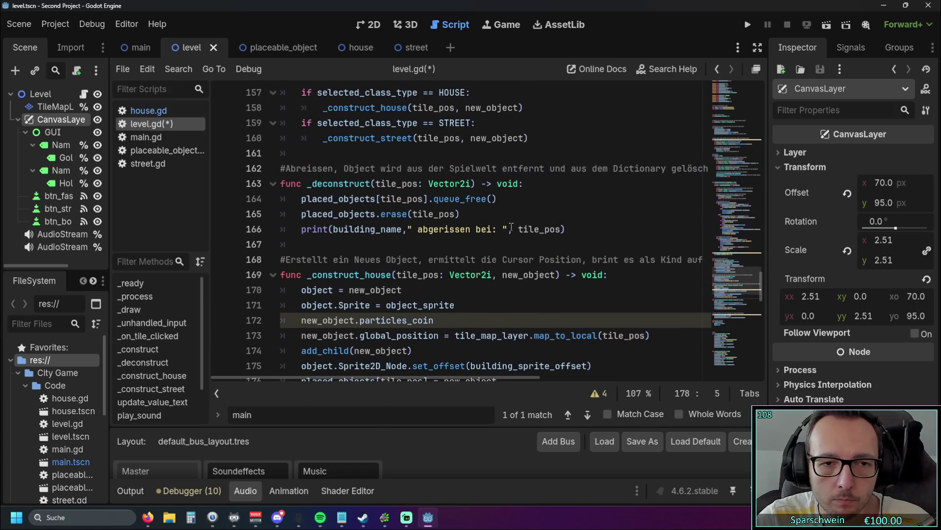
scroll(505, 216, up, 2)
scroll(507, 223, up, 1)
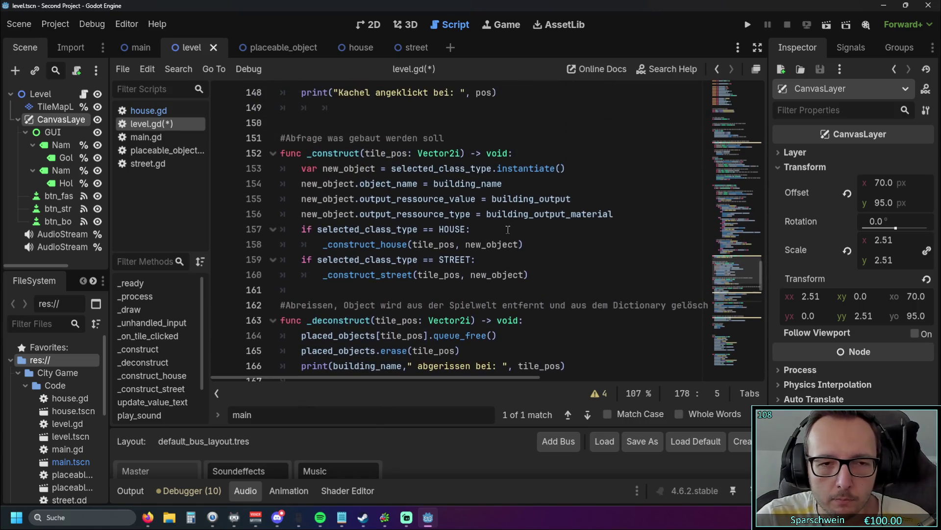
scroll(547, 233, down, 1)
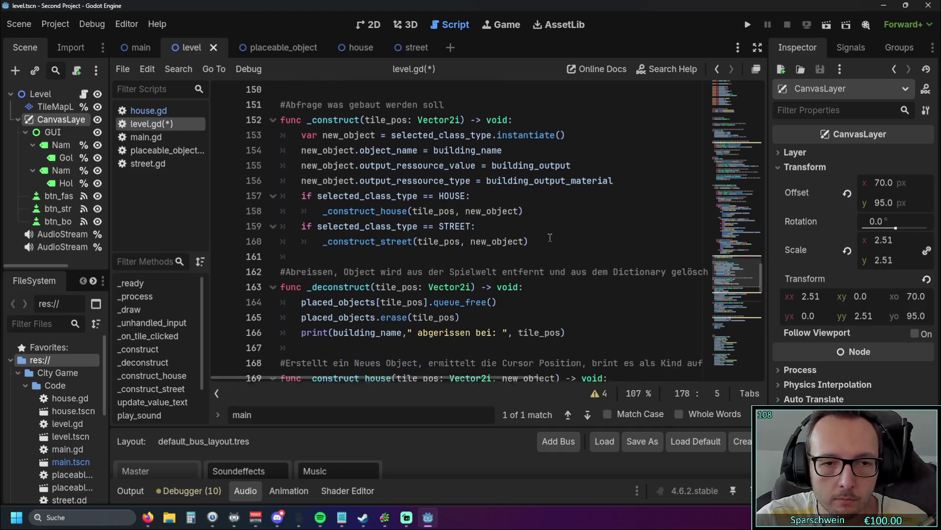
scroll(545, 234, up, 1)
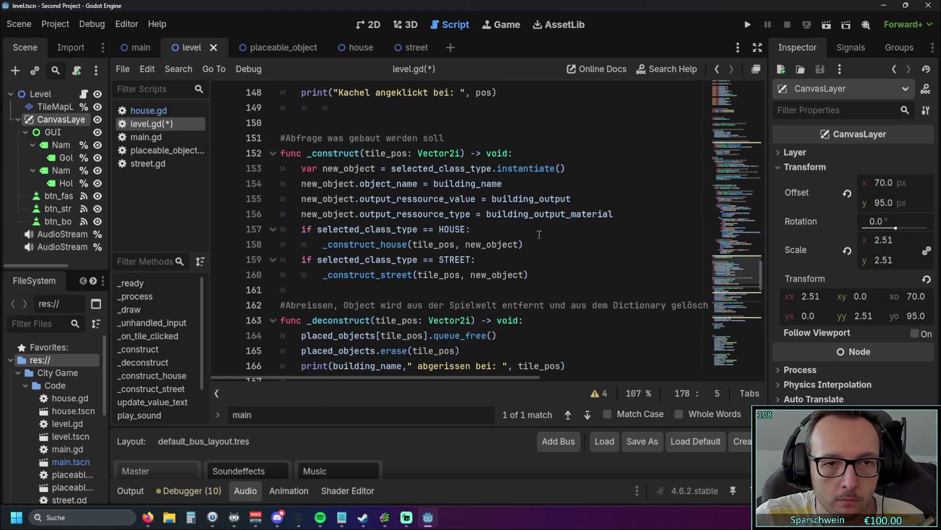
scroll(540, 237, up, 2)
scroll(539, 237, down, 3)
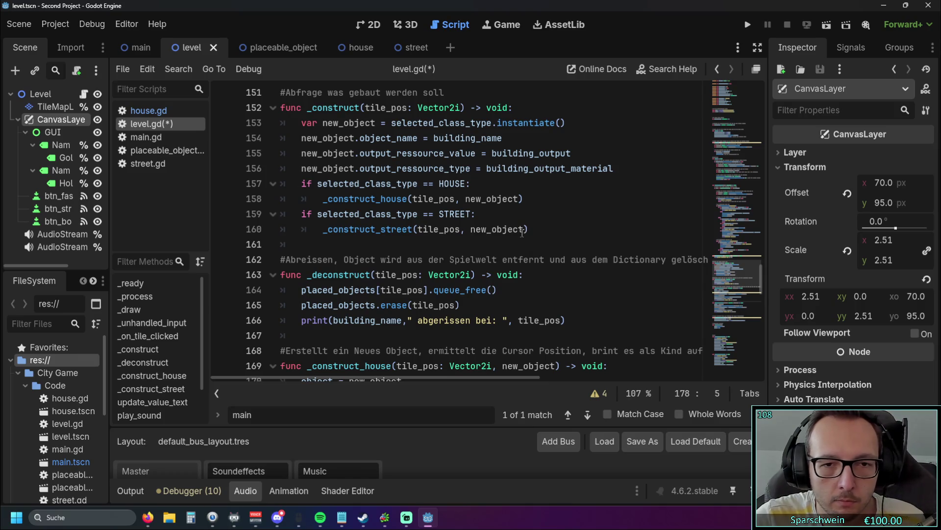
drag(567, 321, 265, 276)
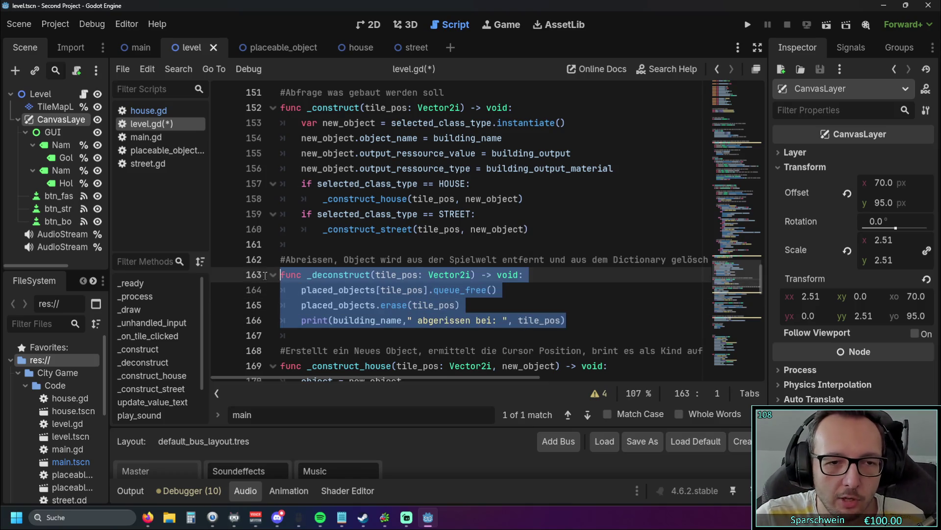
click(565, 297)
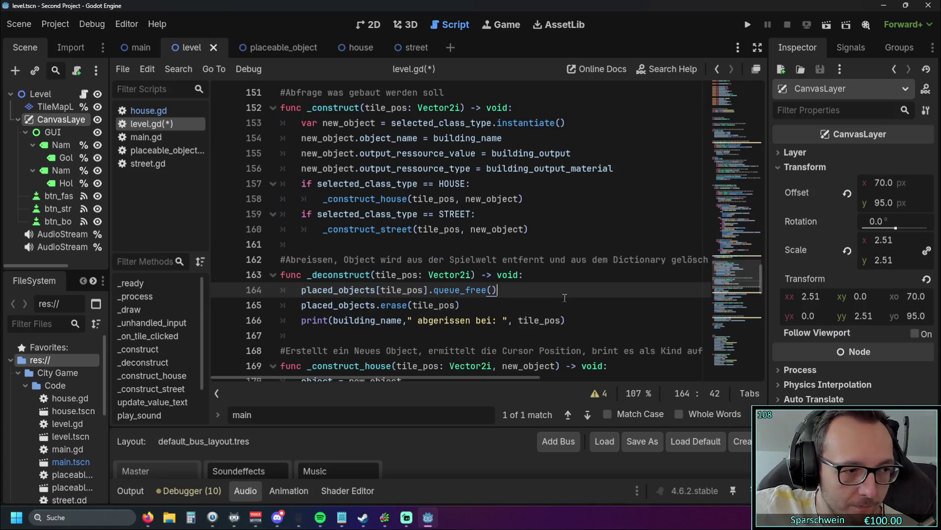
scroll(496, 251, down, 5)
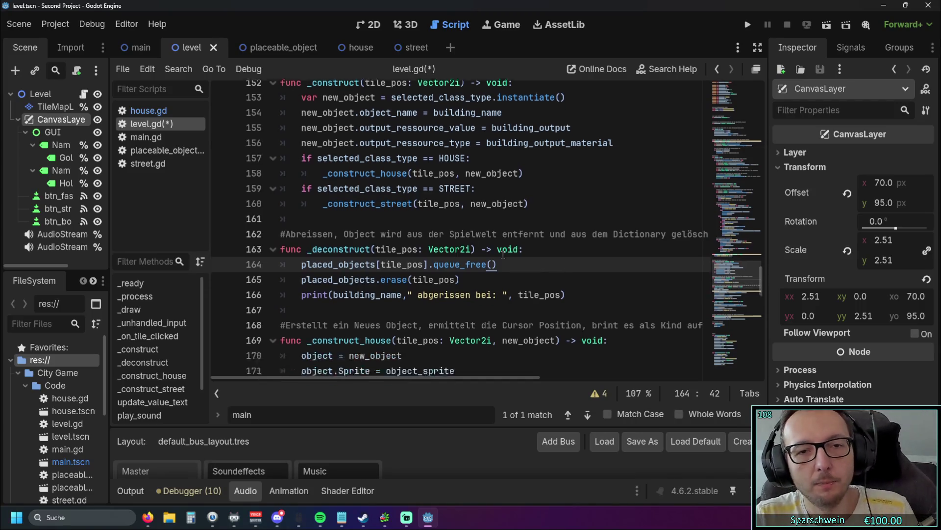
scroll(496, 250, down, 1)
scroll(495, 250, up, 1)
scroll(496, 250, down, 1)
mouse_move(496, 250)
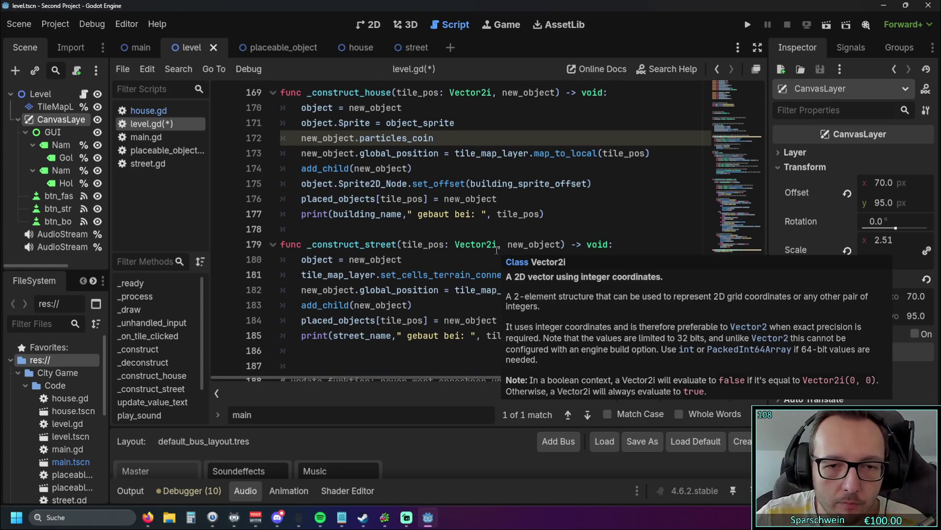
scroll(497, 250, down, 1)
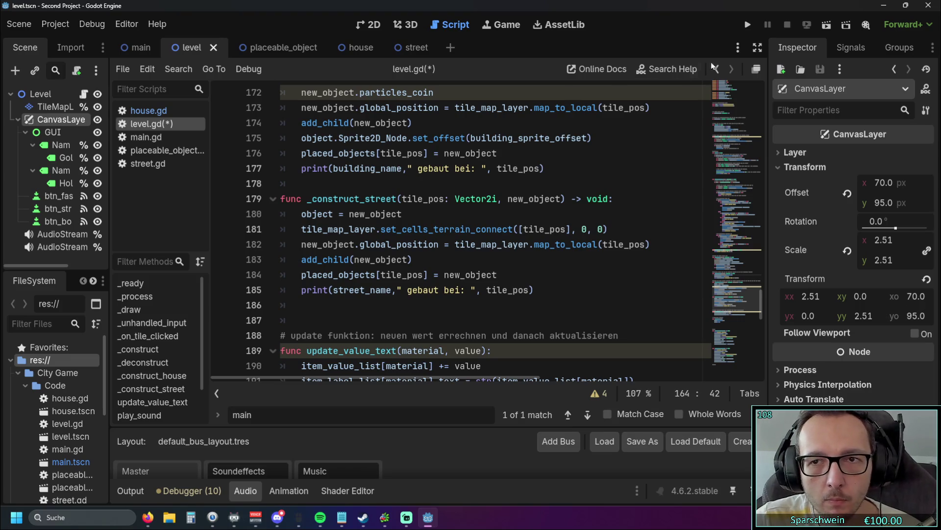
Step: Launch the game and test placing and demolishing a street at tile (2, 2)
click(746, 24)
click(504, 354)
click(436, 231)
right_click(436, 232)
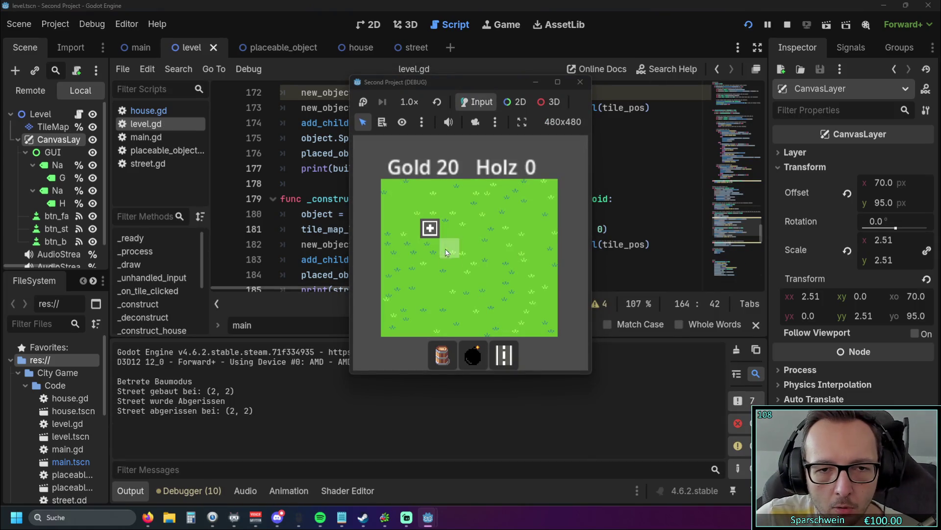
Step: Test streets at (3, 2), then extend the street to tiles (4, 2) and (4, 3)
click(449, 228)
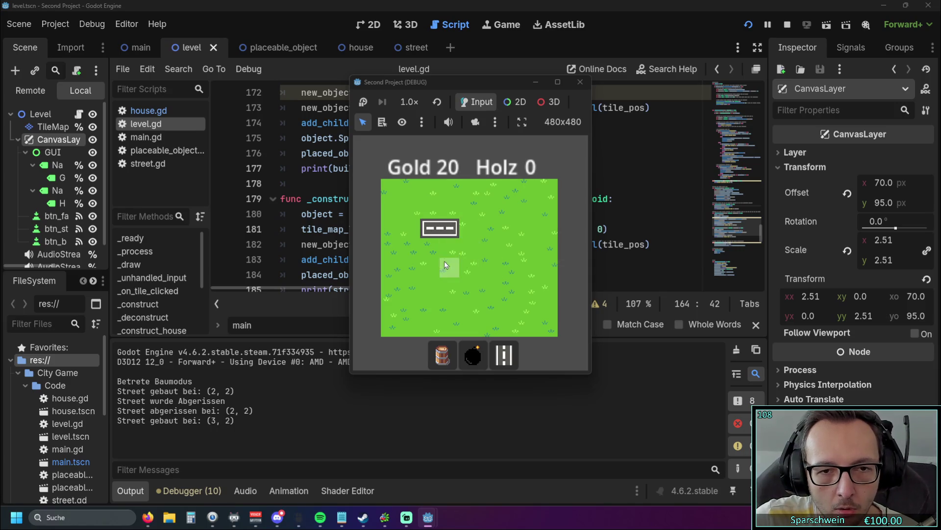
right_click(449, 231)
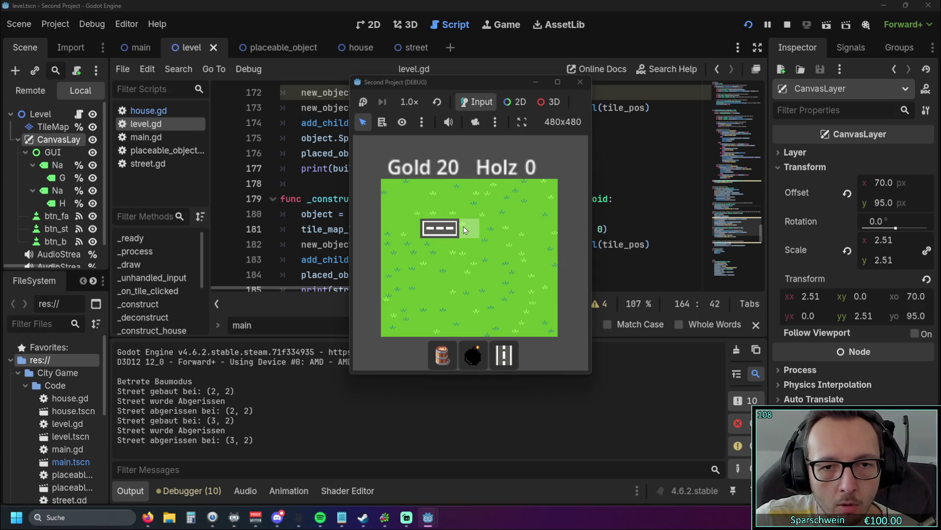
click(451, 235)
right_click(452, 236)
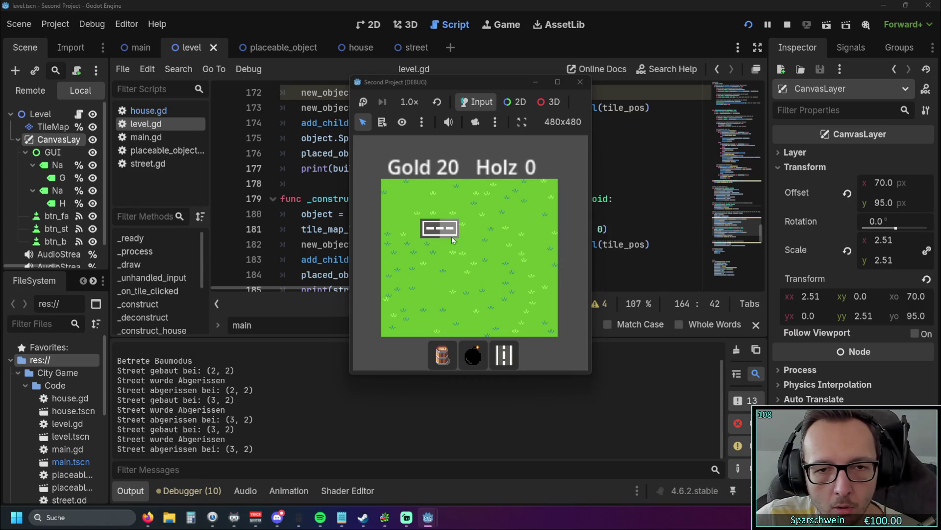
click(471, 228)
click(470, 250)
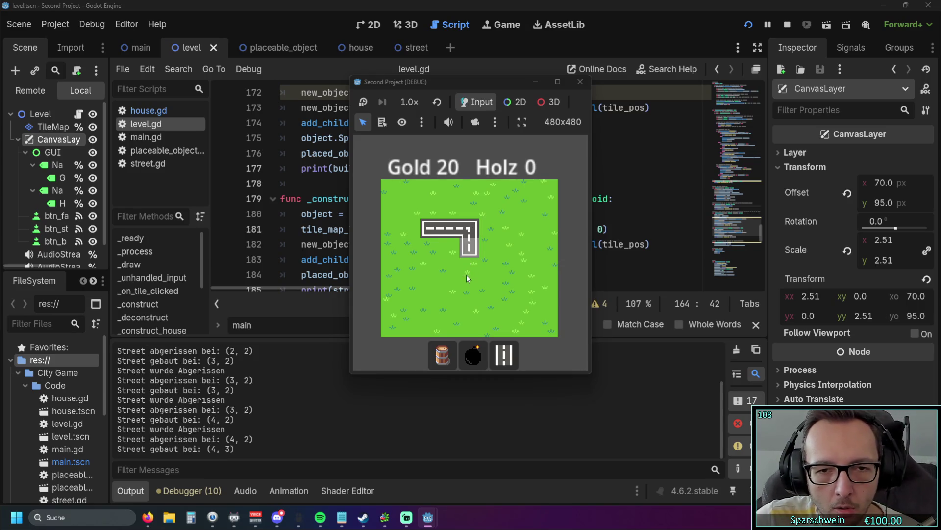
Step: Test a barrel at (2, 5), extend the road to (4, 4), then leave build mode and stop the game
click(450, 356)
click(433, 288)
click(433, 288)
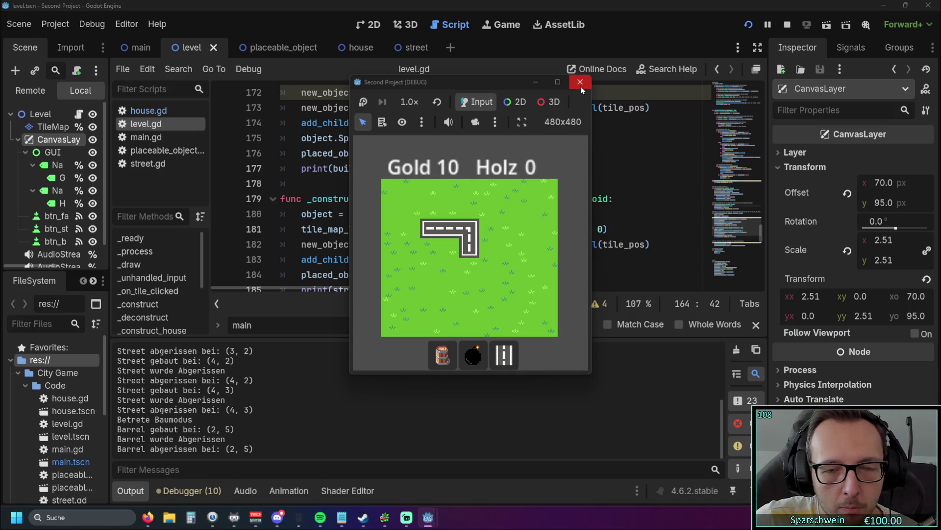
click(494, 362)
click(470, 270)
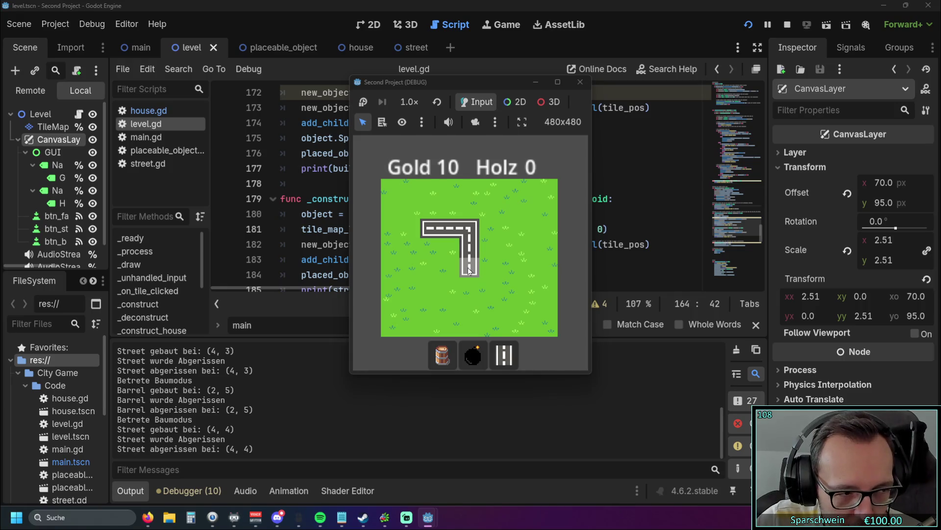
right_click(469, 270)
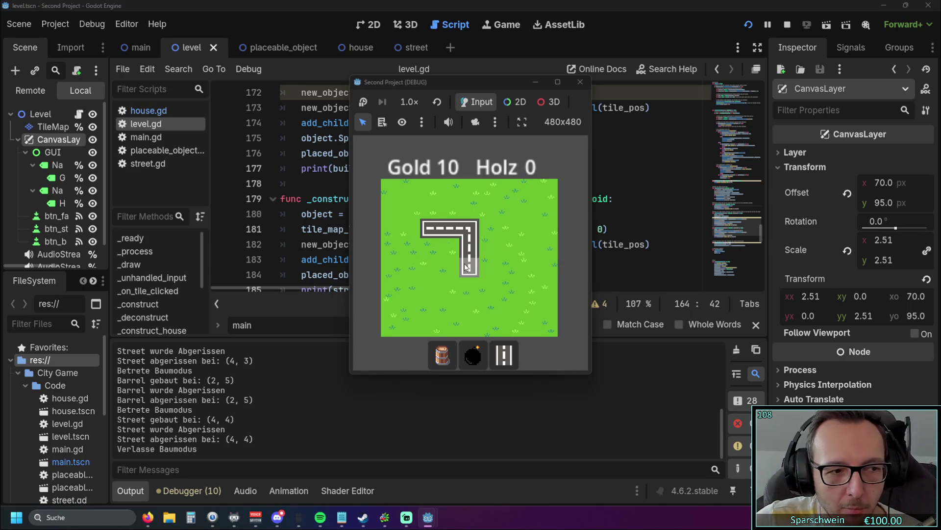
click(581, 82)
Step: Drag the Scene dock splitter wider and bring up the Animation editor in the bottom panel
drag(109, 187, 187, 194)
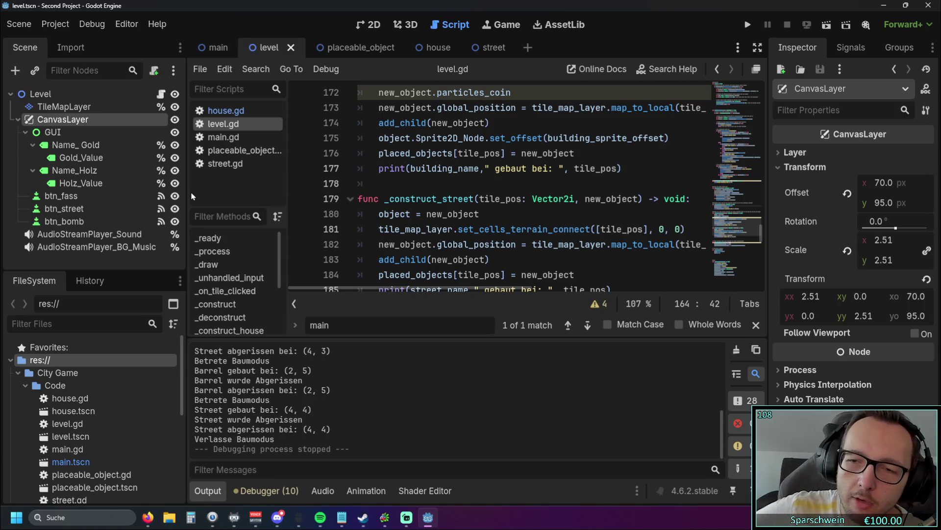
scroll(601, 208, up, 3)
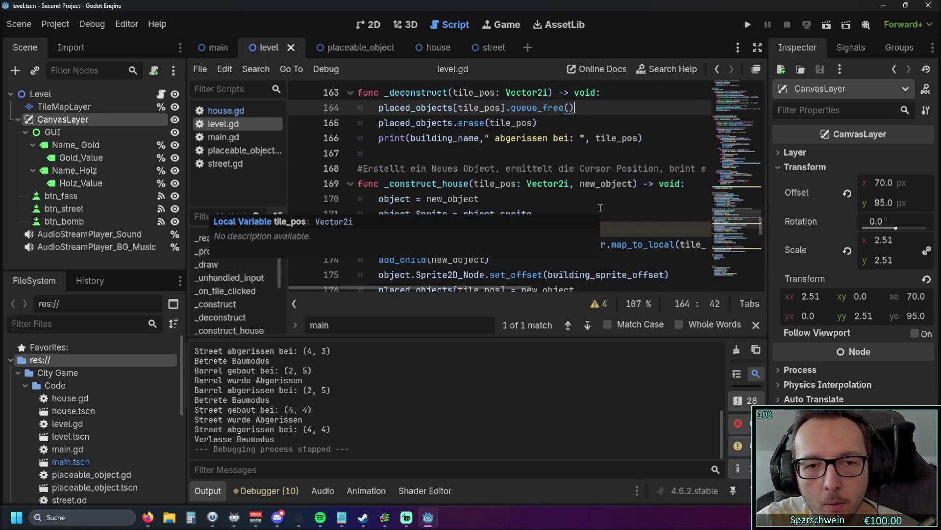
mouse_move(395, 289)
mouse_down()
mouse_move(425, 290)
mouse_move(370, 287)
mouse_up()
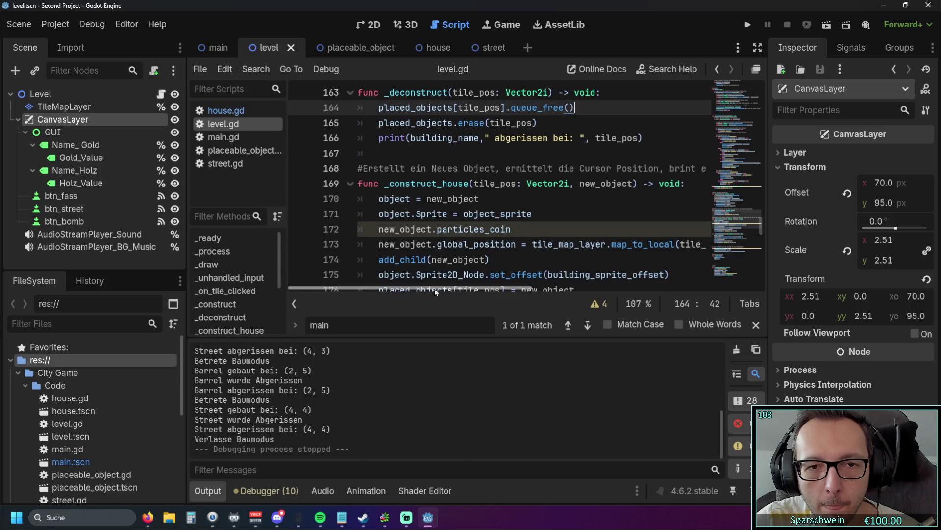
scroll(491, 245, down, 3)
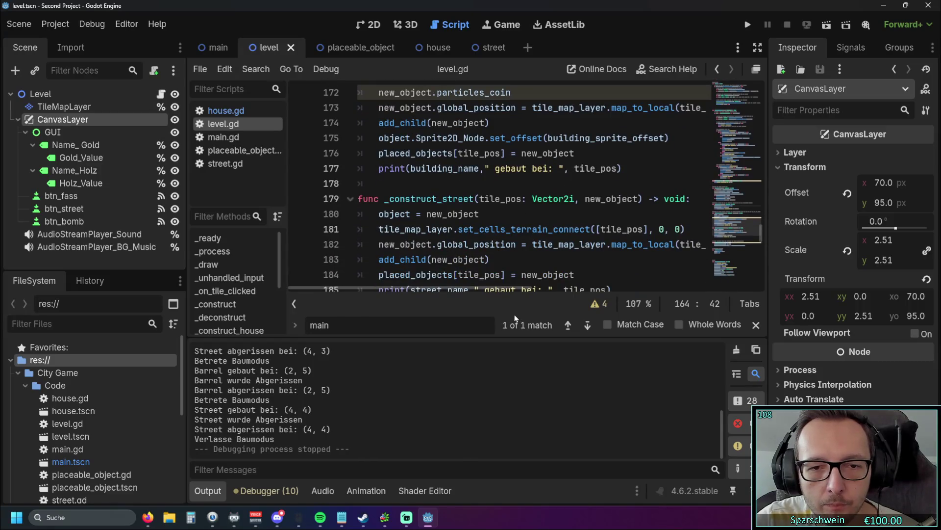
click(369, 491)
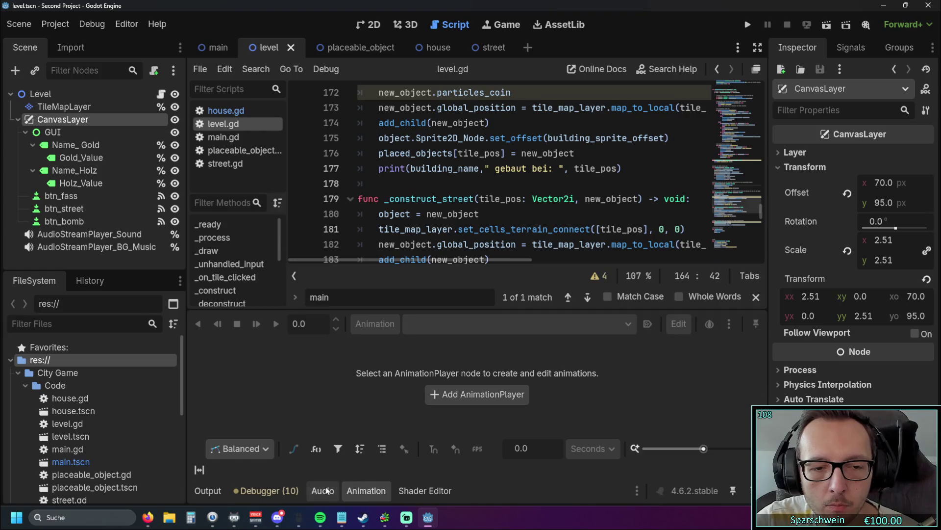
Step: Show the Audio bus layout and drag the script list splitter left to widen the code
click(323, 491)
scroll(314, 235, down, 3)
mouse_move(286, 231)
mouse_down()
mouse_move(132, 235)
mouse_move(143, 236)
mouse_up()
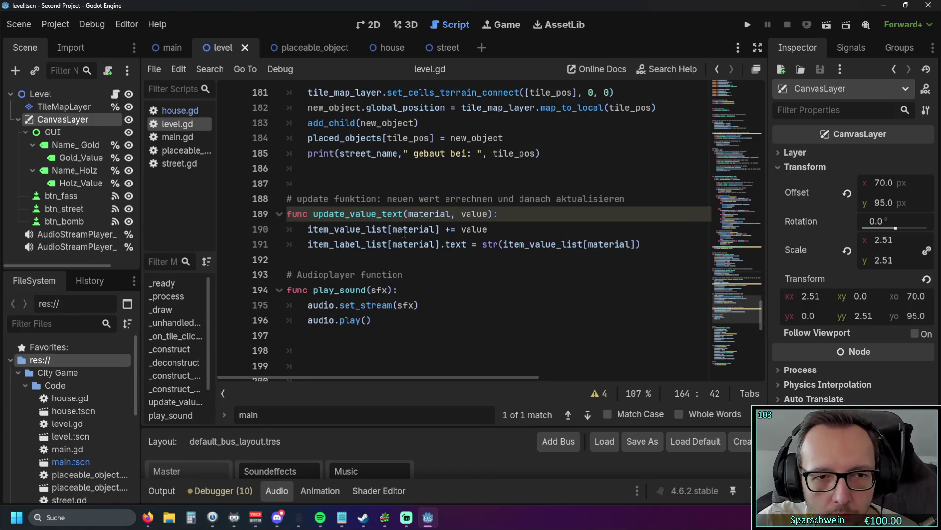
Step: Review level.gd's click handler that collects a placed object's resources with a coin sound
scroll(405, 234, up, 3)
scroll(405, 234, up, 4)
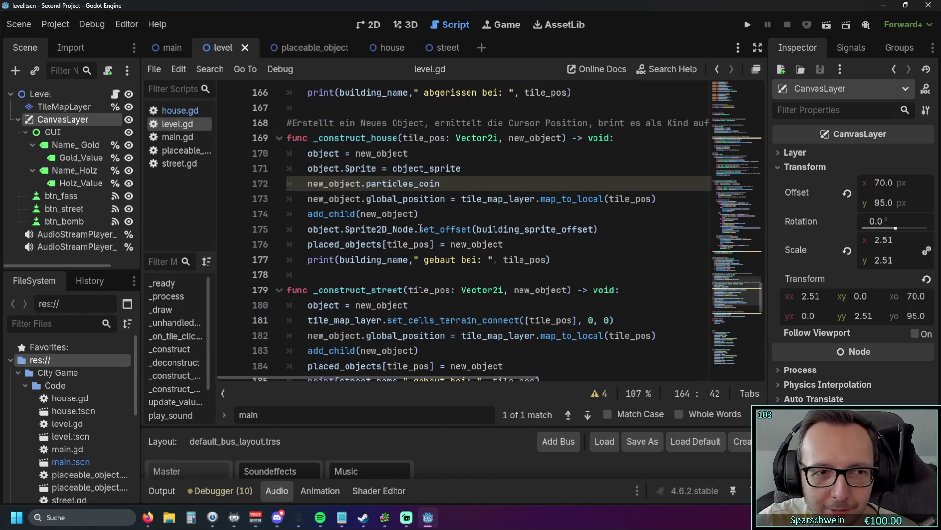
scroll(438, 221, up, 1)
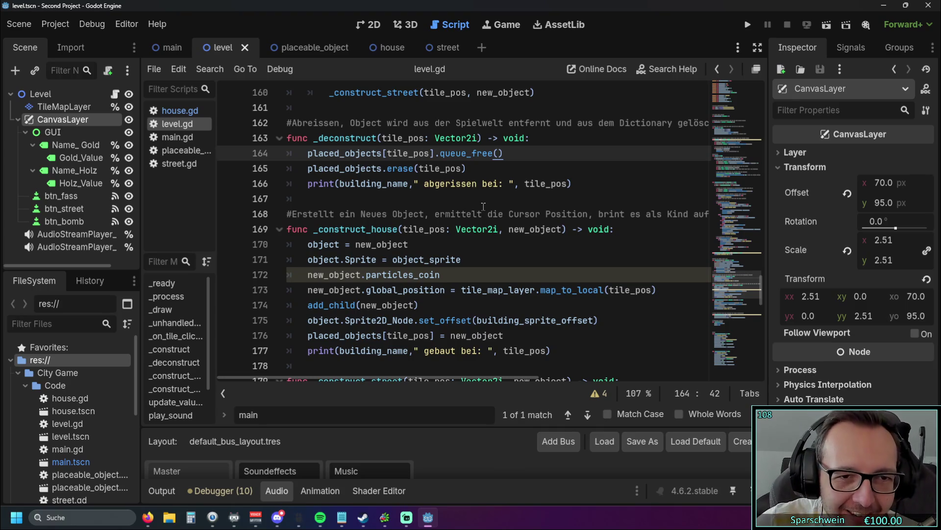
scroll(483, 206, up, 4)
scroll(484, 205, up, 6)
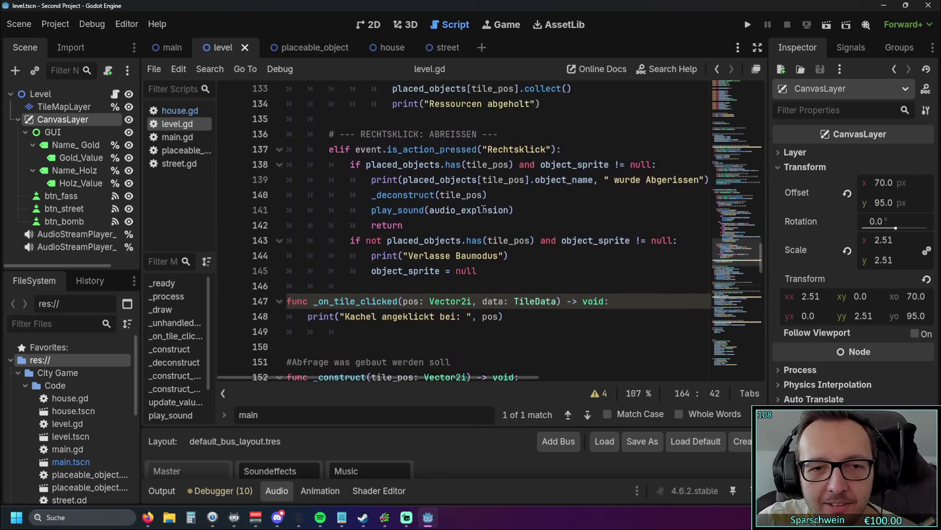
scroll(416, 376, right, 3)
scroll(411, 381, left, 3)
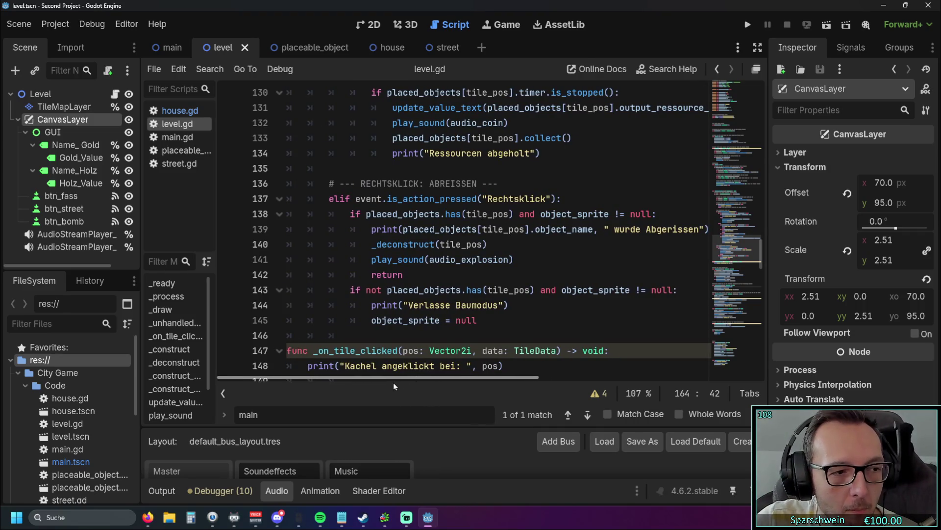
mouse_move(393, 382)
mouse_down()
mouse_move(426, 381)
mouse_move(374, 385)
mouse_up()
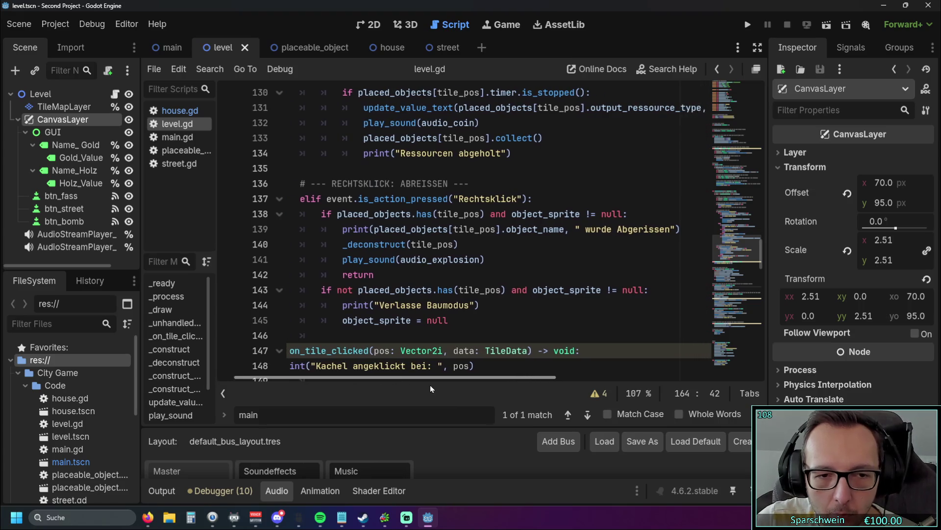
scroll(521, 306, up, 3)
scroll(520, 306, up, 2)
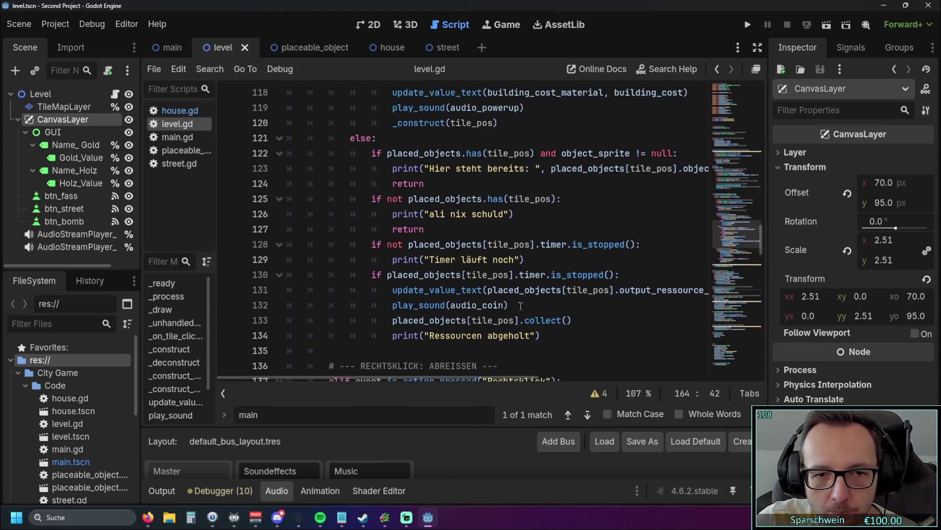
scroll(441, 348, up, 2)
scroll(562, 321, down, 2)
scroll(402, 379, right, 3)
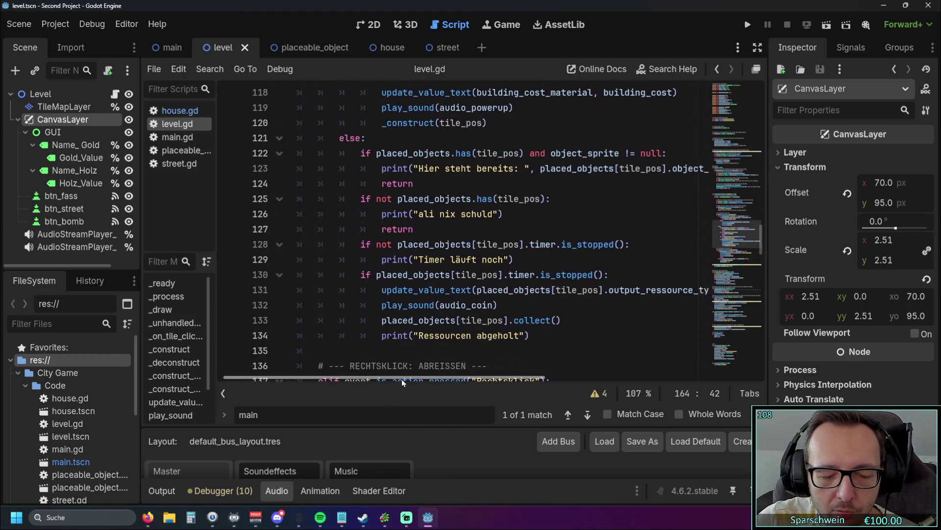
scroll(418, 379, right, 10)
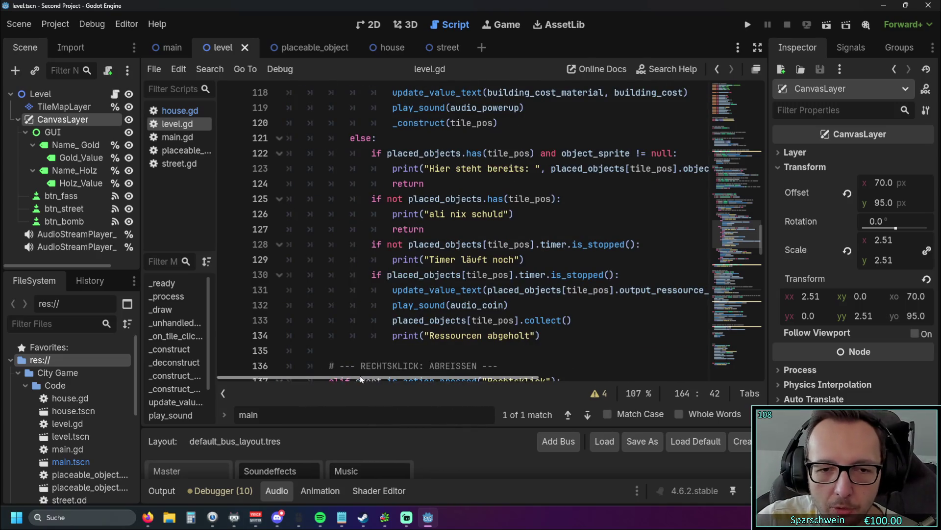
mouse_move(358, 378)
mouse_down()
mouse_move(399, 379)
mouse_move(387, 381)
mouse_up()
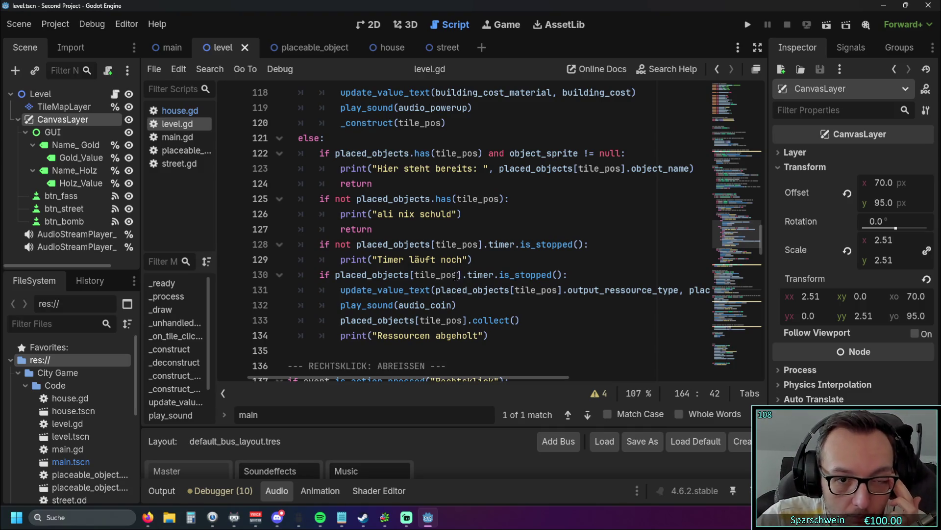
scroll(456, 276, up, 3)
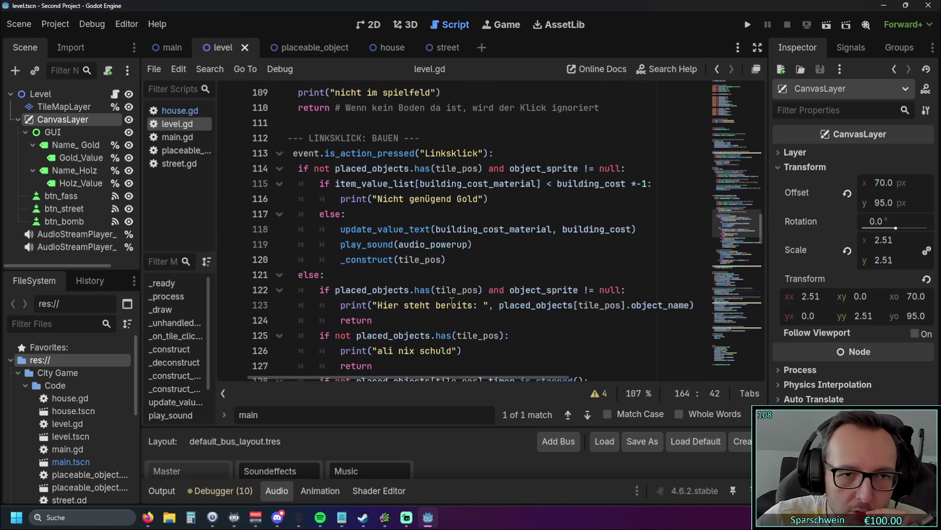
scroll(444, 286, down, 10)
scroll(444, 286, down, 7)
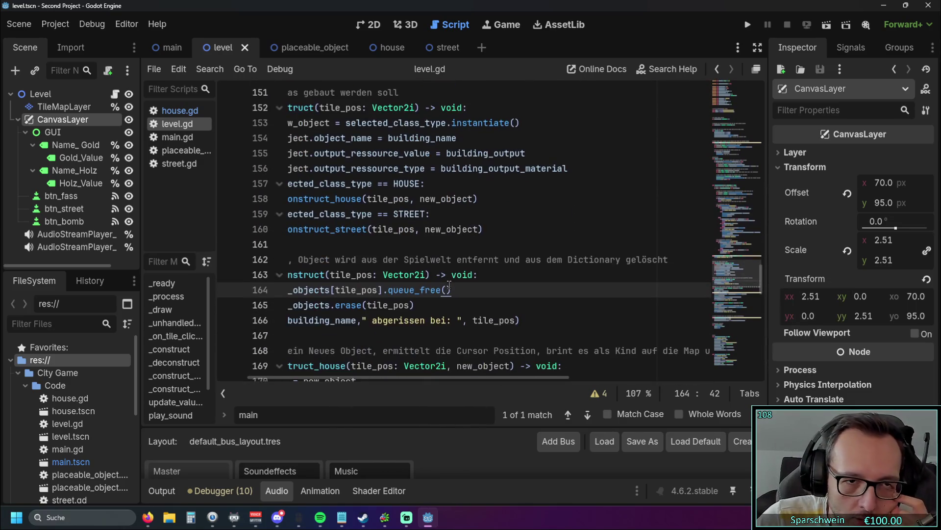
scroll(401, 377, up, 3)
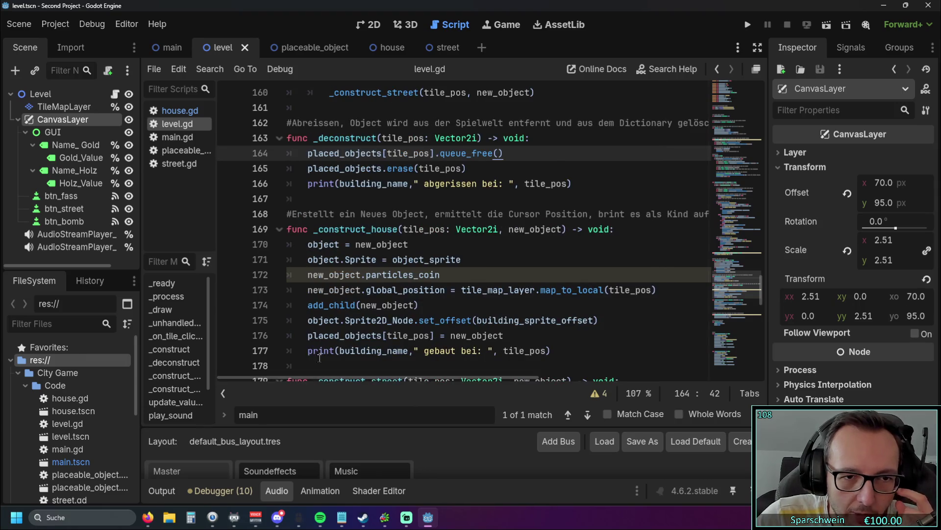
scroll(446, 262, up, 2)
scroll(447, 262, up, 2)
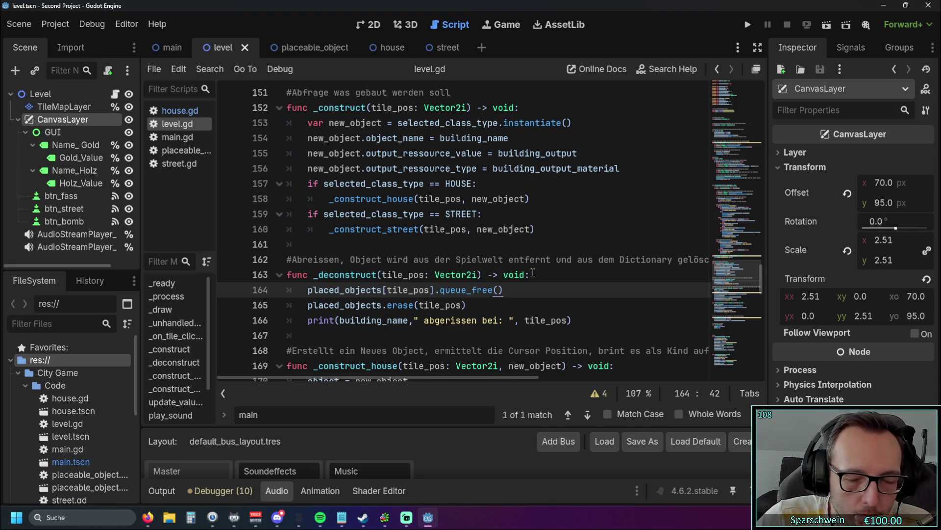
scroll(526, 270, down, 2)
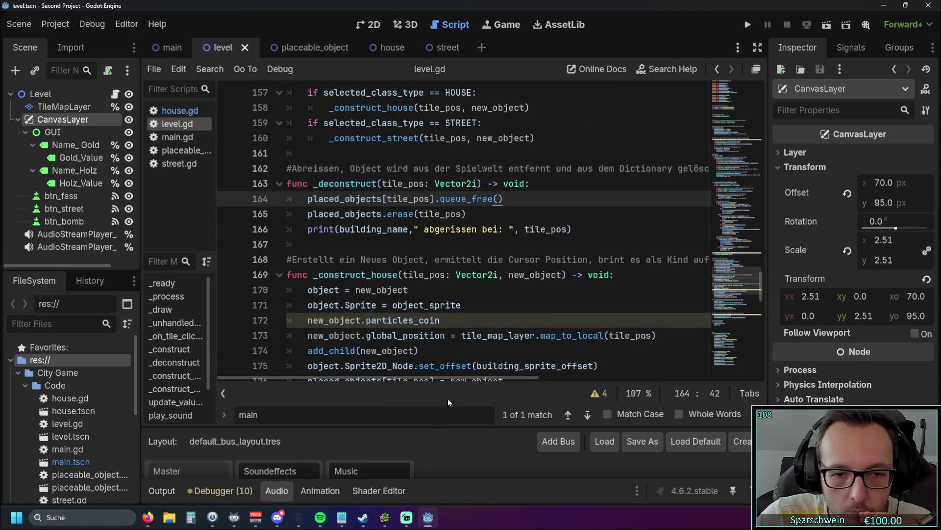
scroll(446, 282, down, 1)
scroll(446, 282, down, 4)
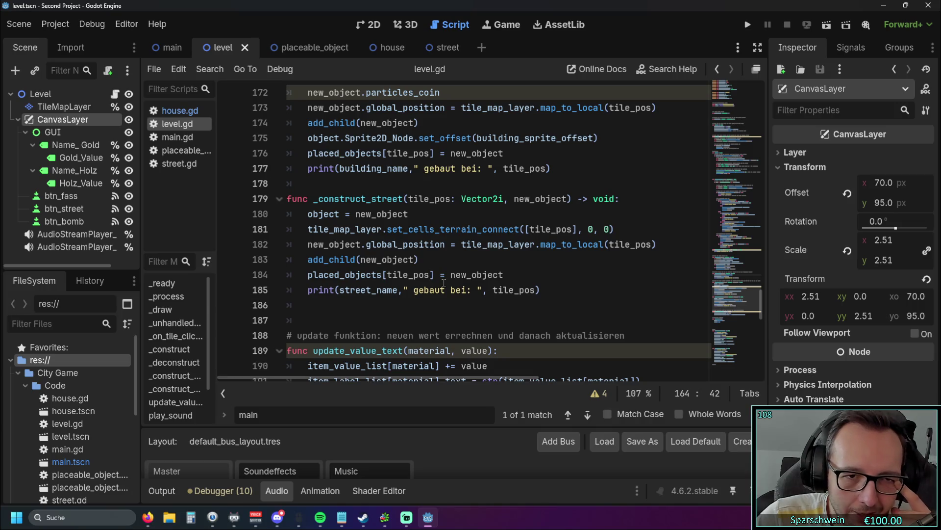
mouse_move(493, 233)
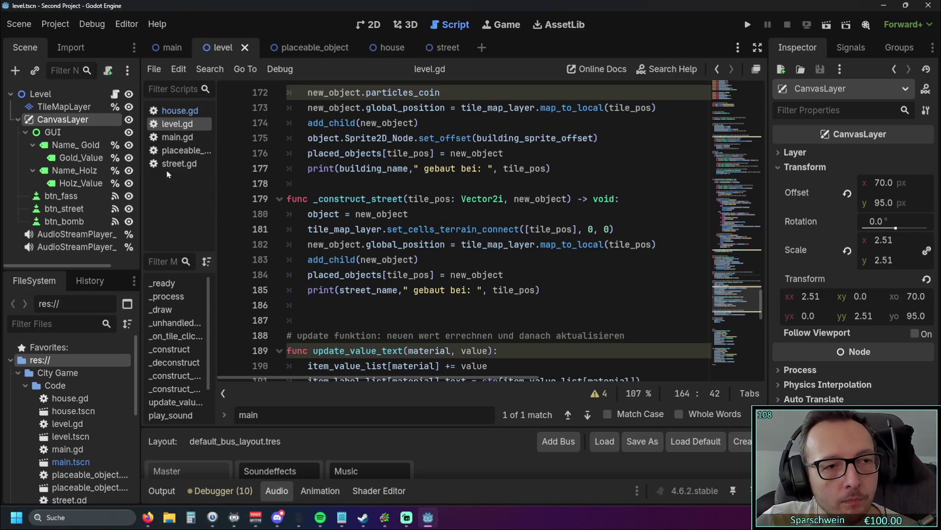
Step: Select TileMapLayer to show its 16 × 16 grass TileSet and terrain in the TileMap panel
click(63, 108)
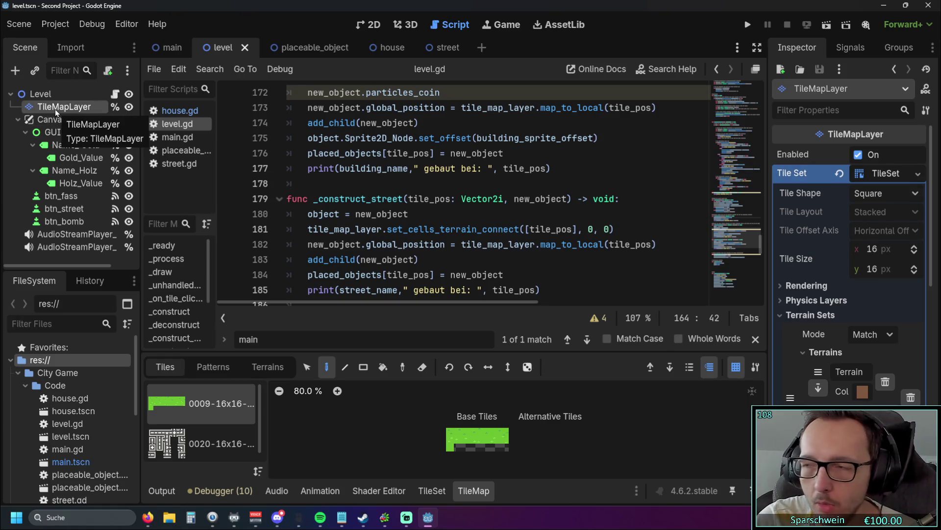
Step: Create a TileMapLayer node (Ctrl+A, search 'tile') under the existing TileMapLayer and start renaming it
key(ctrl+a)
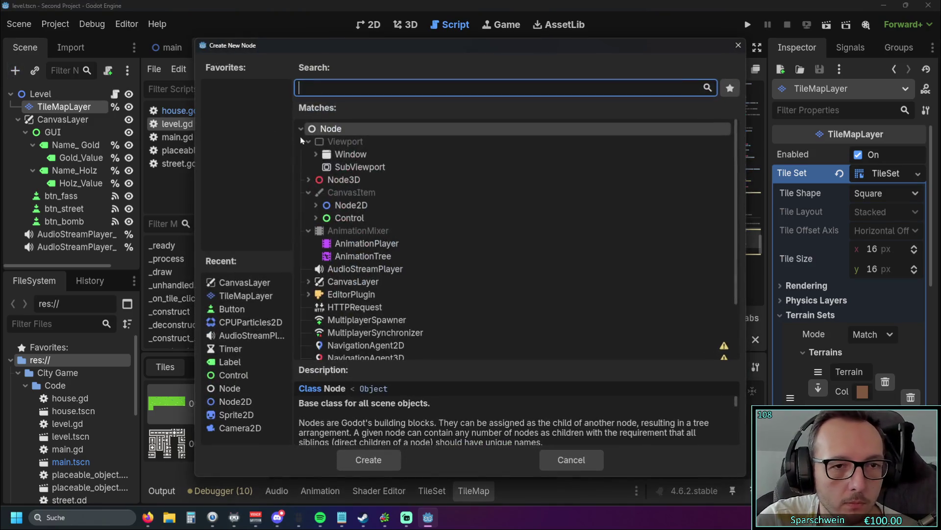
scroll(343, 217, down, 3)
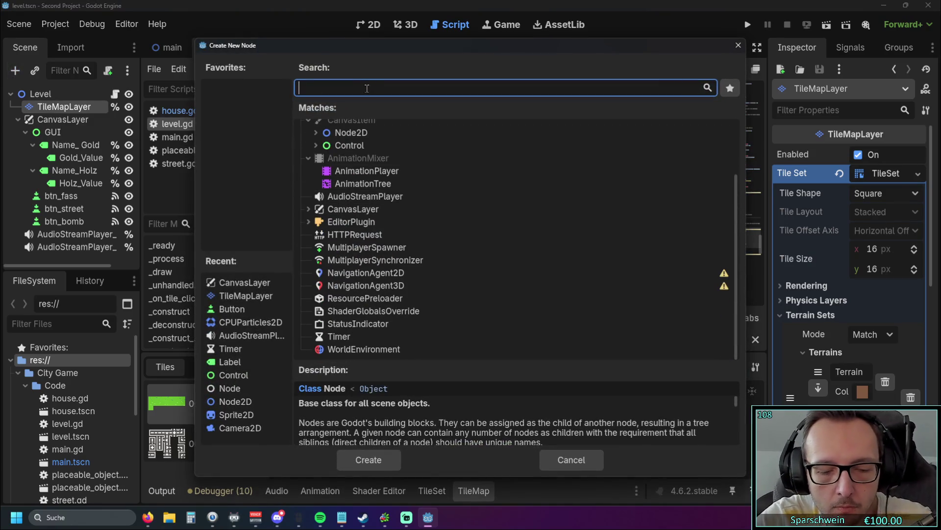
text(tile)
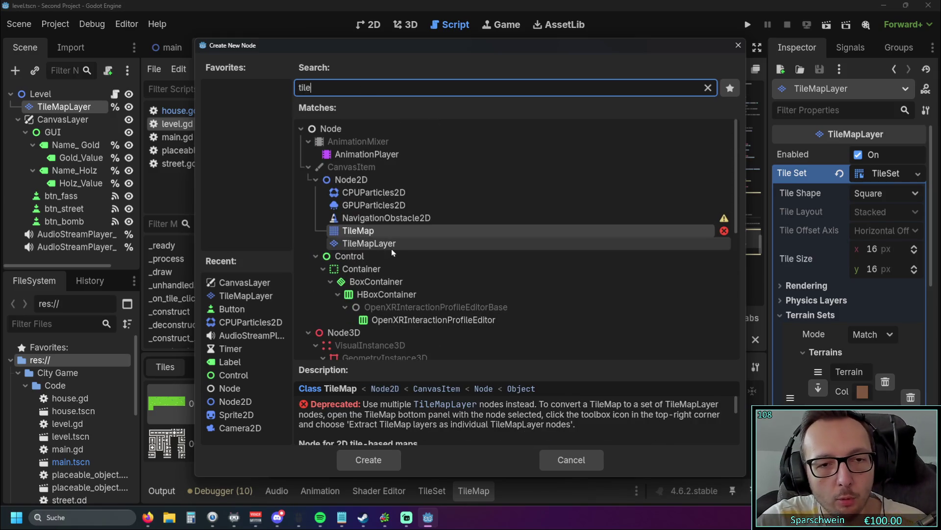
click(391, 245)
click(372, 458)
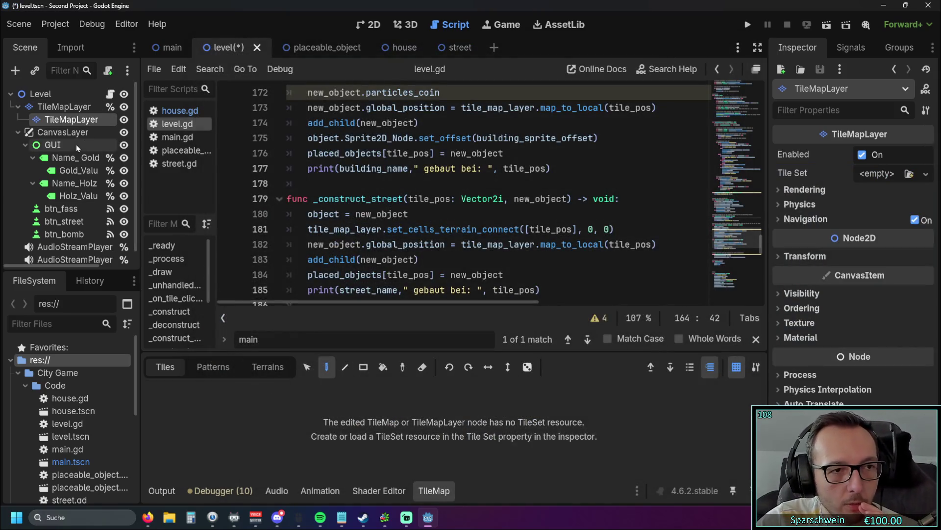
right_click(88, 123)
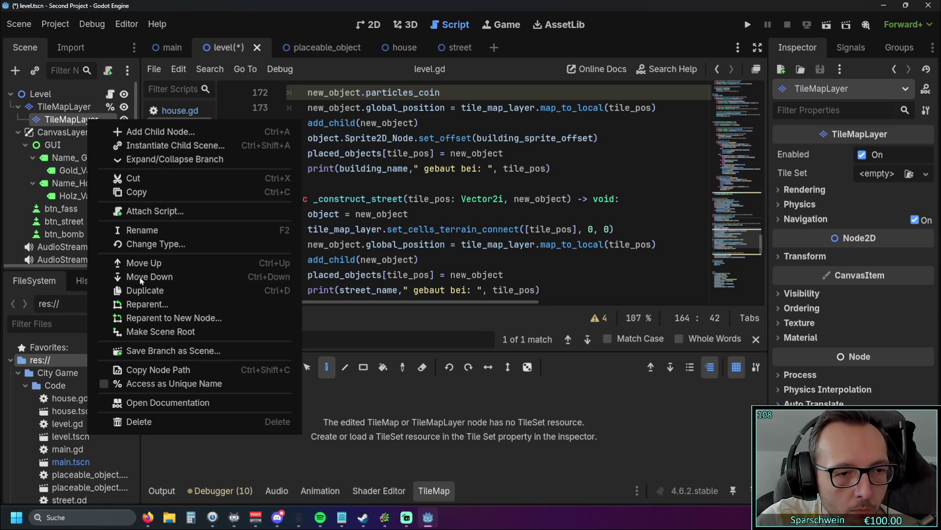
click(135, 225)
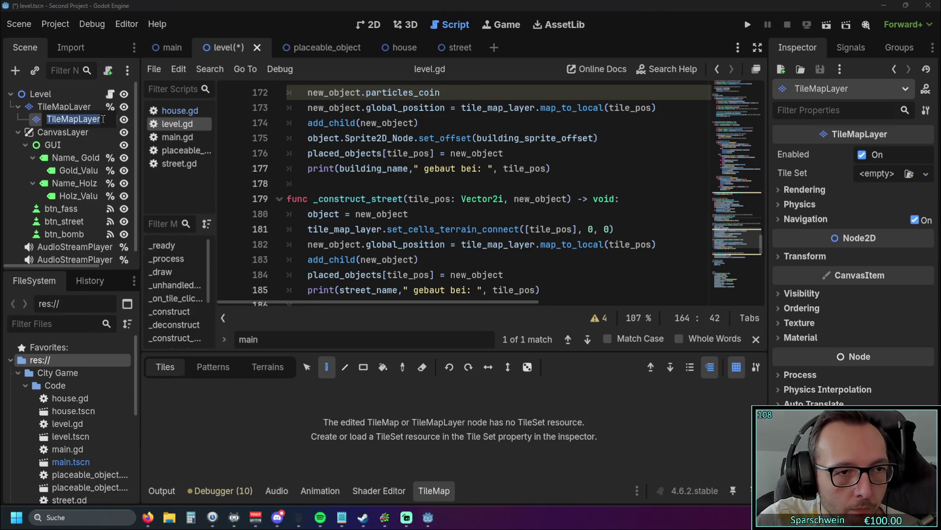
Step: Rename the new node to BG_TileMapLayer and move it above TileMapLayer in the tree
key(Return)
text(BG)
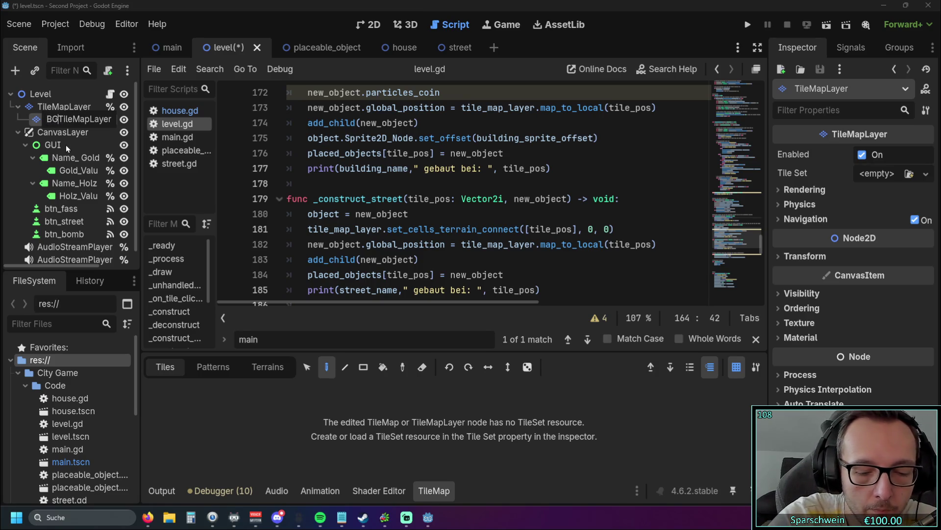
text(_)
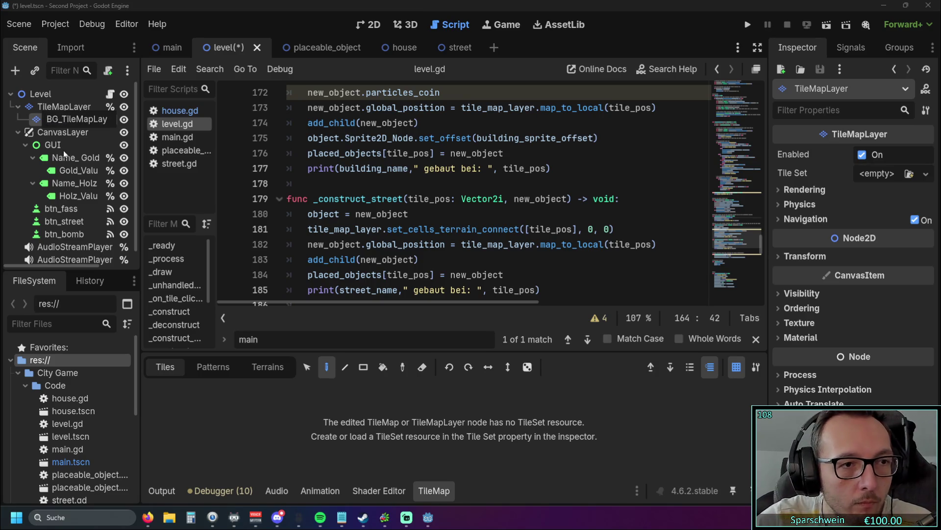
key(Return)
drag(76, 121, 51, 102)
Step: Compare TileMapLayer and BG_TileMapLayer, browsing the Tiles, Patterns and Terrains views
click(63, 118)
click(63, 107)
scroll(59, 405, down, 2)
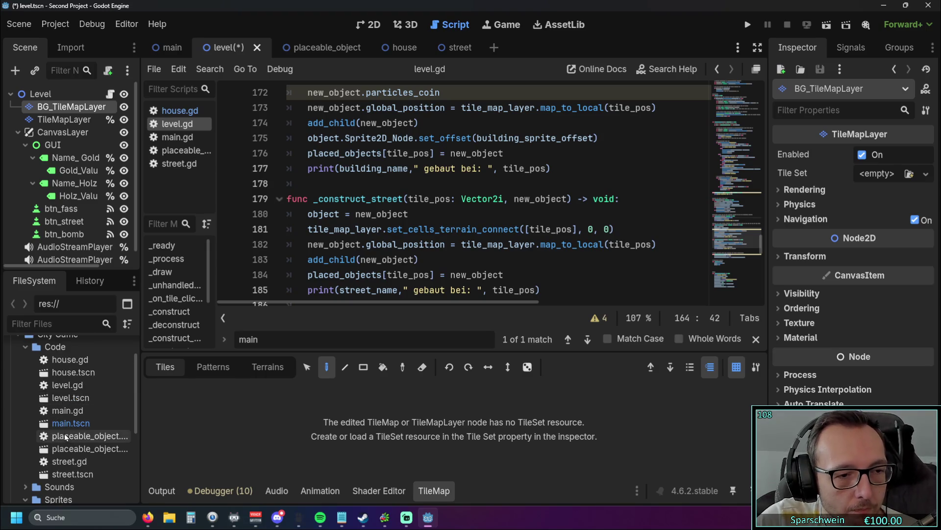
scroll(69, 395, up, 2)
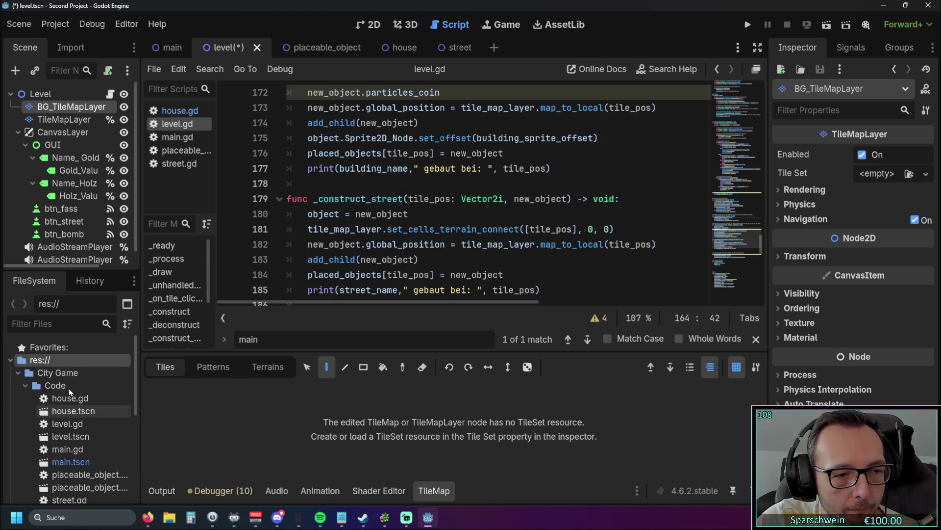
scroll(70, 388, down, 5)
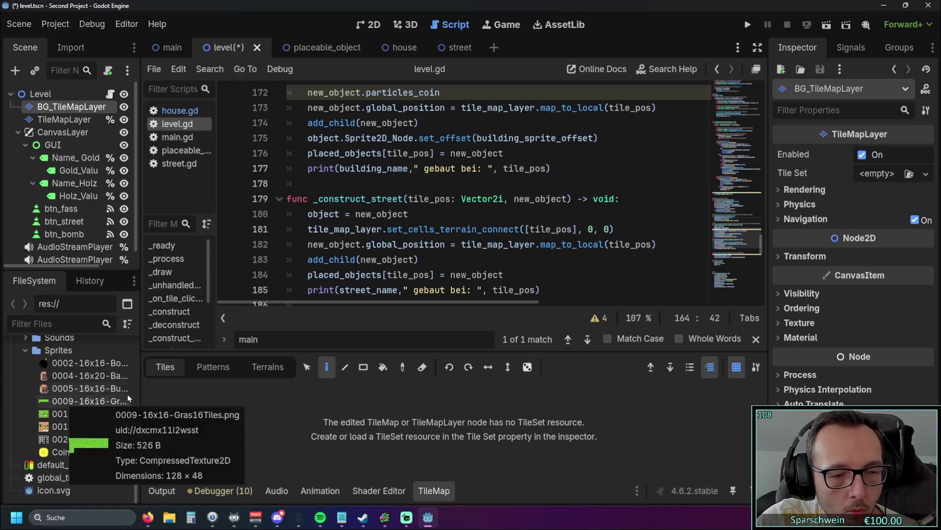
click(250, 372)
click(233, 368)
click(165, 368)
click(210, 368)
click(166, 371)
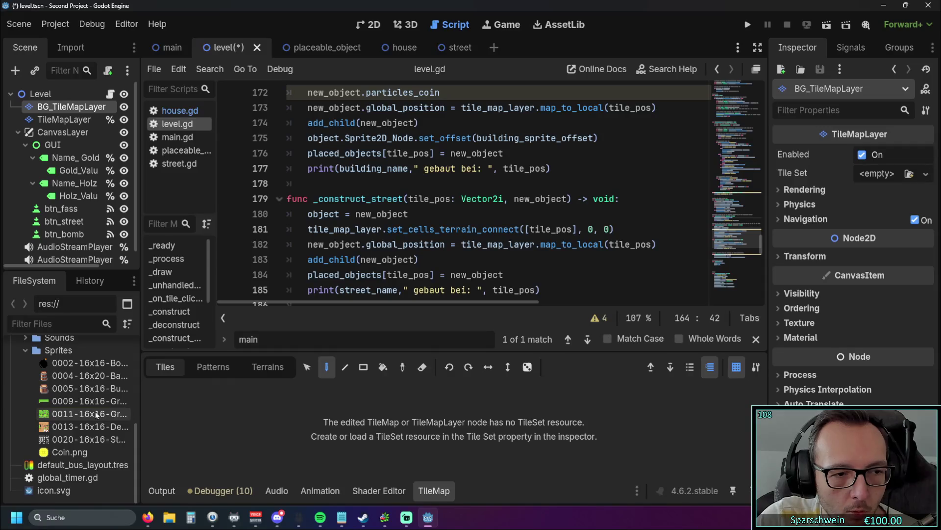
Step: Enlarge the TileMap bottom panel and try dropping the 0009 grass sprite into it
drag(442, 351, 447, 198)
drag(89, 401, 225, 311)
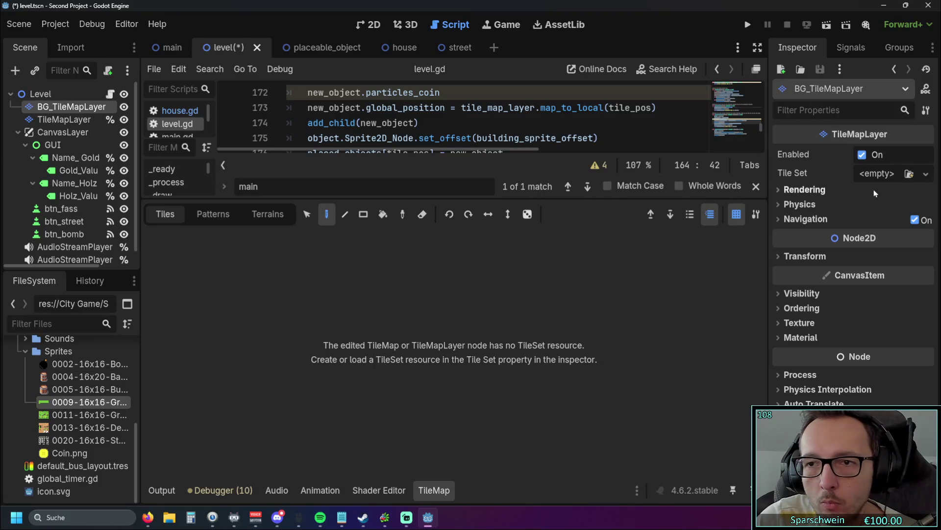
click(924, 174)
Step: After finding no TileSet file to load, assign a New TileSet to BG_TileMapLayer
click(924, 176)
click(910, 174)
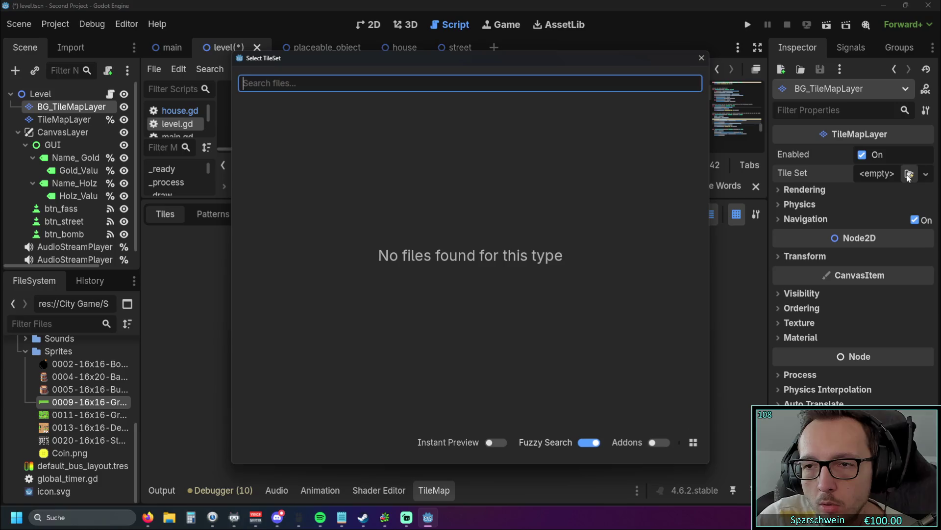
click(702, 59)
mouse_move(59, 402)
mouse_down()
mouse_move(746, 223)
mouse_move(874, 178)
mouse_up()
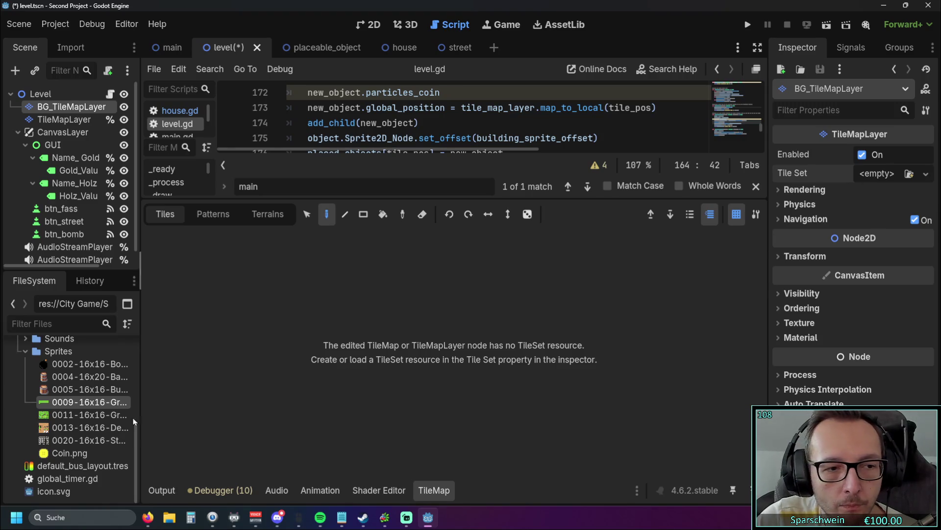
click(926, 174)
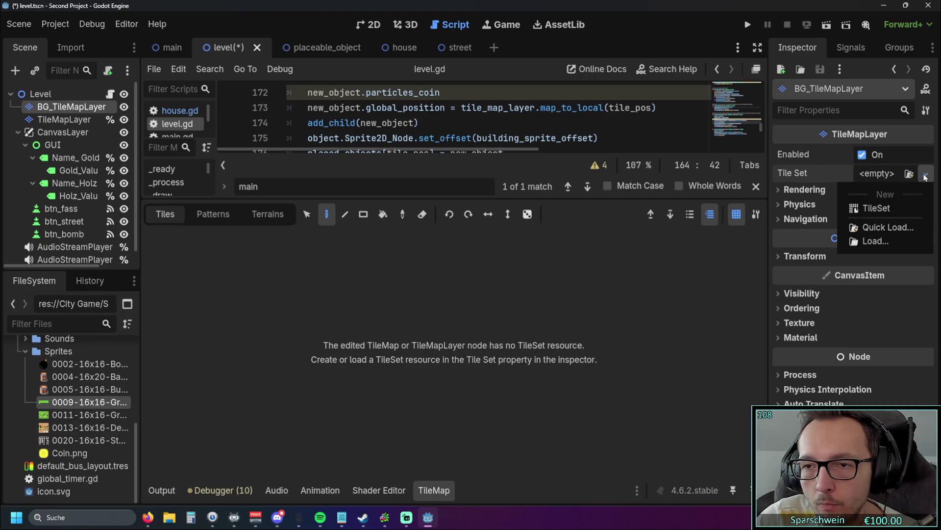
click(889, 215)
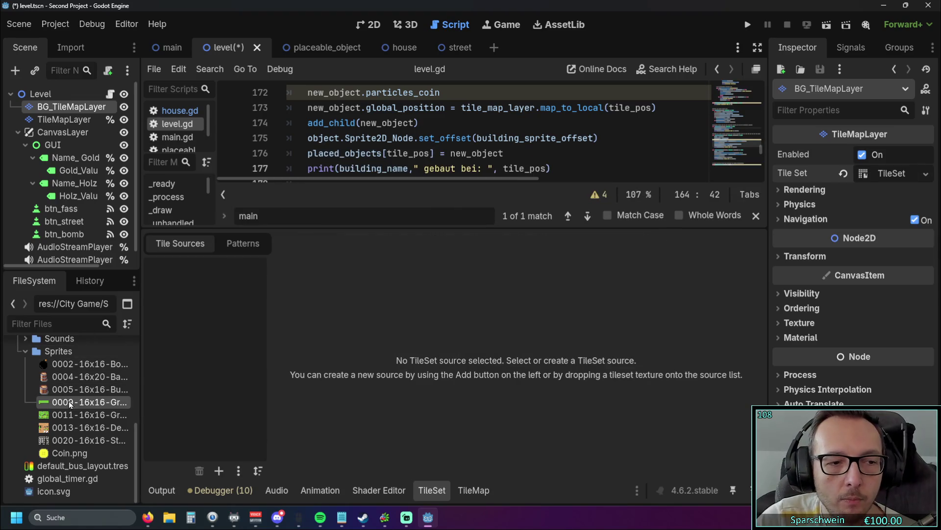
Step: Add the 0009 and 0011 sprites as atlas sources with auto-created tiles, then compare both atlases
drag(79, 403, 206, 377)
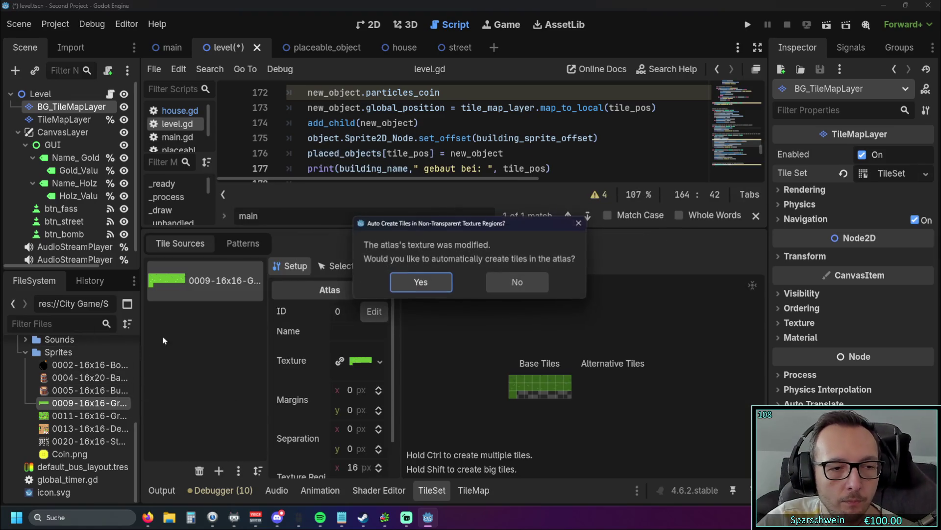
click(421, 284)
mouse_move(69, 415)
mouse_down()
mouse_move(216, 373)
mouse_move(206, 321)
mouse_up()
click(396, 284)
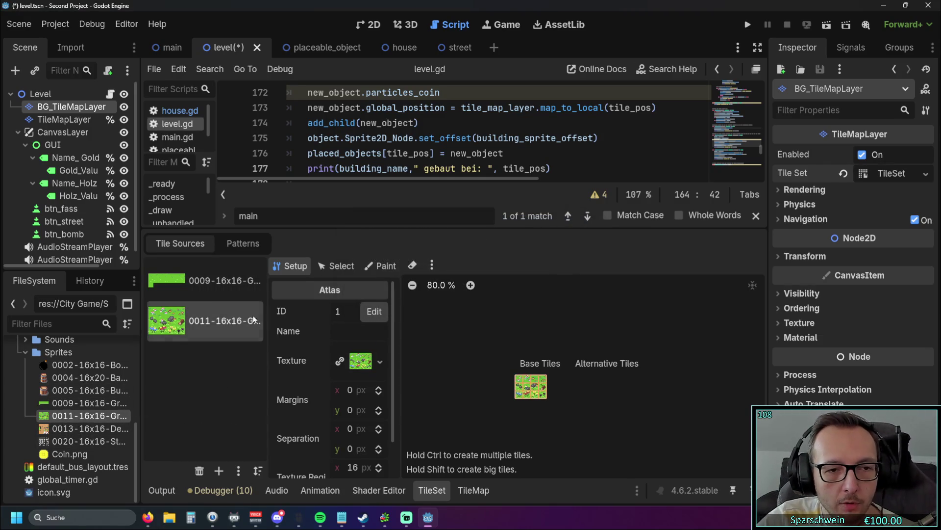
click(215, 282)
click(197, 325)
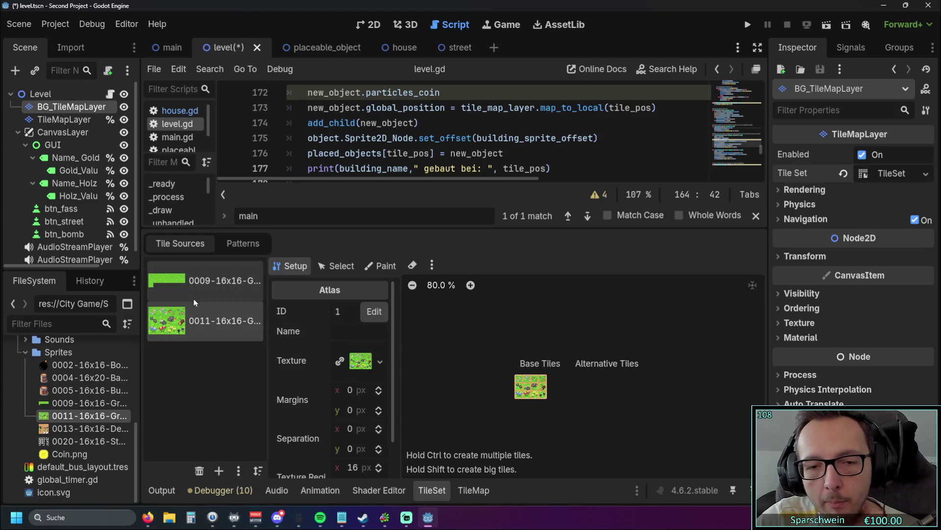
click(227, 293)
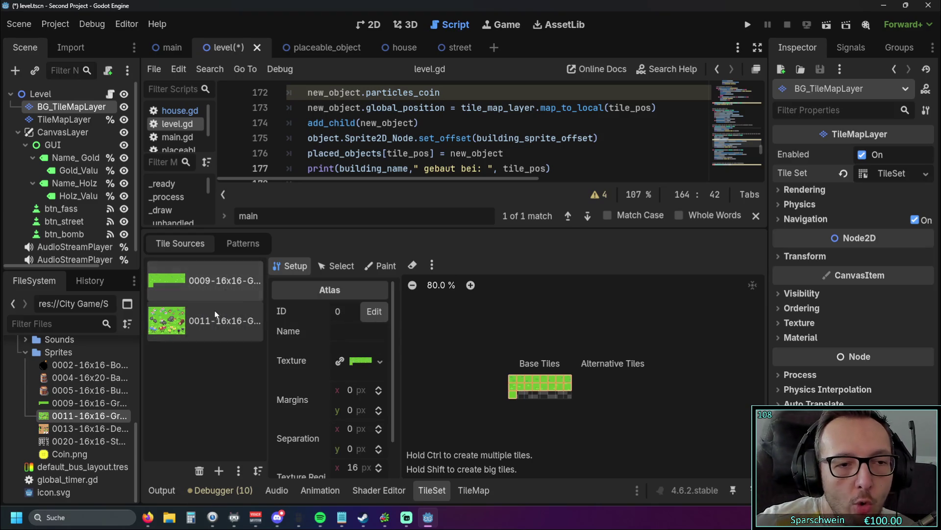
click(216, 318)
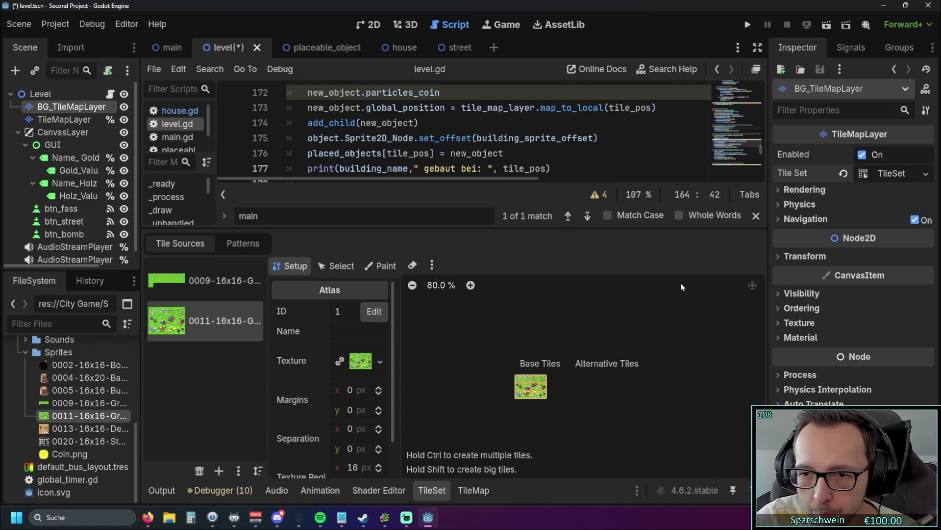
Step: Add a single terrain set to the TileSet, removing the extra one, and check its Match modes
click(878, 175)
click(780, 314)
scroll(811, 280, down, 2)
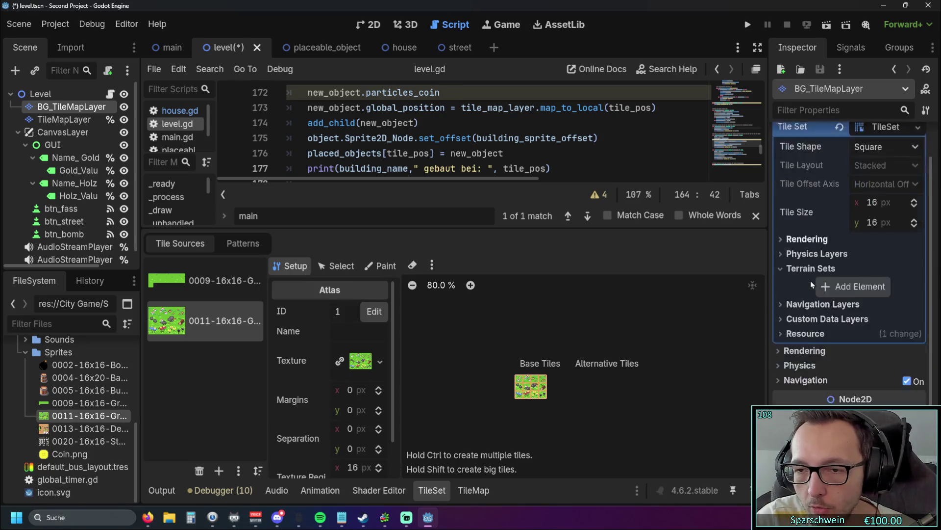
click(853, 240)
click(846, 281)
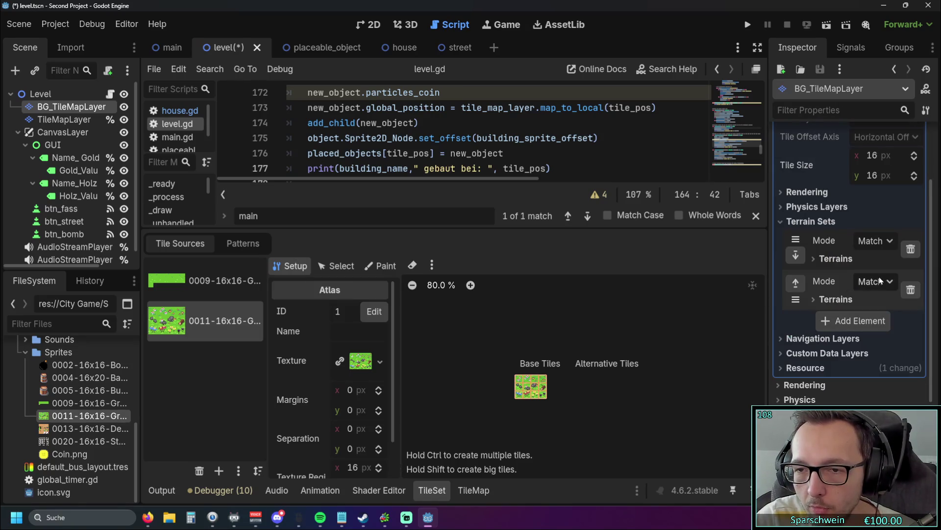
click(910, 290)
click(874, 240)
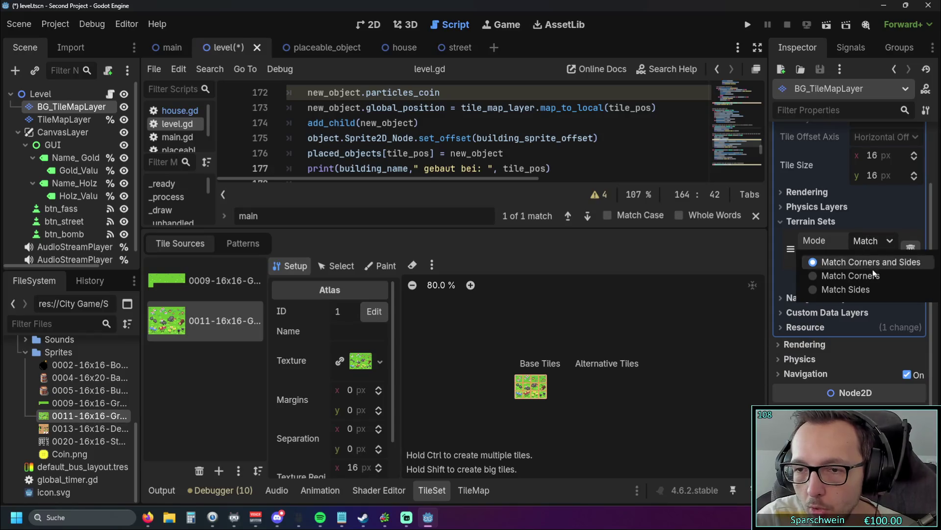
click(854, 290)
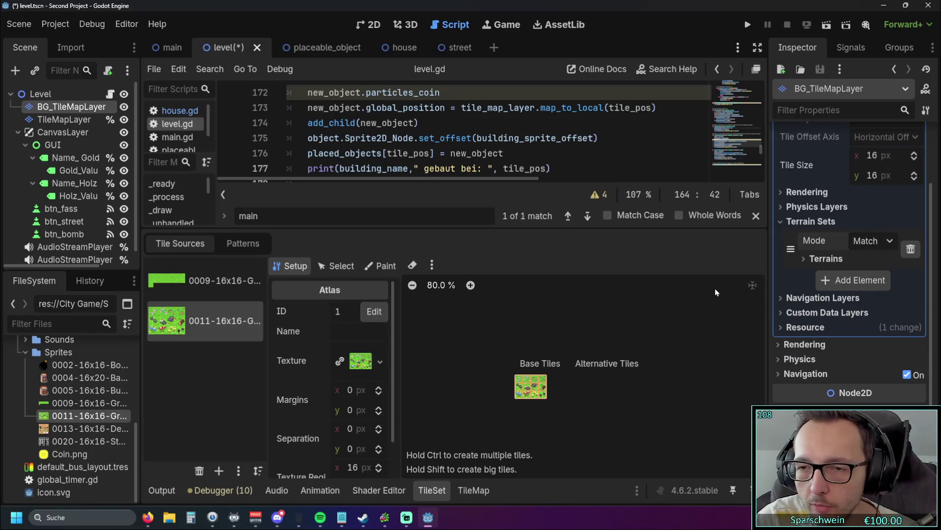
Step: Review the 0009 and 0011 sources in the TileMap panel, then add one terrain to the set
click(229, 297)
click(474, 490)
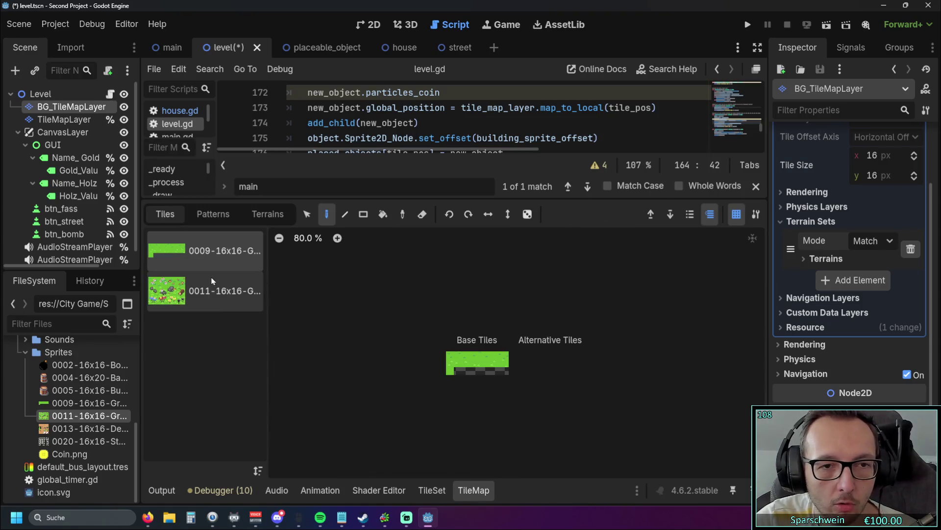
click(259, 215)
click(167, 215)
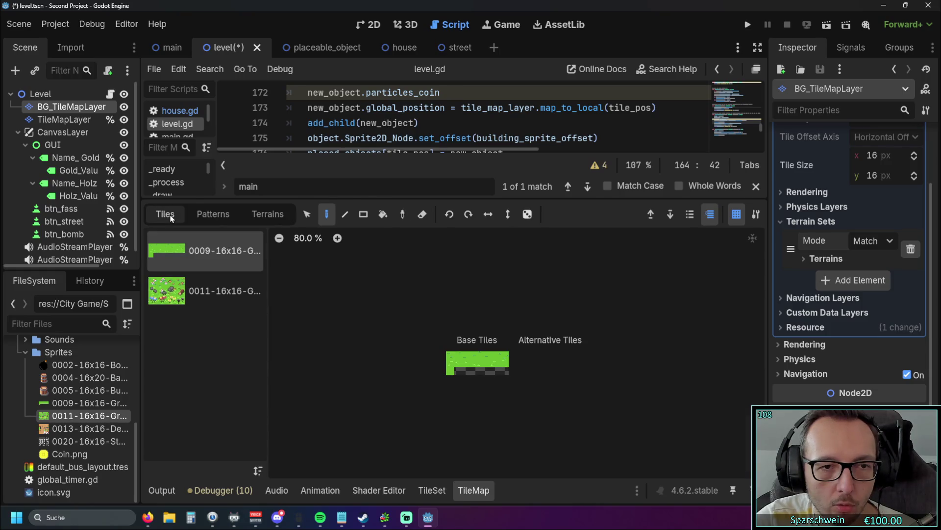
click(209, 287)
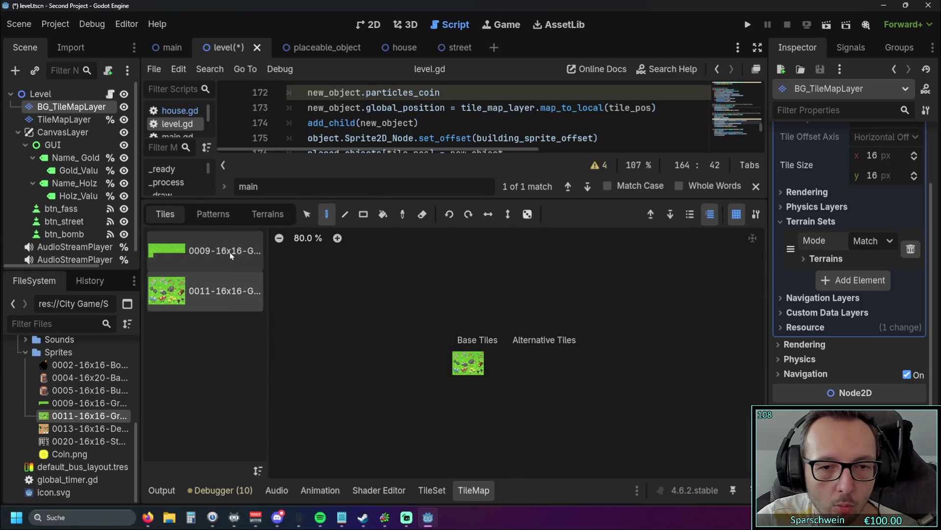
click(230, 255)
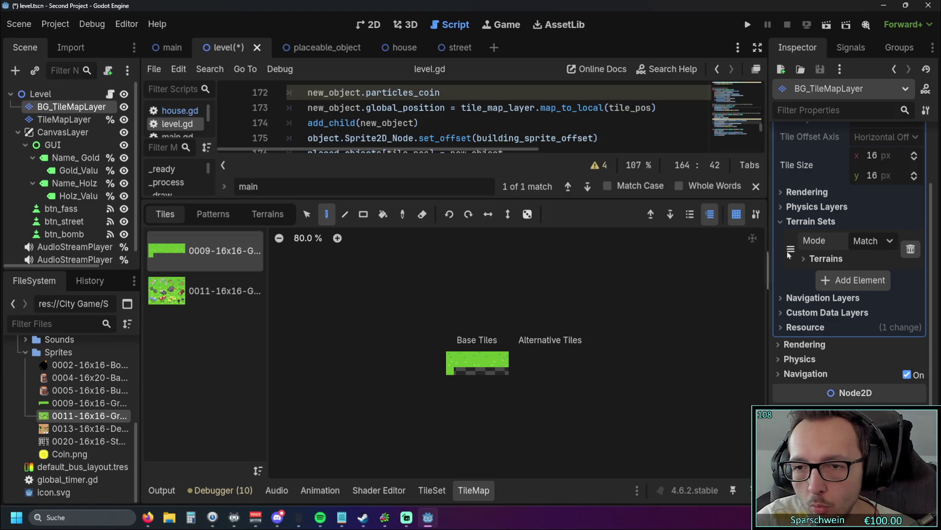
click(826, 258)
click(849, 275)
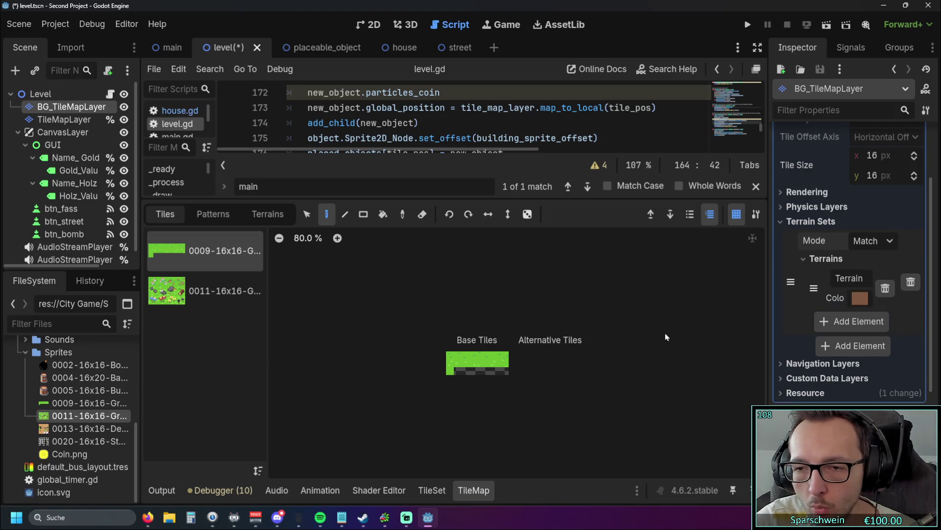
click(269, 216)
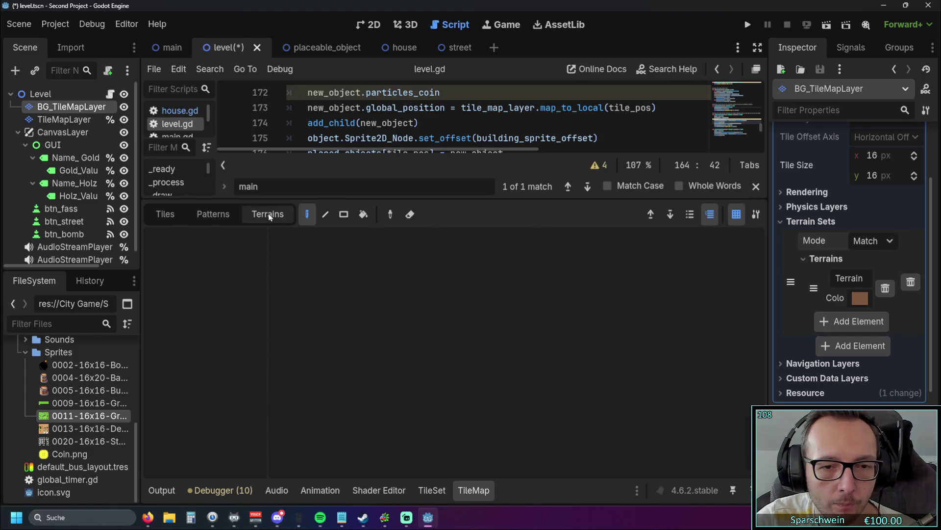
Step: Switch between the TileSet and TileMap panels, browsing the Tiles, Patterns and Terrains views
click(432, 491)
scroll(286, 366, down, 2)
scroll(287, 366, up, 2)
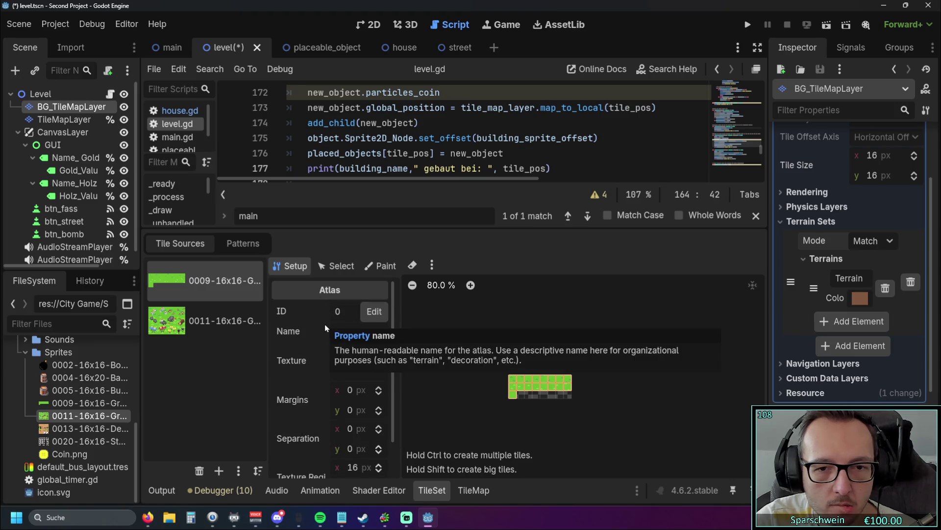
click(465, 490)
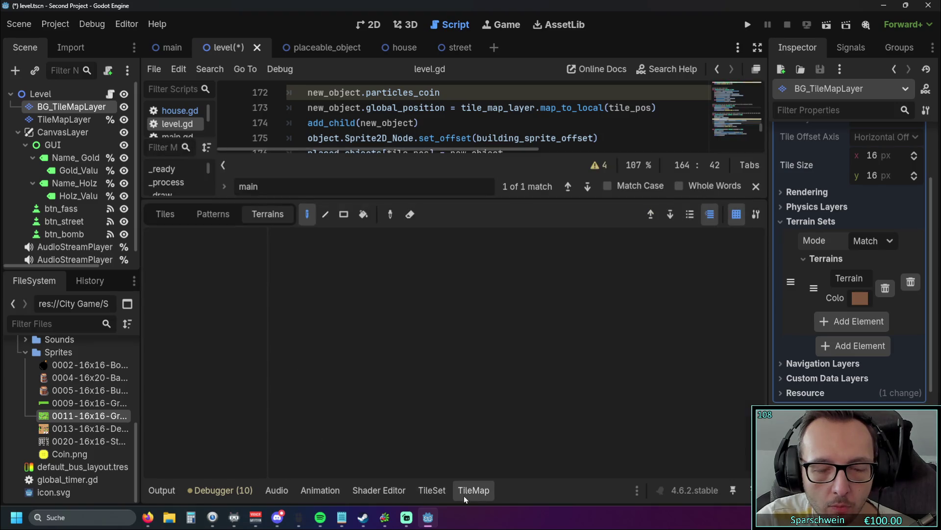
click(213, 213)
click(164, 216)
click(267, 214)
click(211, 214)
click(166, 216)
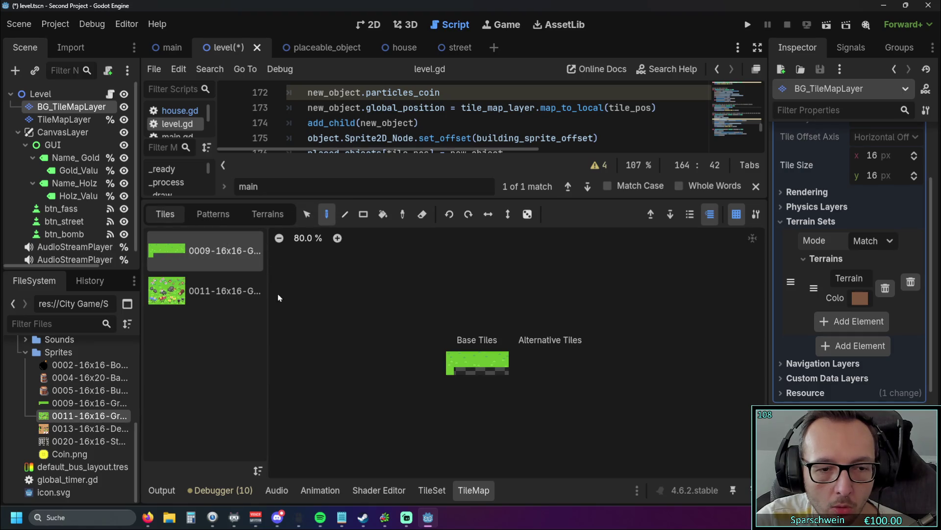
Step: In the TileSet editor, set Paint mode to the Terrains property with Terrain Set 0
click(433, 492)
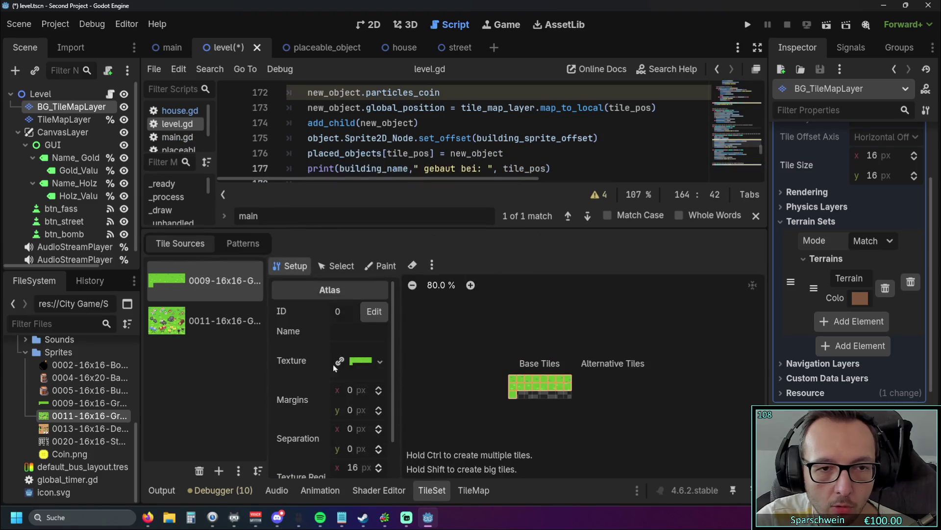
click(396, 266)
click(383, 310)
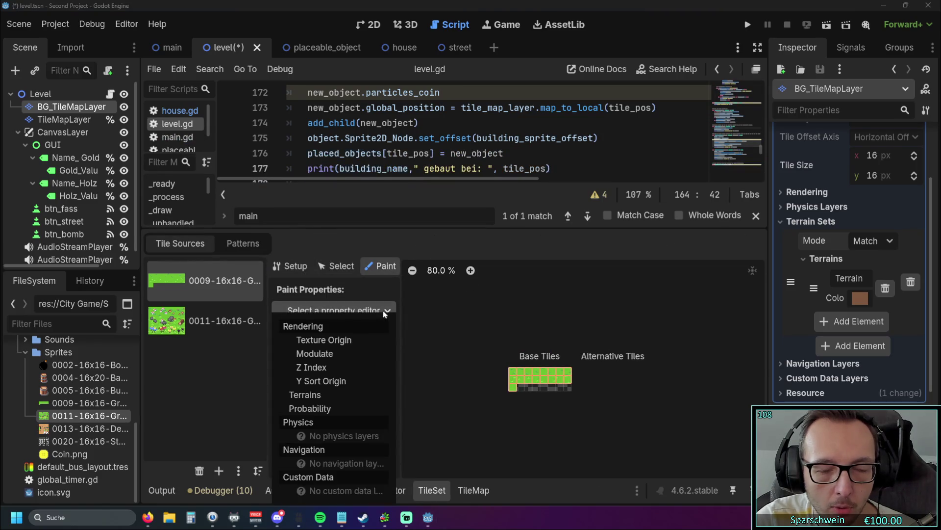
click(308, 394)
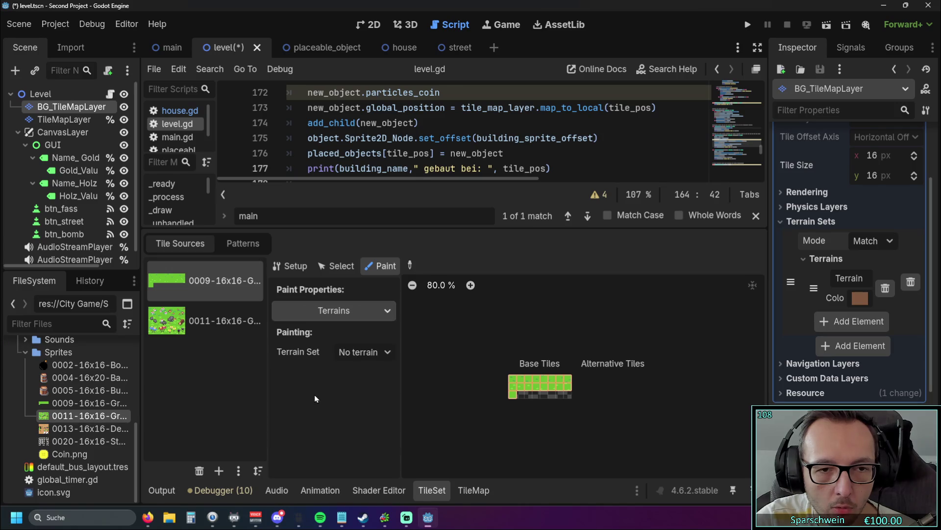
click(385, 352)
click(381, 385)
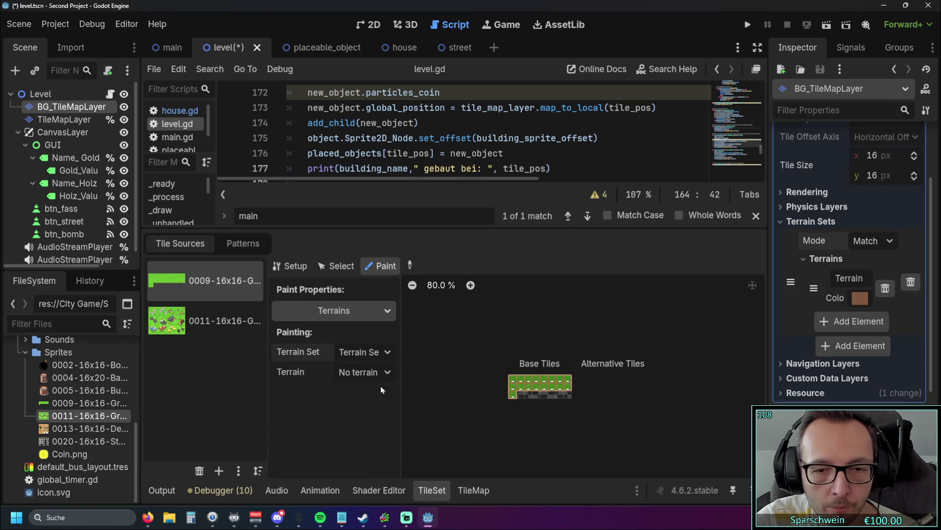
Step: Paint the Terrain terrain onto every 0009 grass tile in the TileSet atlas
scroll(543, 425, up, 2)
scroll(543, 426, up, 4)
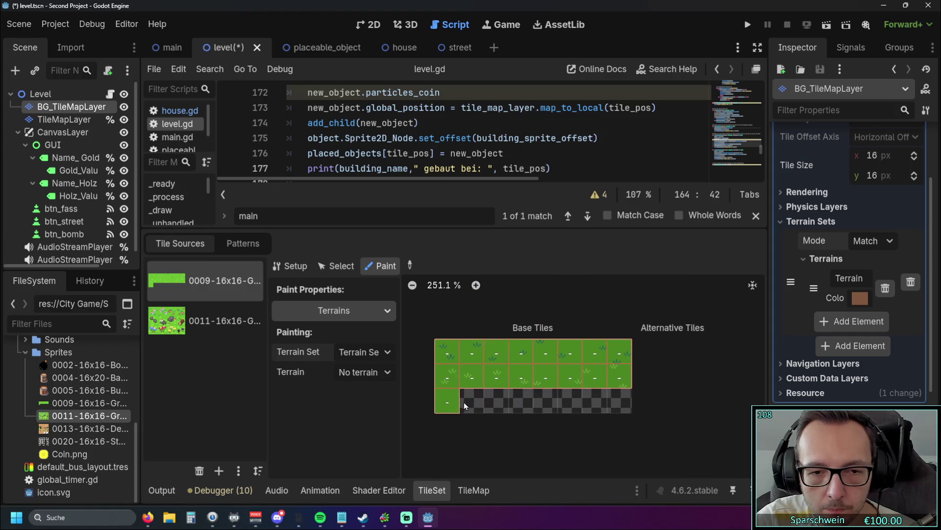
mouse_move(448, 401)
mouse_down()
mouse_move(446, 376)
mouse_move(474, 353)
mouse_move(539, 368)
mouse_move(617, 366)
mouse_move(469, 391)
mouse_up()
scroll(470, 391, up, 1)
click(373, 372)
click(392, 405)
mouse_move(442, 358)
mouse_down()
mouse_move(445, 410)
mouse_move(447, 372)
mouse_up()
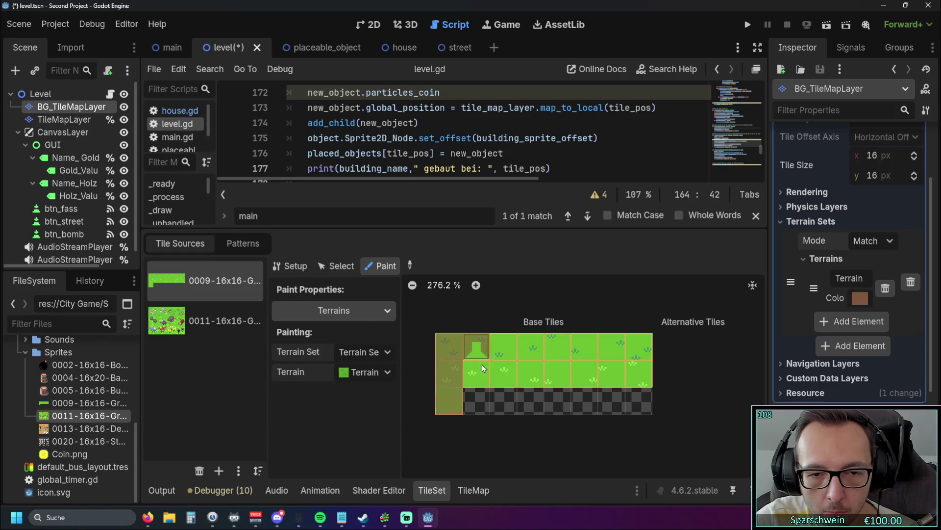
mouse_move(504, 343)
mouse_down()
mouse_move(560, 371)
mouse_move(605, 373)
mouse_move(620, 388)
mouse_up()
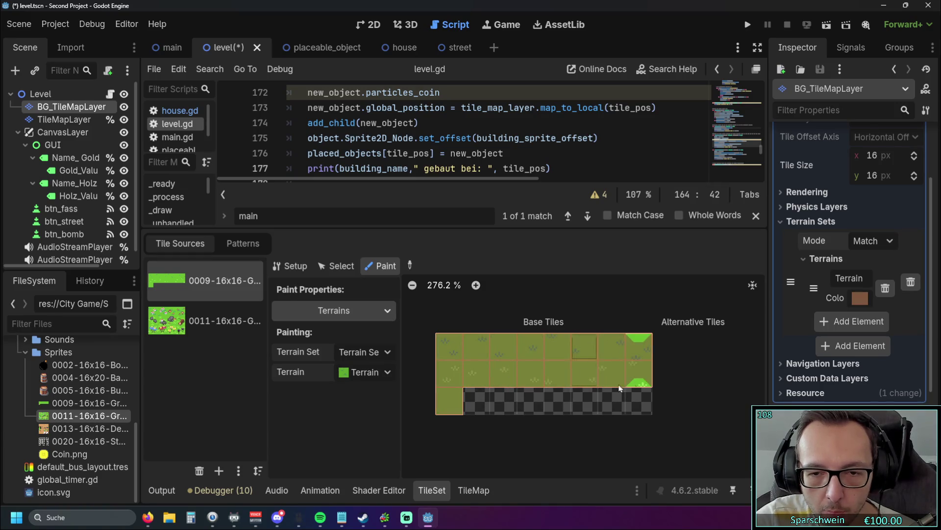
Step: Mark the top-left and third top-row flower-and-rock tiles as Terrain, then return to grass
click(219, 327)
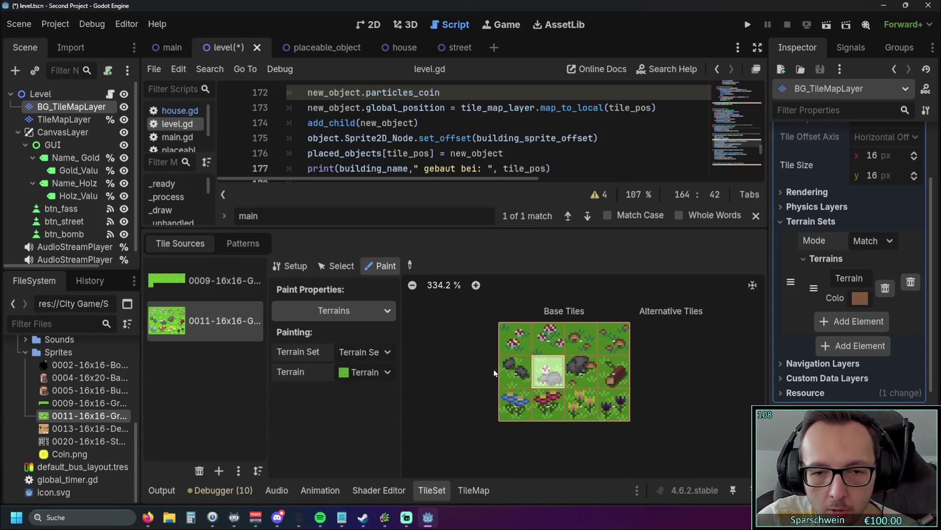
scroll(763, 360, up, 2)
mouse_move(617, 362)
mouse_down()
mouse_move(697, 352)
mouse_move(657, 372)
mouse_up()
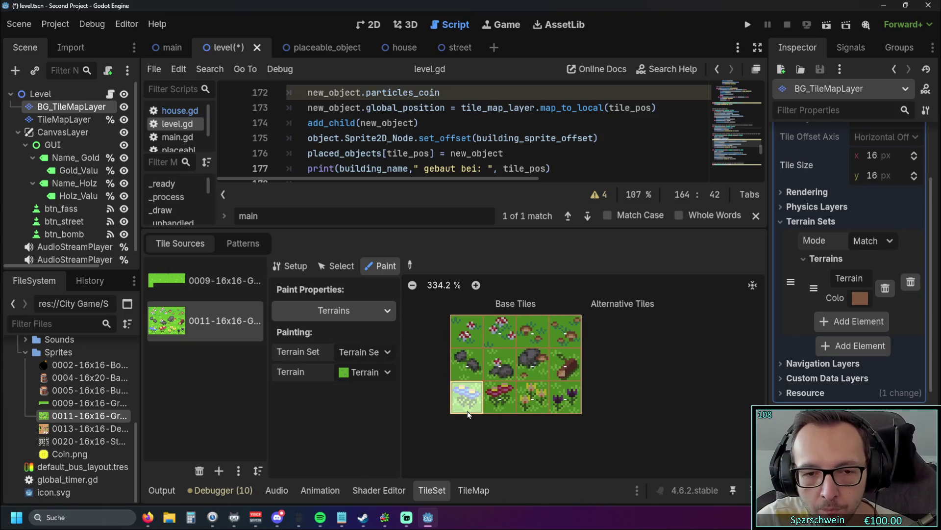
click(466, 331)
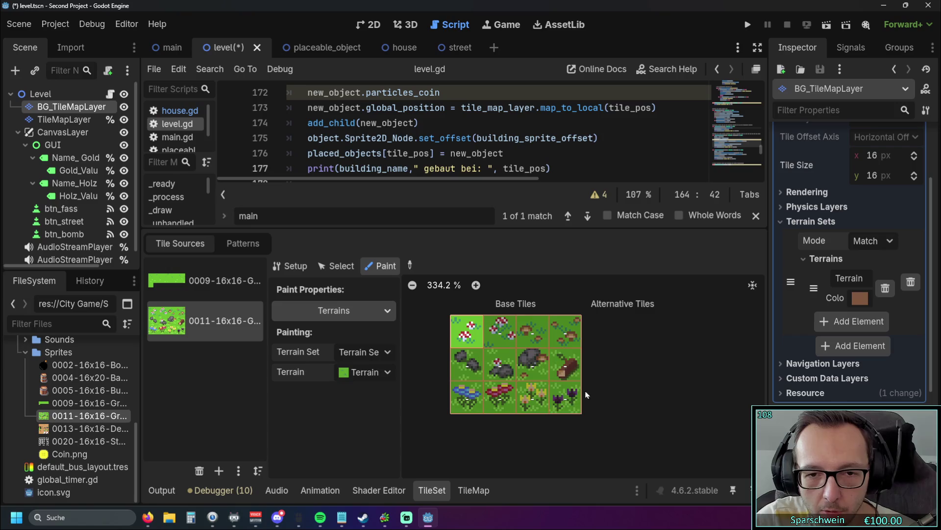
click(466, 336)
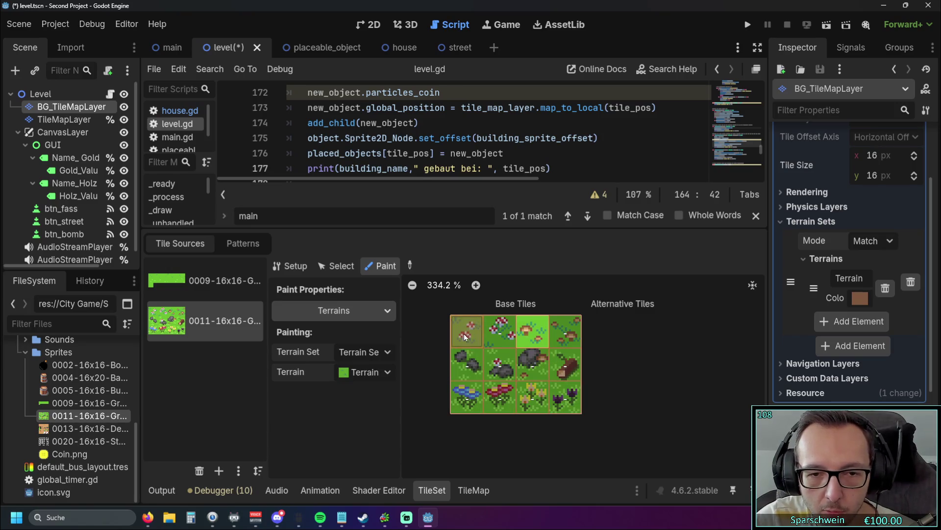
click(534, 328)
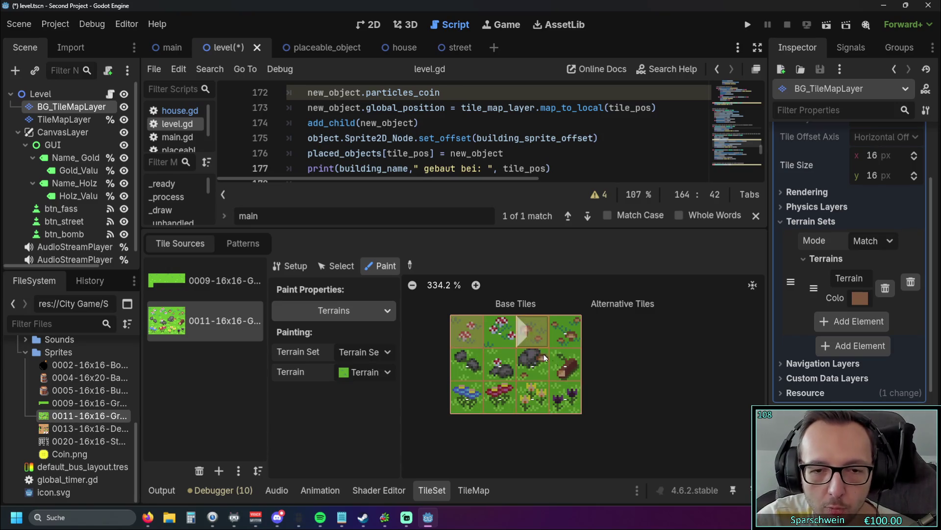
click(206, 282)
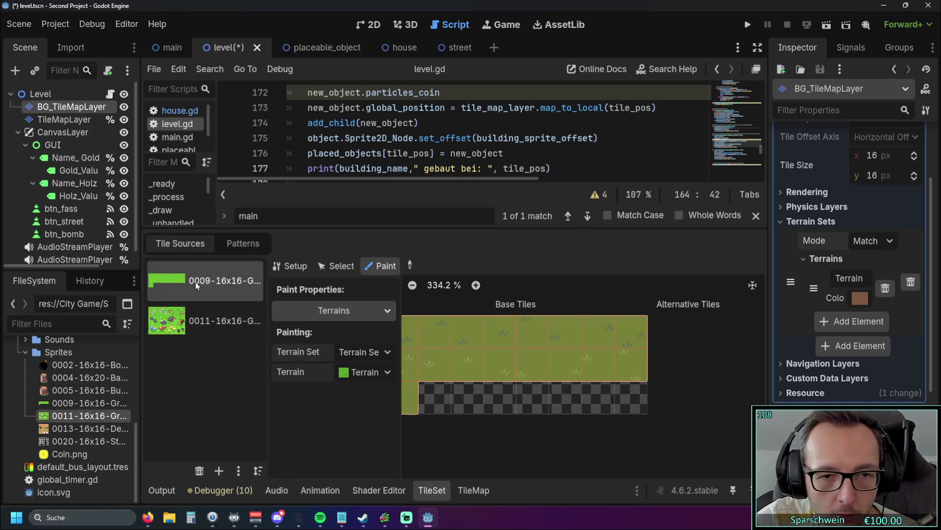
Step: Compare the grass and flower-and-rock atlases between the TileMap panel and TileSet setup
click(485, 495)
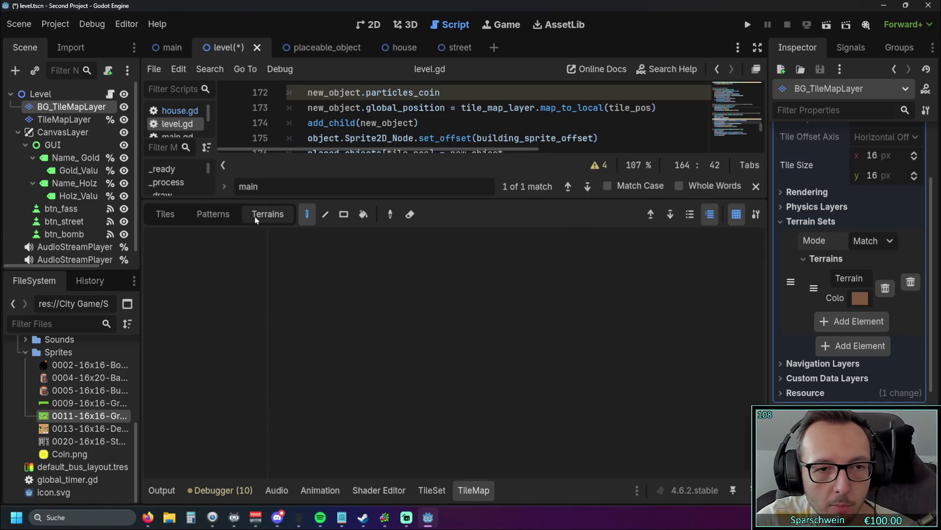
click(174, 223)
click(198, 304)
click(201, 259)
click(431, 490)
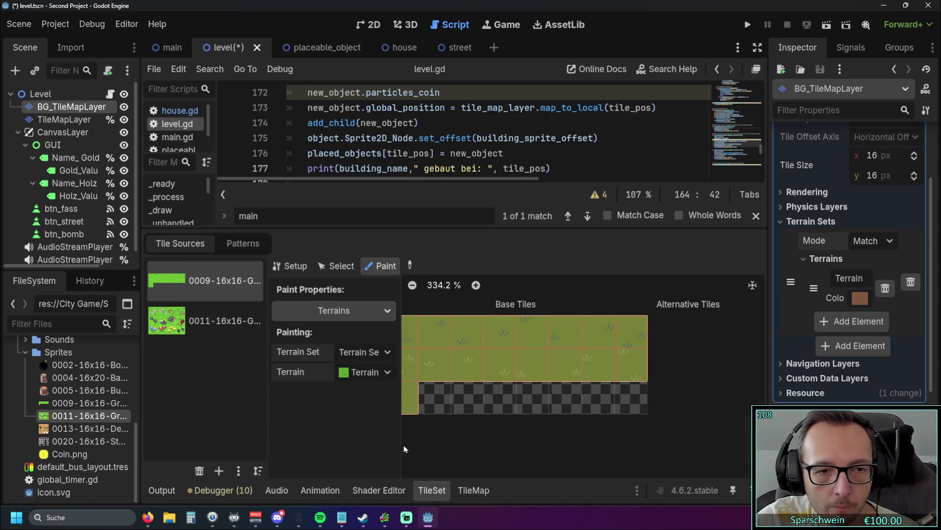
click(289, 265)
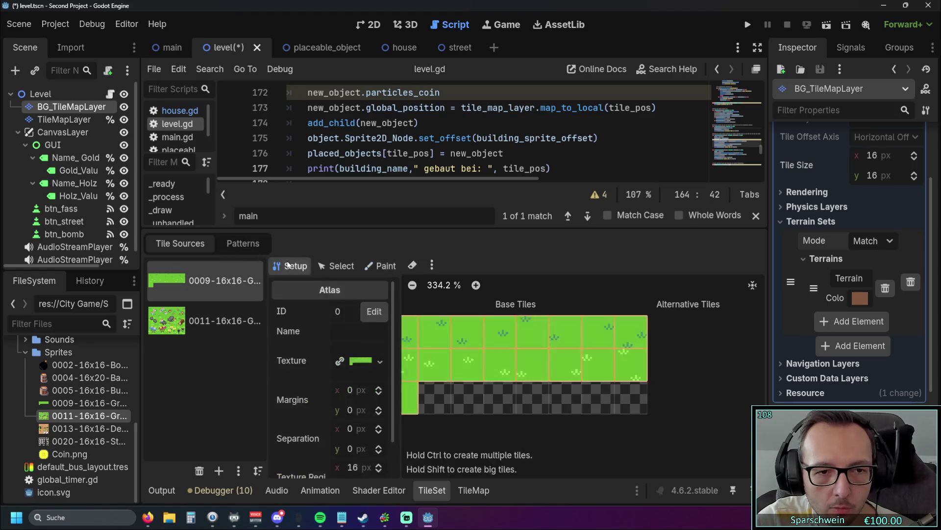
click(200, 315)
scroll(316, 337, down, 2)
scroll(313, 333, up, 2)
click(236, 248)
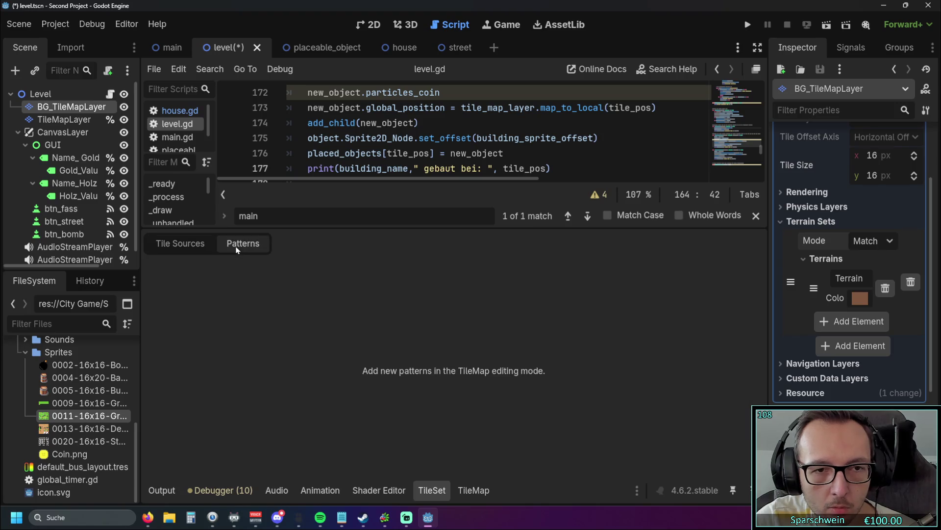
click(186, 245)
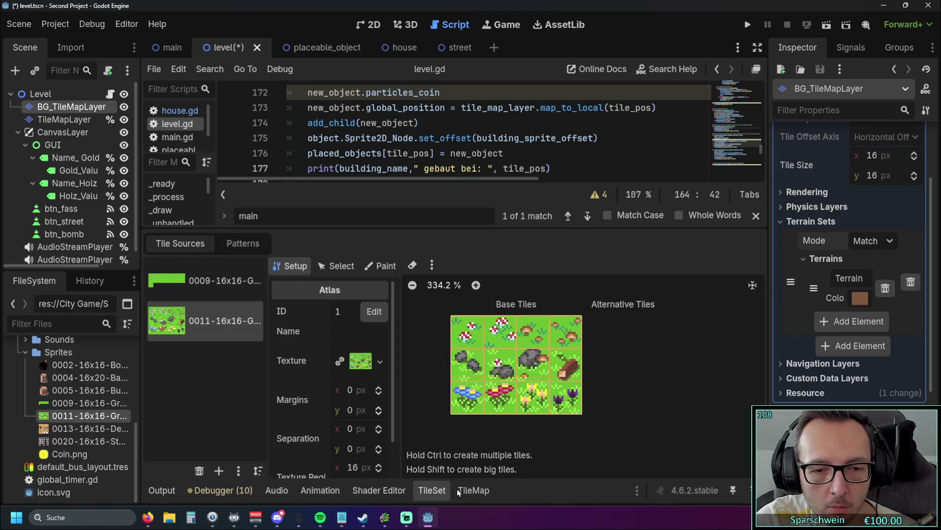
Step: Collapse the tile set properties and reselect BG_TileMapLayer to show its grass atlas
click(463, 490)
scroll(854, 221, up, 5)
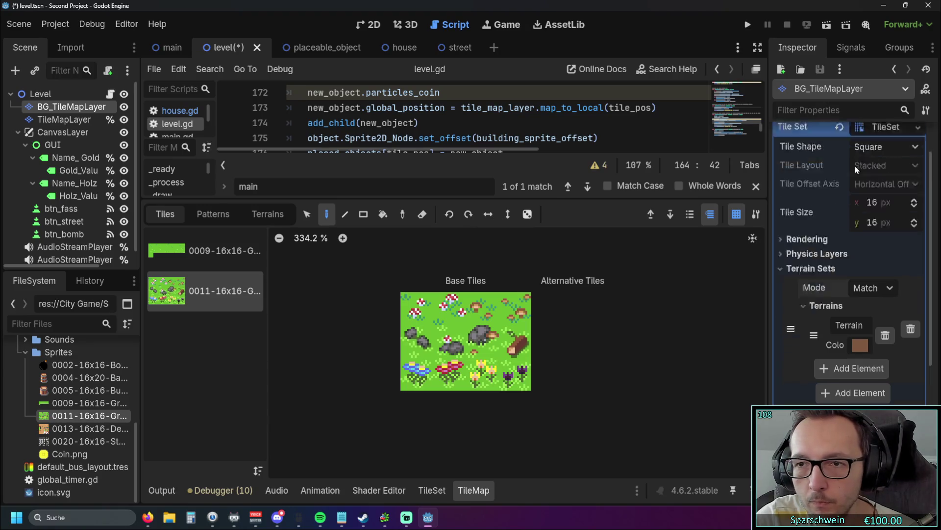
click(854, 176)
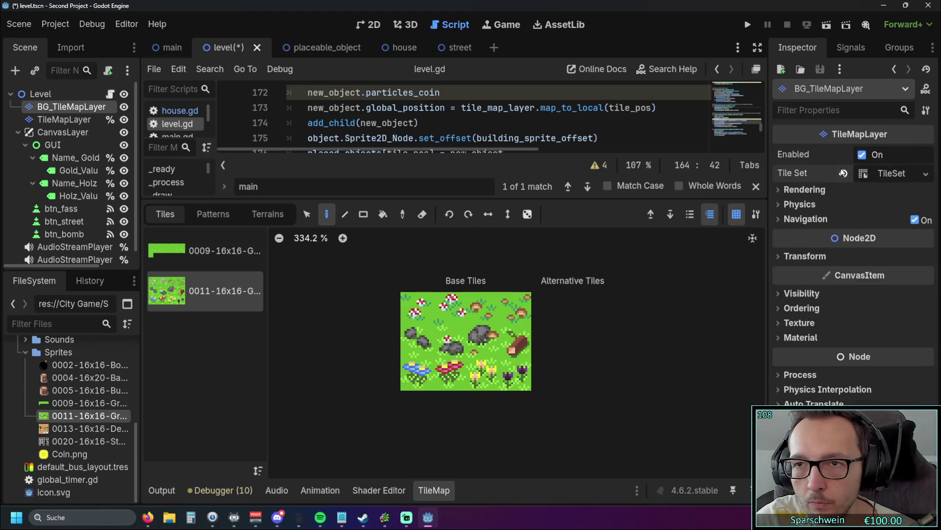
click(64, 119)
click(66, 109)
click(267, 214)
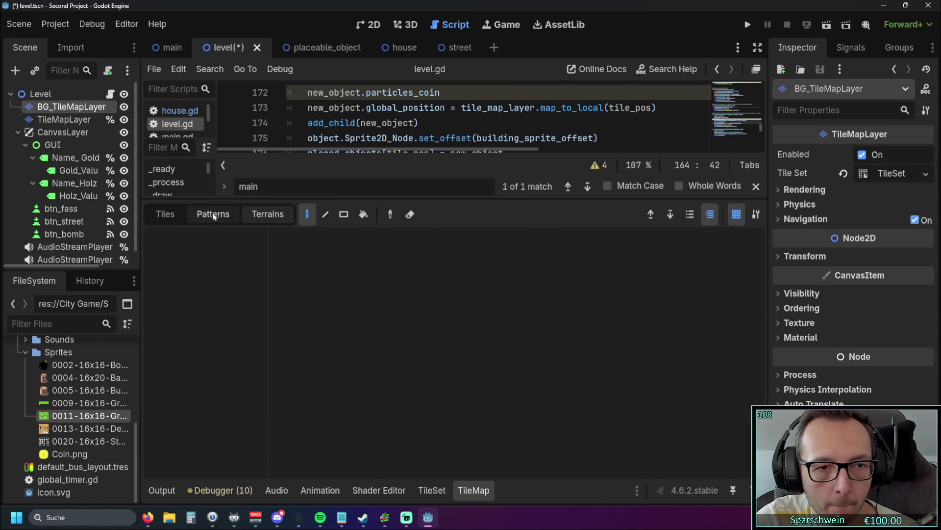
click(166, 214)
click(221, 249)
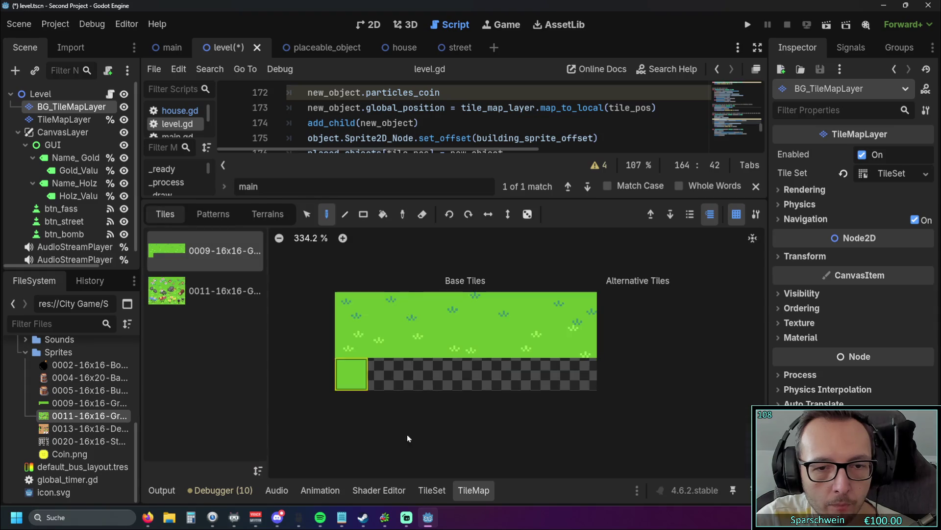
Step: Preview the flower-and-rock atlas, the grass atlas and the map-painting terrains list
click(468, 491)
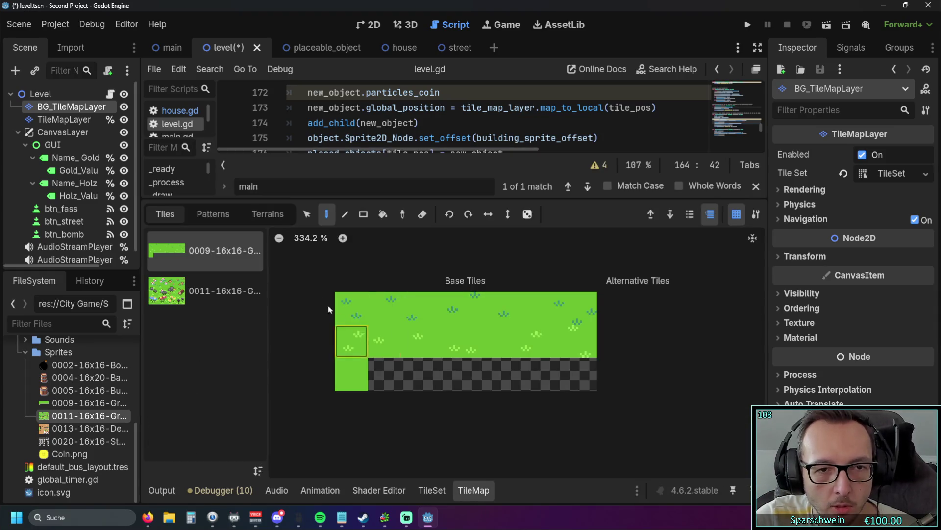
scroll(329, 309, down, 2)
scroll(321, 301, up, 2)
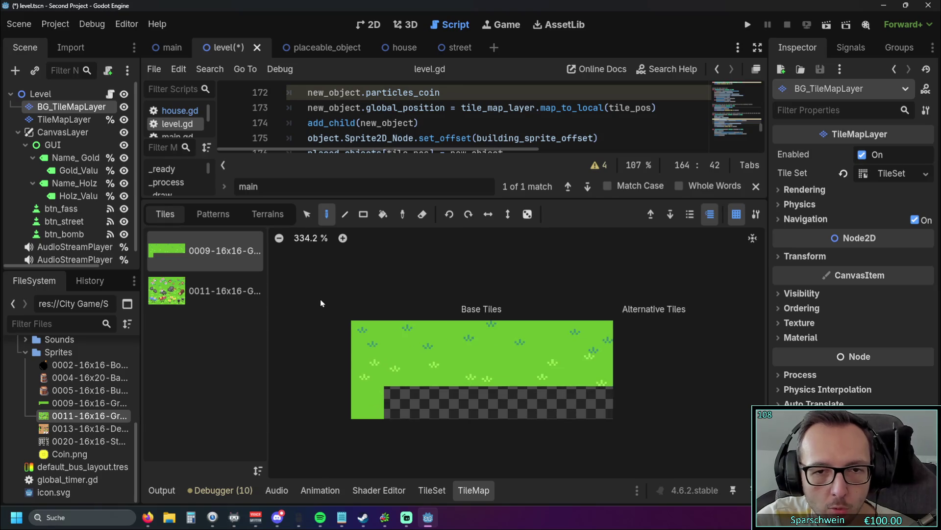
click(227, 291)
click(223, 251)
click(255, 219)
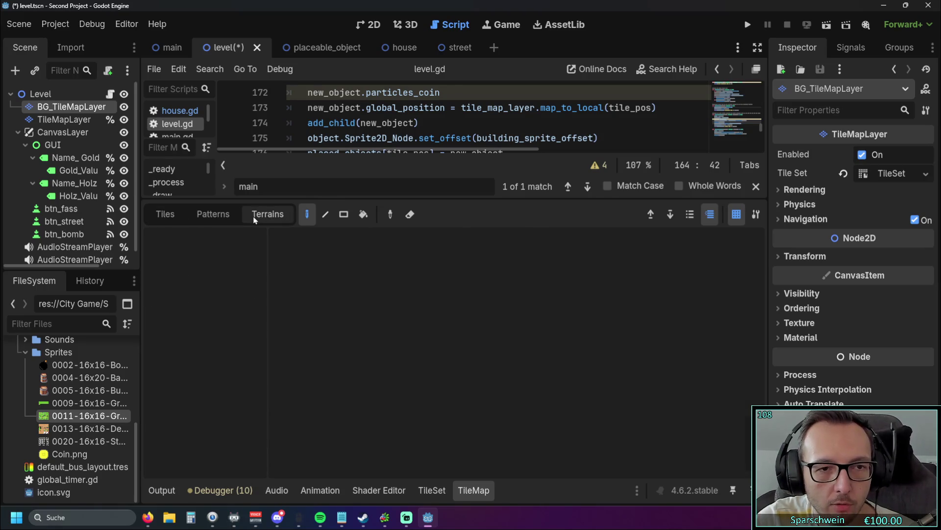
click(159, 215)
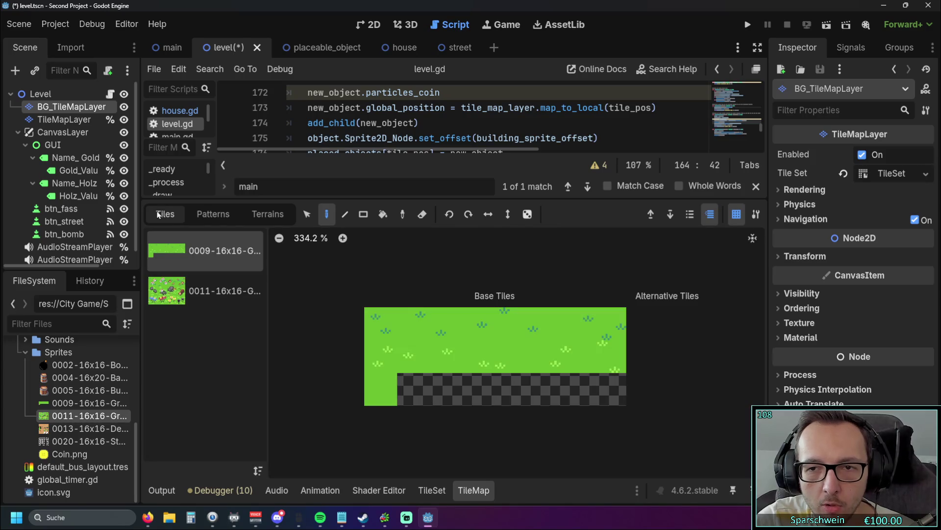
Step: Keep the tile set's terrain set mode as Match and switch to property painting
click(864, 174)
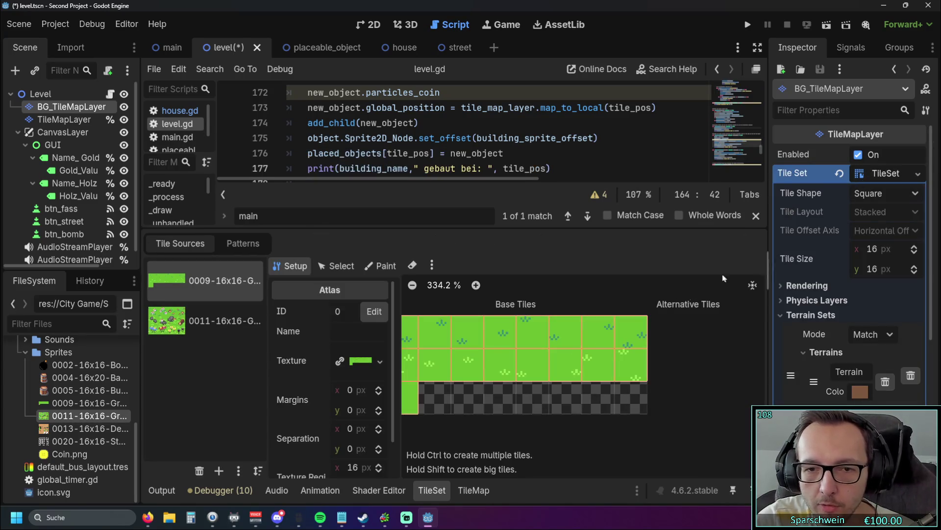
scroll(857, 313, down, 2)
scroll(850, 311, up, 2)
scroll(849, 310, down, 2)
click(883, 288)
click(868, 309)
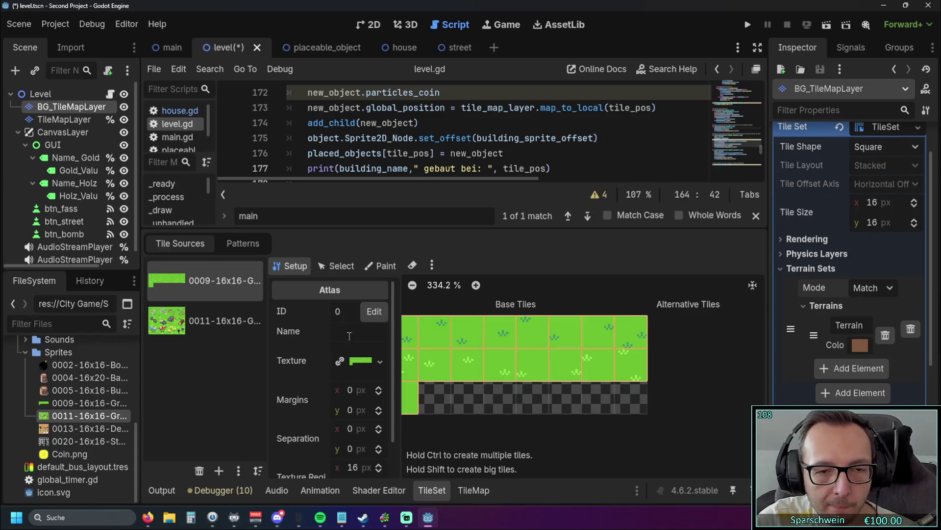
click(382, 267)
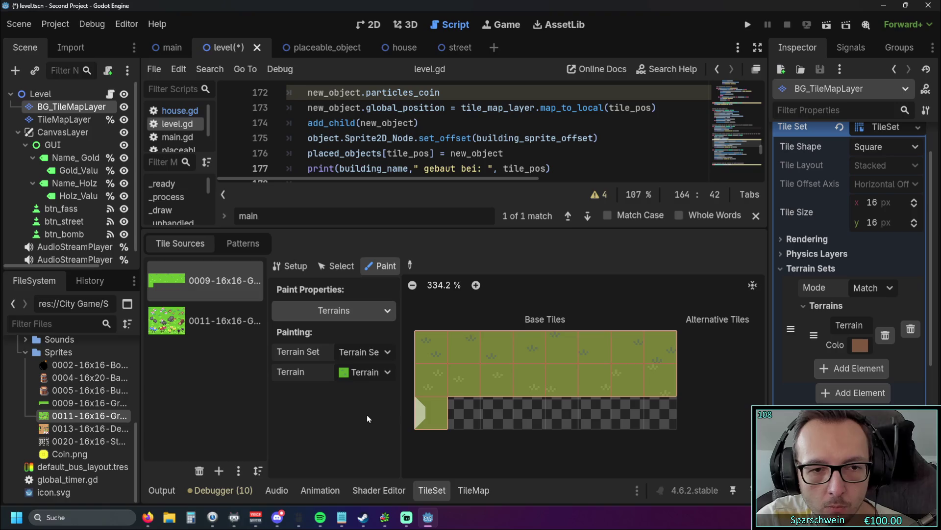
Step: Cycle through Terrains and Patterns, return to single-tile painting, and show the tile atlases
click(243, 243)
click(180, 244)
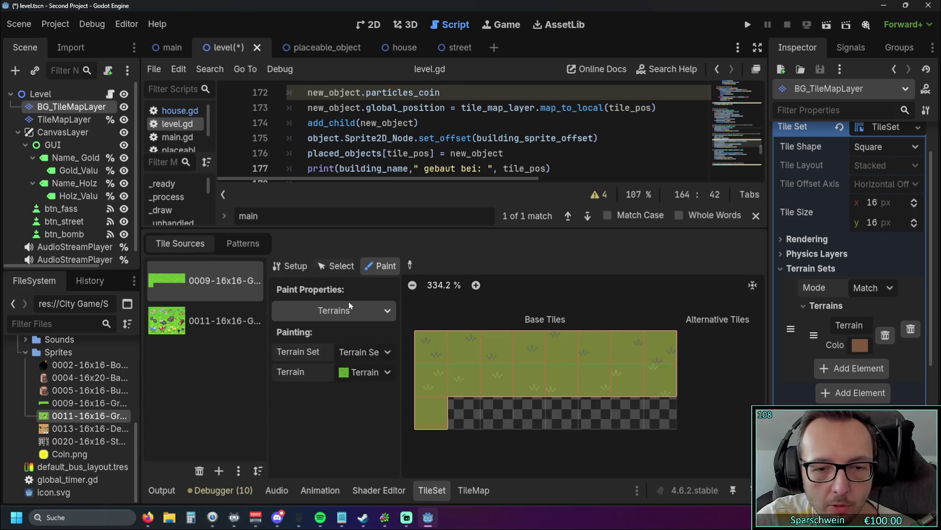
click(471, 490)
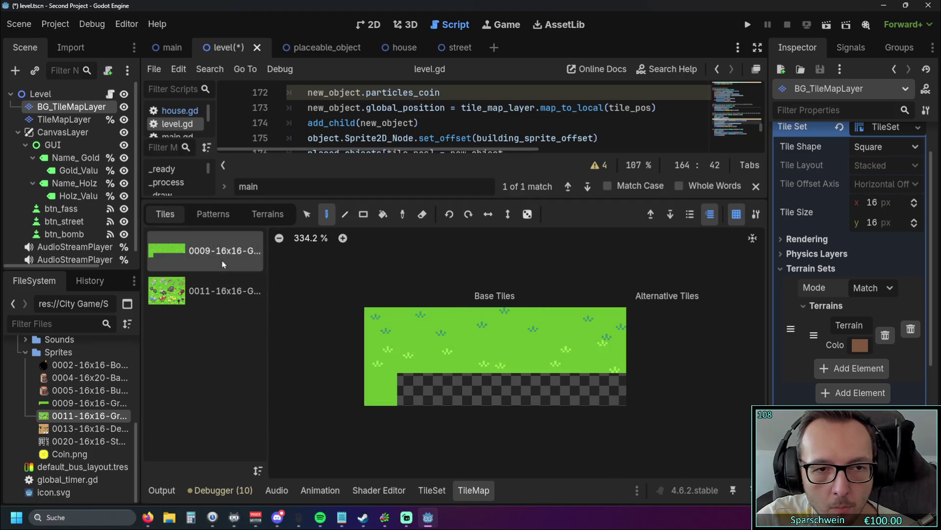
click(267, 213)
click(213, 214)
click(268, 214)
click(363, 213)
click(307, 214)
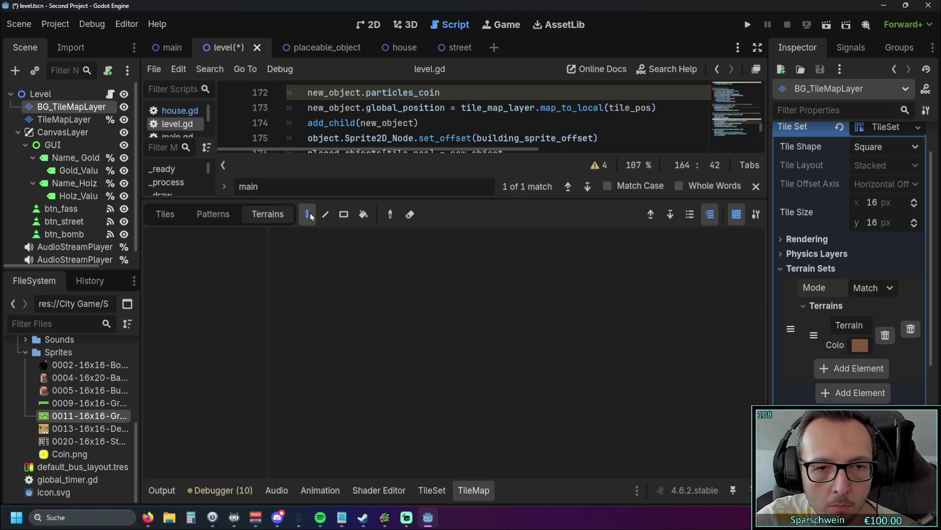
click(174, 219)
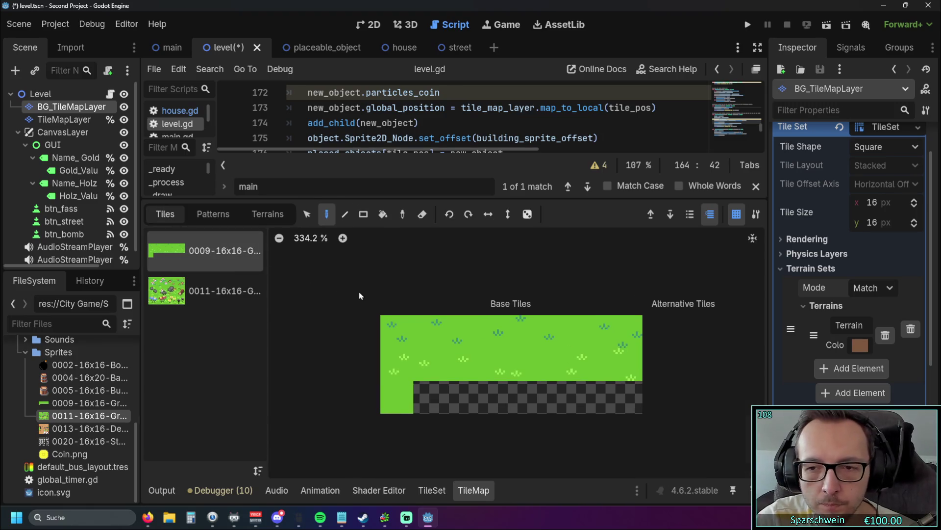
scroll(376, 292, down, 1)
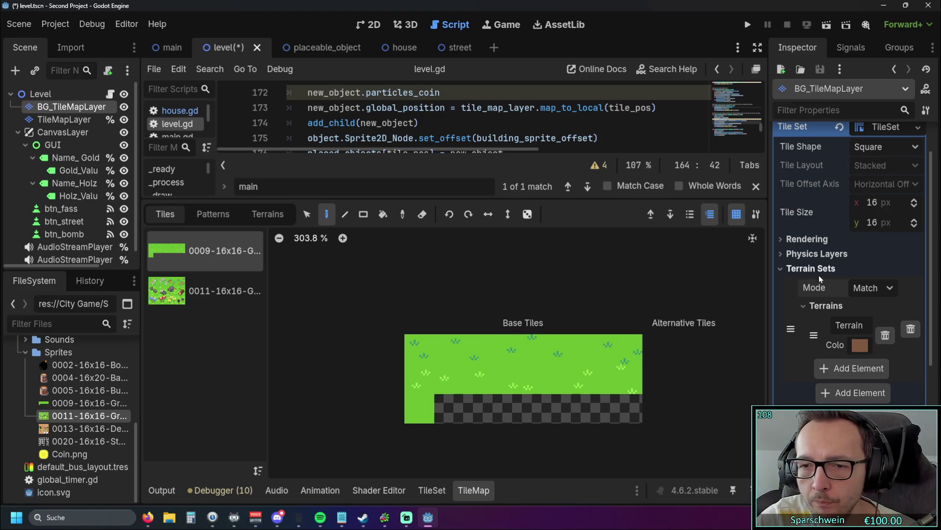
scroll(772, 297, down, 5)
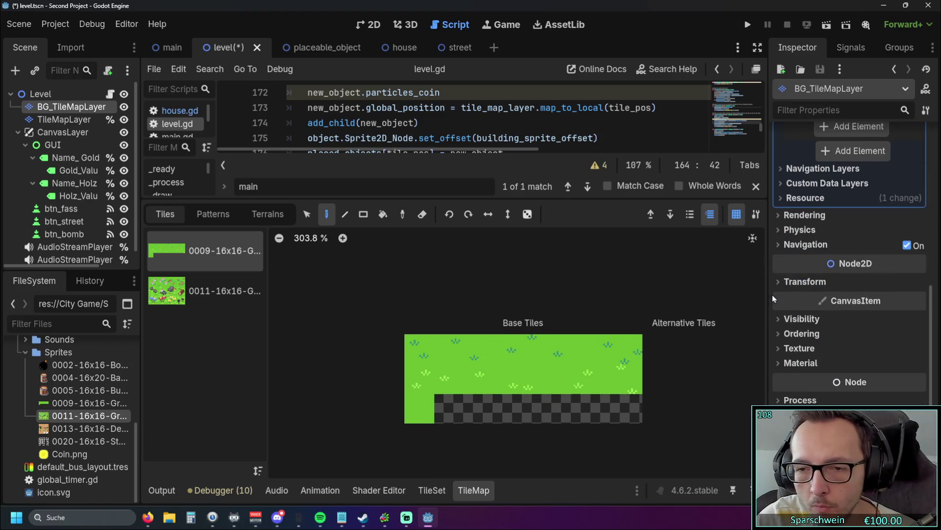
Step: Set BG_TileMapLayer's CanvasItem texture filter to Nearest
click(795, 348)
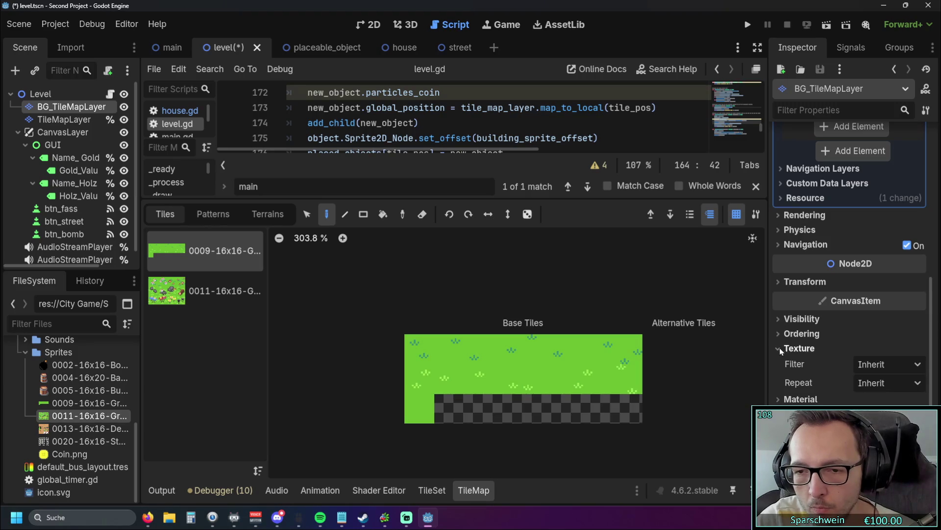
click(871, 364)
click(849, 397)
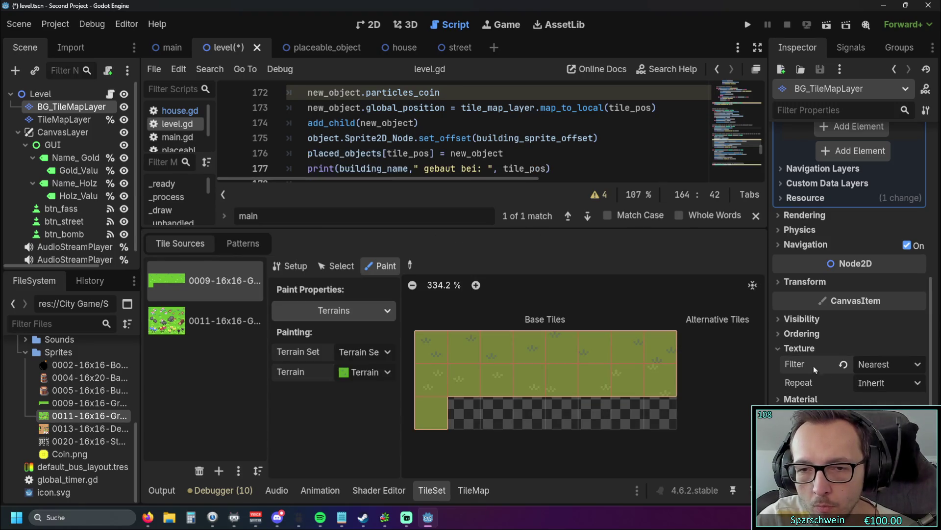
Step: Inspect the setup properties of the flower-and-rock and grass atlases in the TileSet editor
click(475, 489)
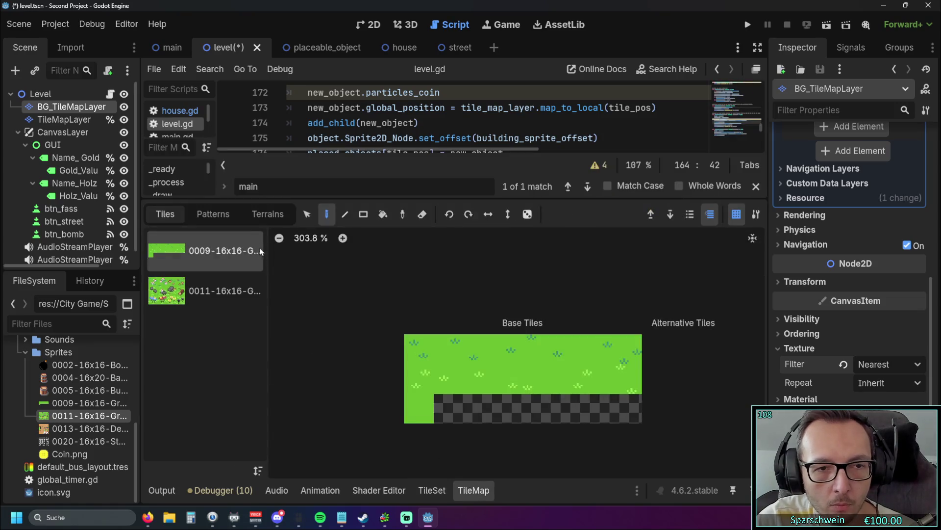
click(441, 493)
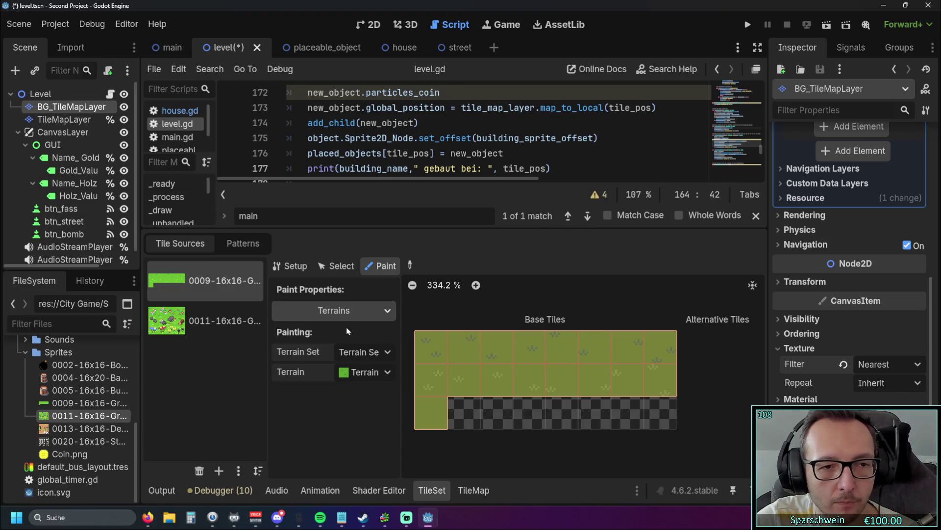
click(216, 321)
click(290, 265)
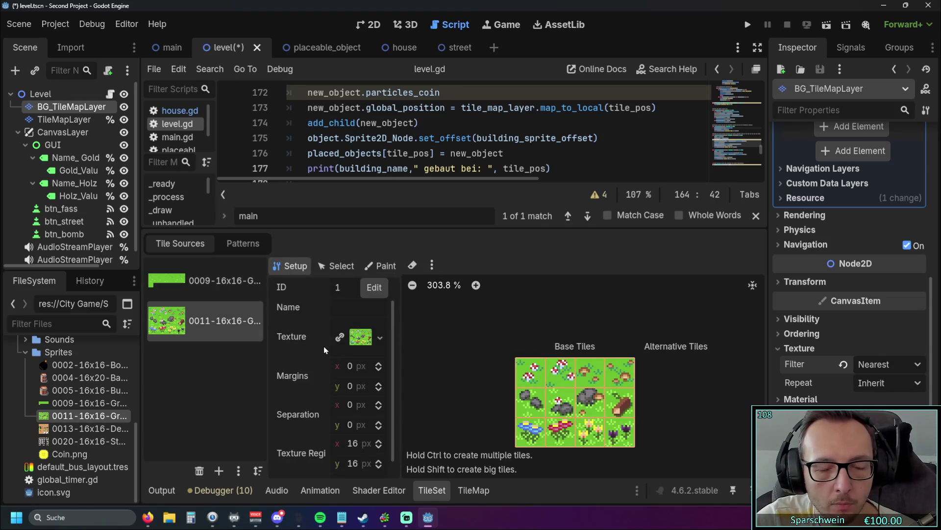
click(216, 280)
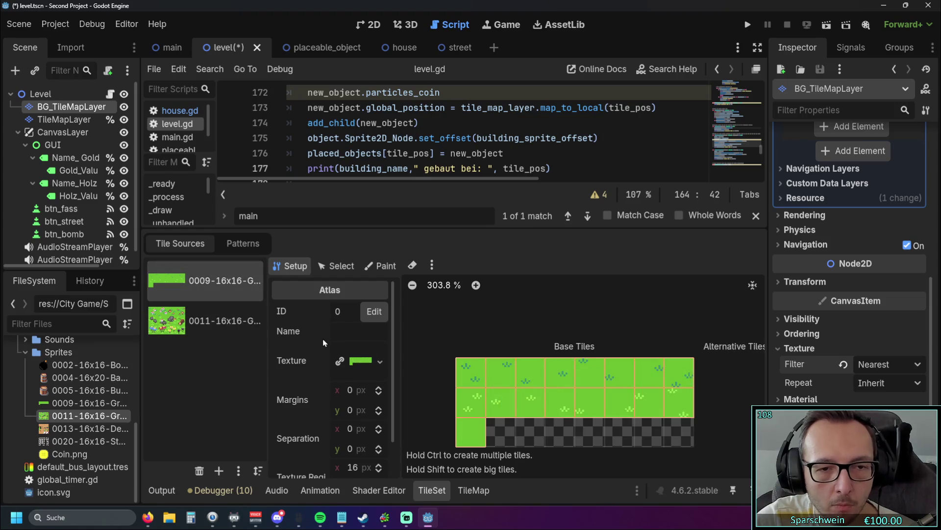
scroll(323, 338, down, 2)
scroll(322, 339, up, 2)
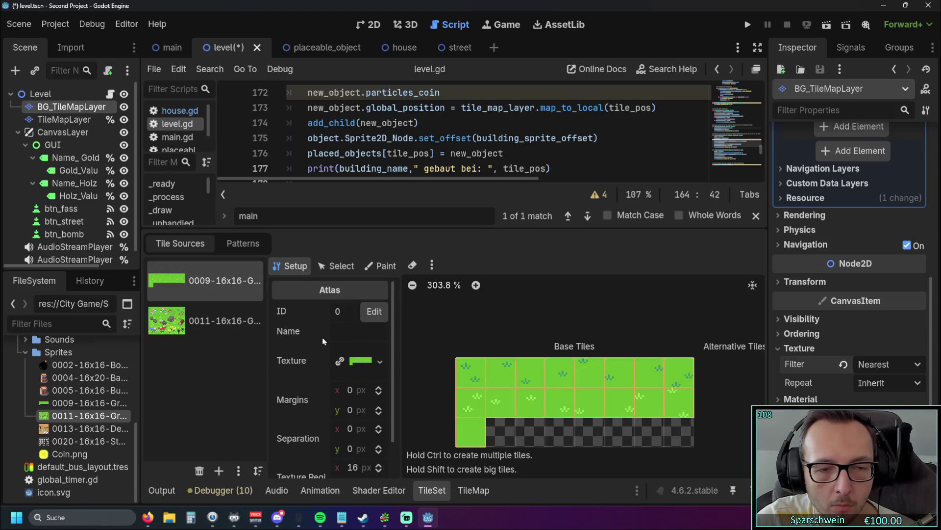
scroll(848, 221, up, 5)
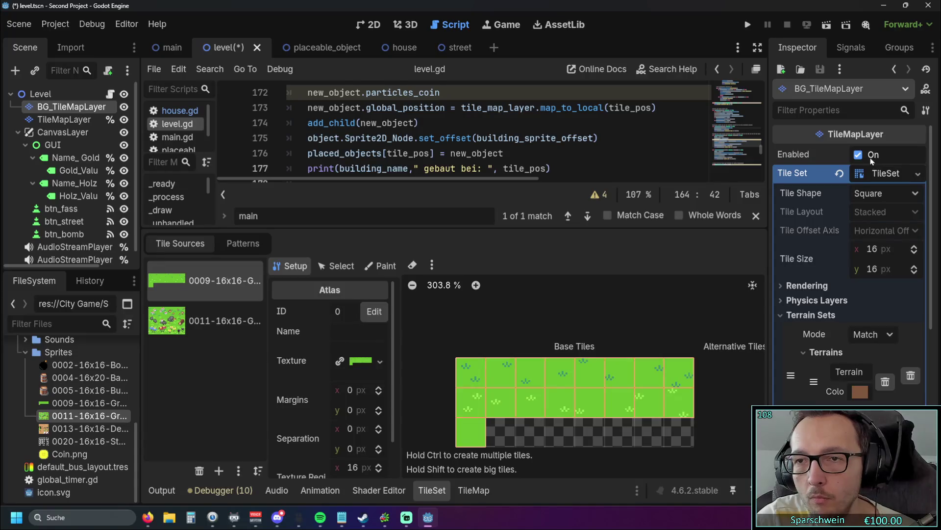
Step: Collapse the tile set properties and open terrain painting in the TileMap panel
click(907, 90)
click(907, 90)
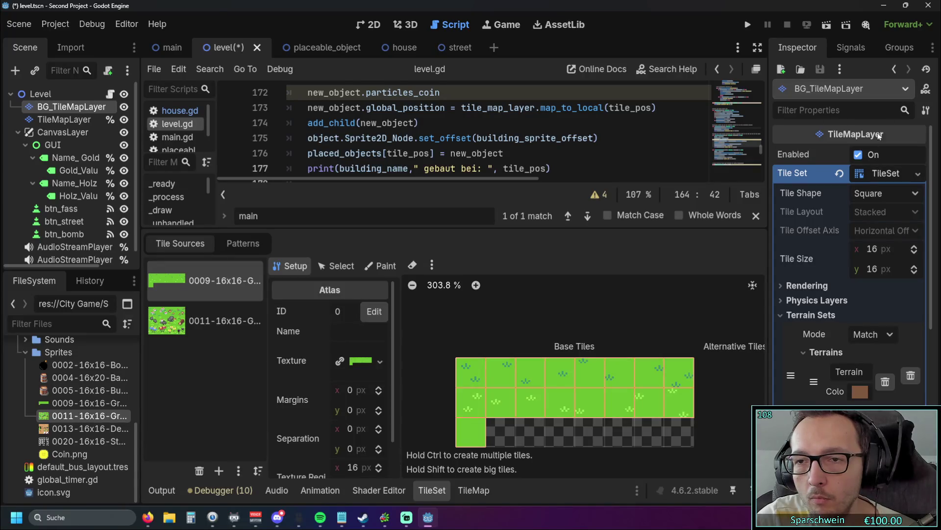
click(858, 177)
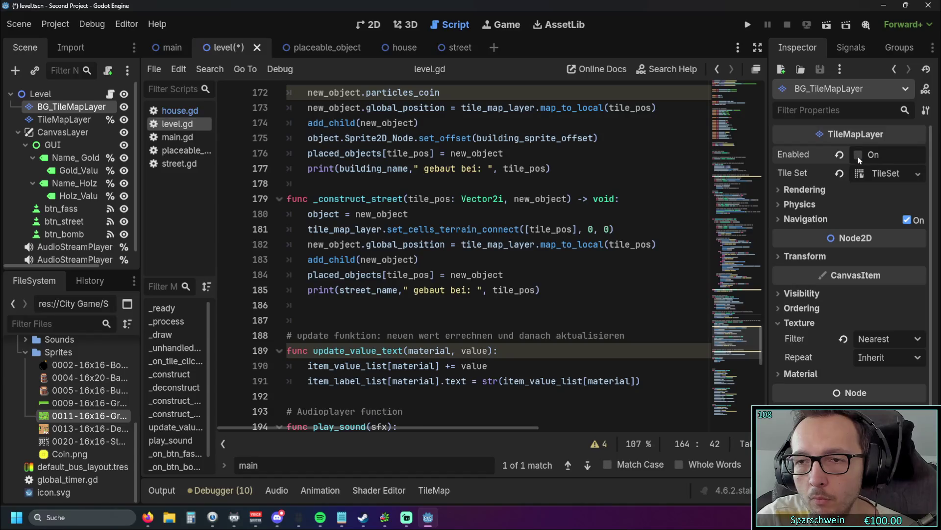
click(434, 489)
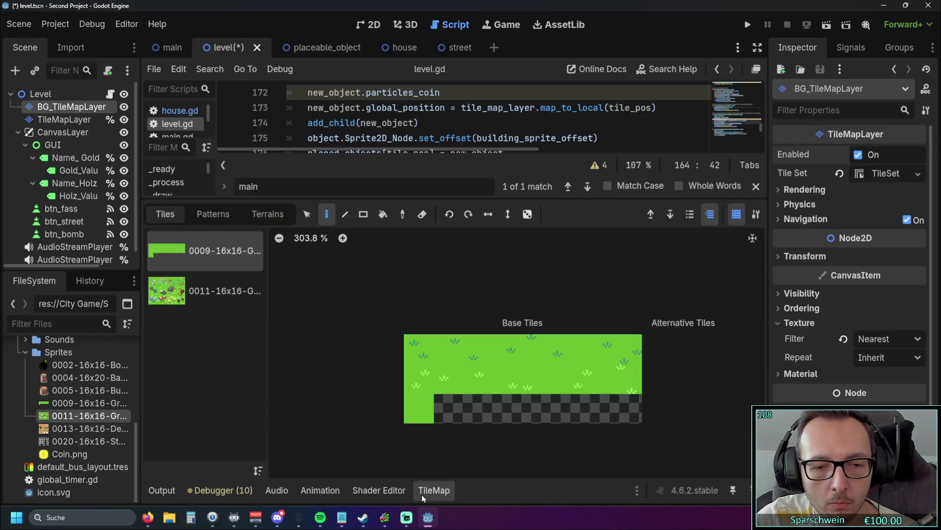
click(280, 213)
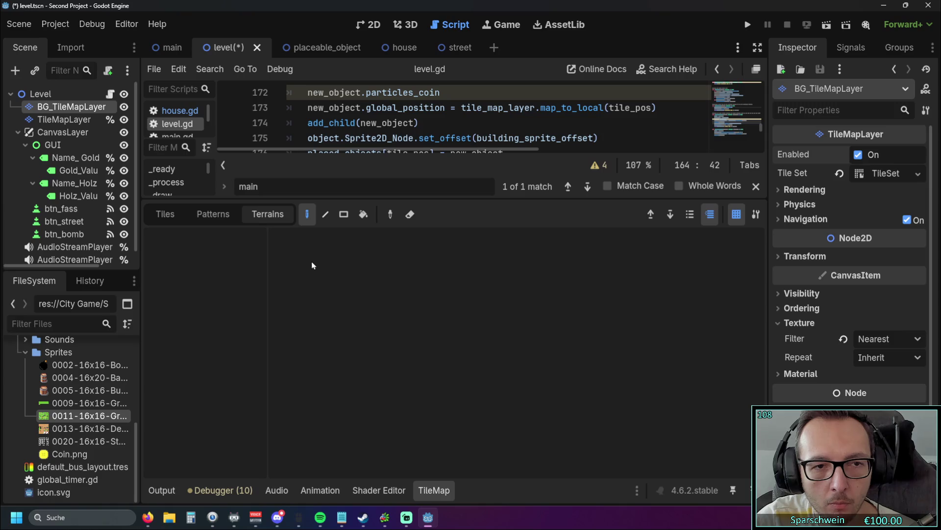
Step: Toggle the layer's Enabled off and on so Terrain Set 0 appears, then view 2D
click(757, 187)
click(858, 155)
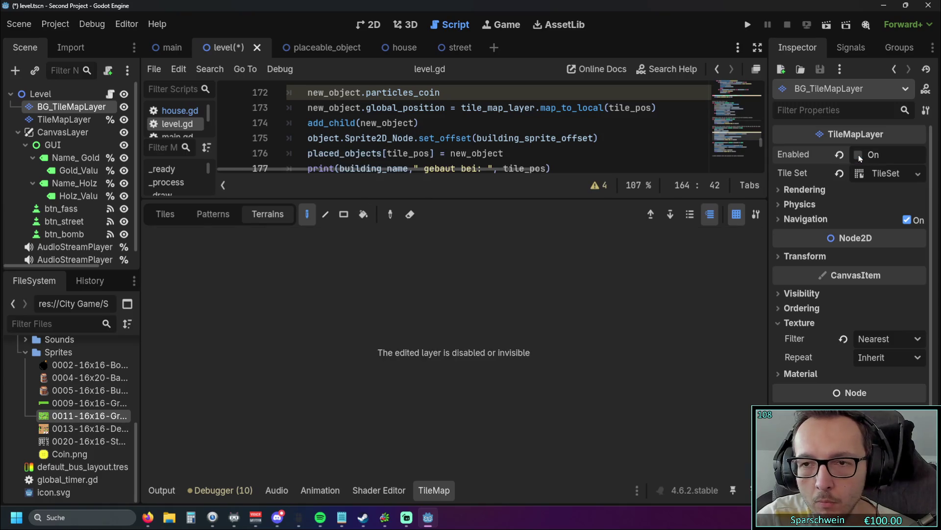
click(858, 154)
click(372, 25)
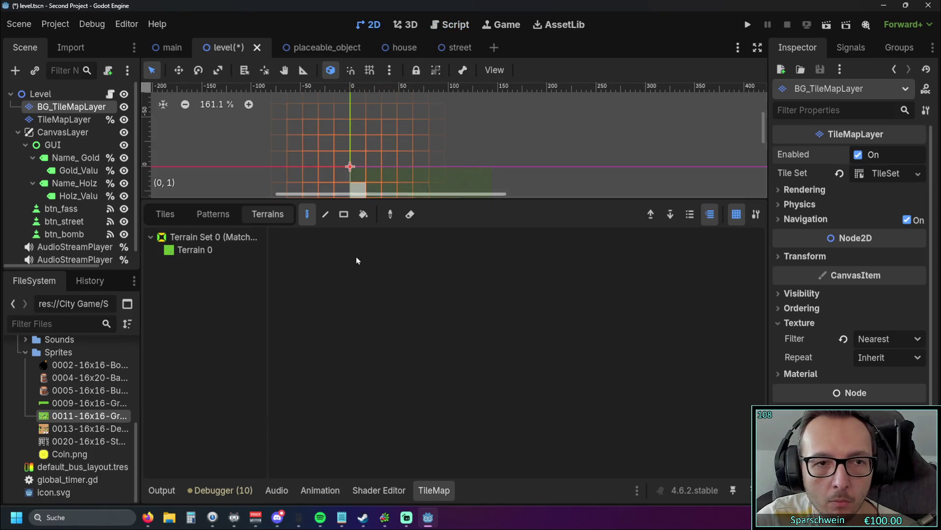
Step: Enlarge the viewport, choose Terrain 0 and paint a diagonal line of grass terrain
drag(444, 197, 443, 361)
scroll(383, 248, up, 6)
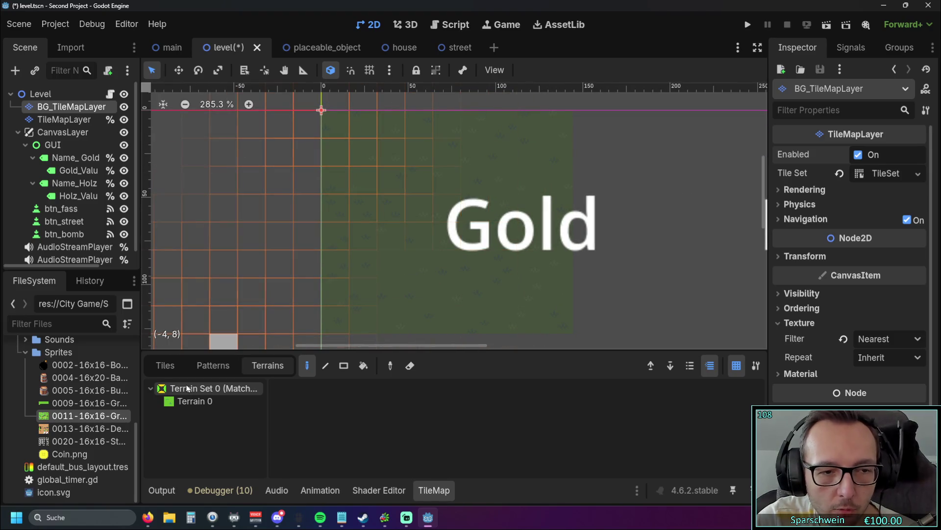
click(191, 401)
drag(337, 316, 483, 189)
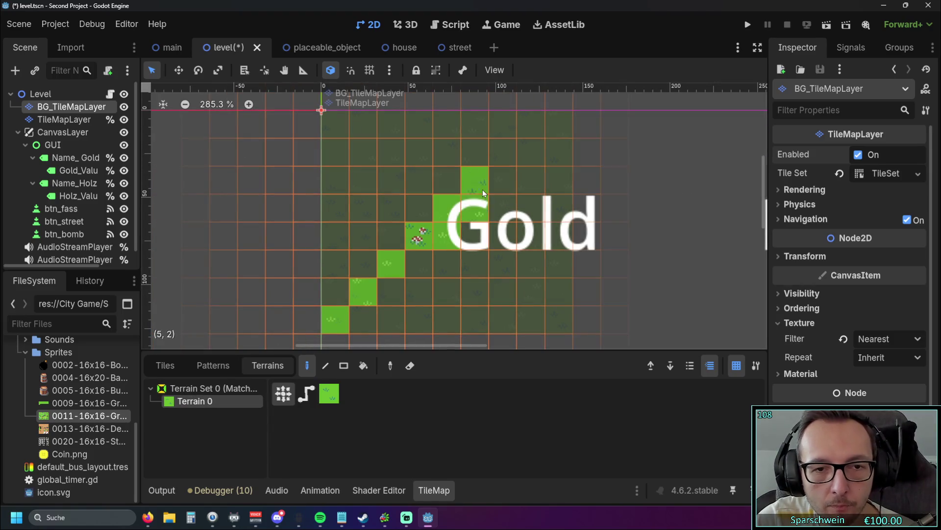
Step: Fill a rectangle of grass terrain behind the Gold label using the Rect tool, repainting once
click(344, 365)
mouse_move(336, 320)
mouse_down()
mouse_move(559, 123)
mouse_move(363, 332)
mouse_move(539, 117)
mouse_move(561, 125)
mouse_move(357, 288)
mouse_move(331, 320)
mouse_move(557, 120)
mouse_move(340, 316)
mouse_move(560, 130)
mouse_move(363, 318)
mouse_move(339, 323)
mouse_move(546, 120)
mouse_move(559, 123)
mouse_up()
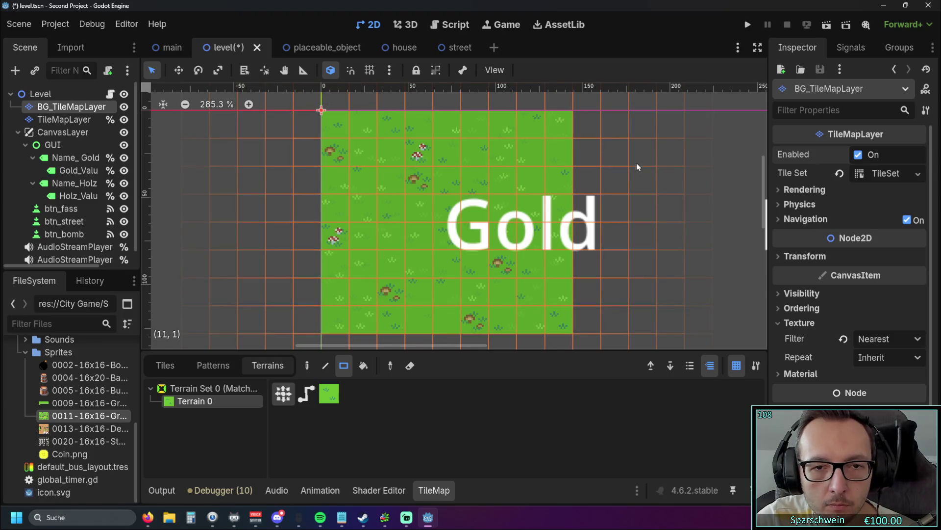
drag(337, 327, 561, 122)
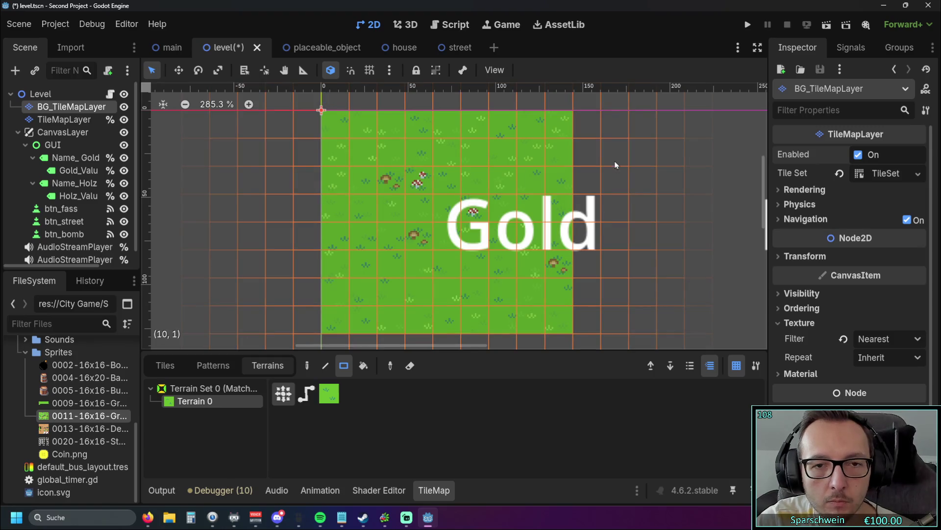
click(67, 119)
Step: Enlarge the tile panel and browse TileMapLayer's street and grass tile atlases
click(199, 414)
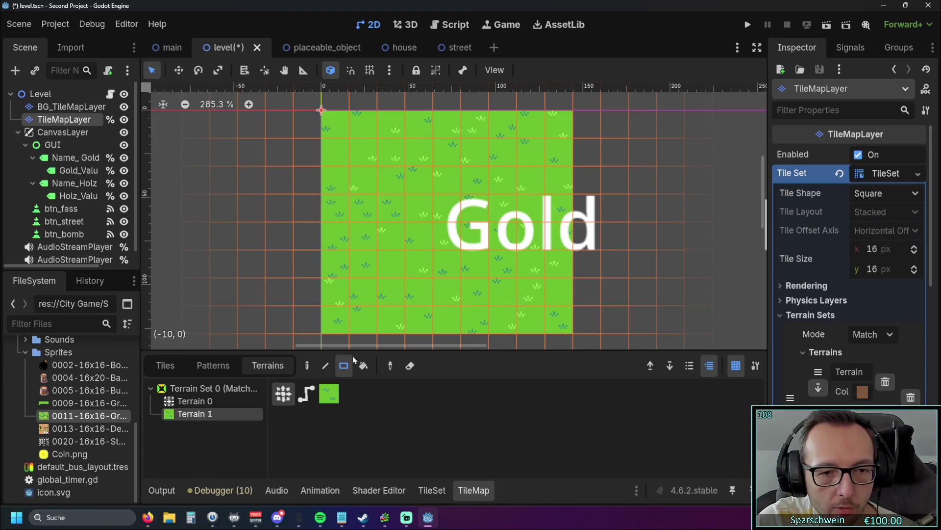
drag(460, 352, 422, 181)
click(165, 193)
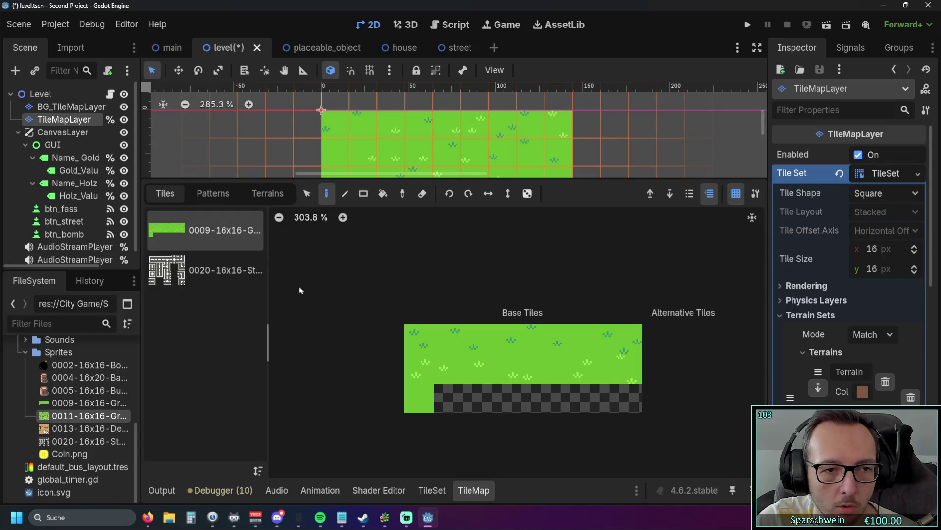
click(224, 271)
click(206, 236)
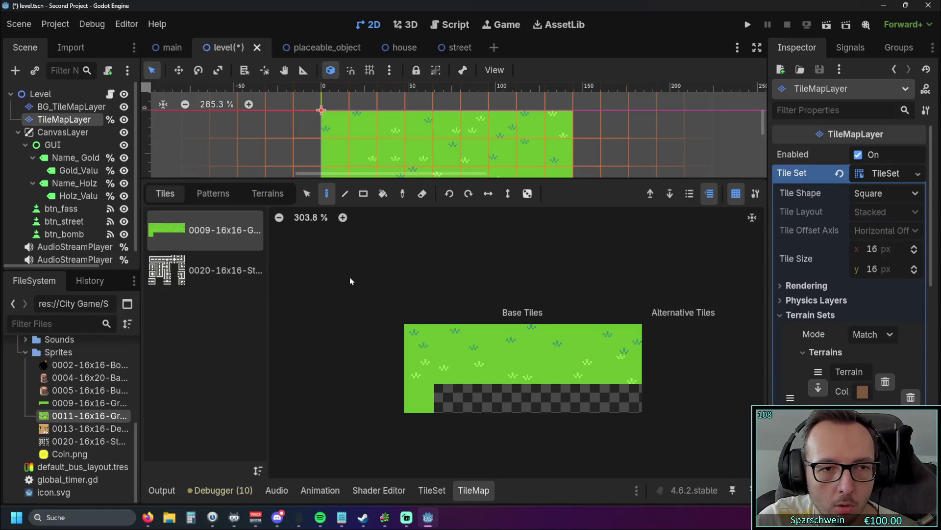
Step: Restore the accidentally deleted TileMapLayer node with Ctrl+Z and reselect it
key(Delete)
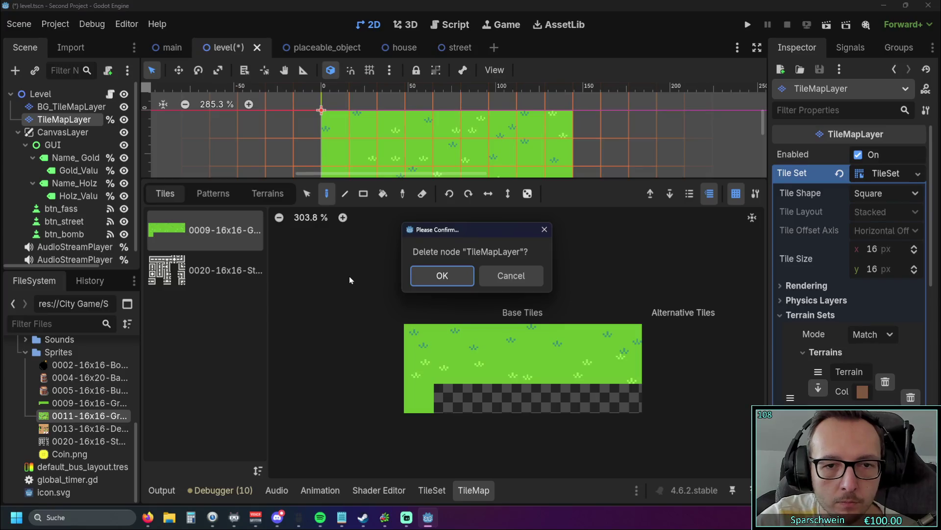
click(451, 273)
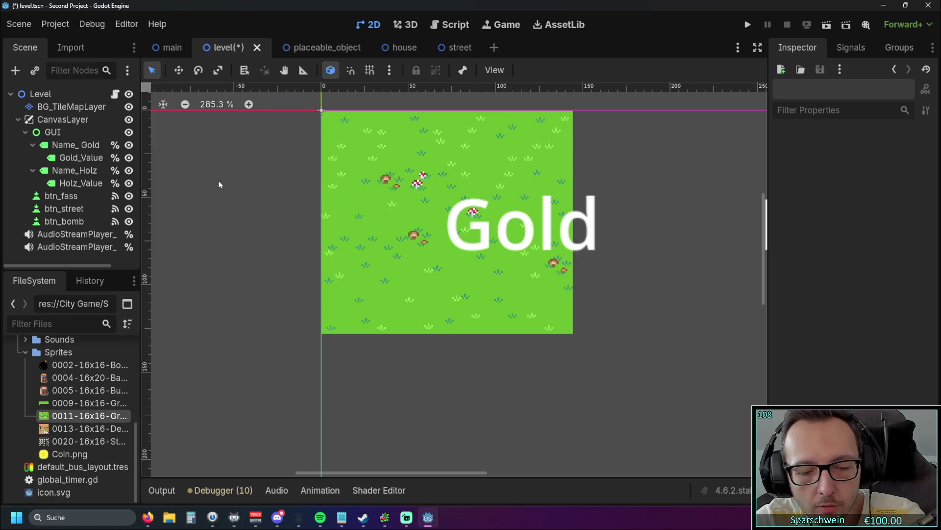
key(ctrl+z)
click(69, 122)
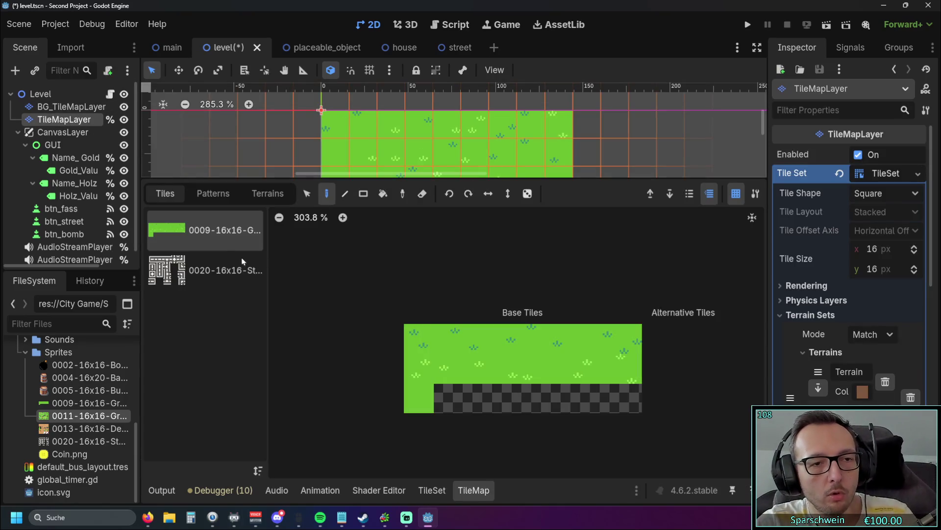
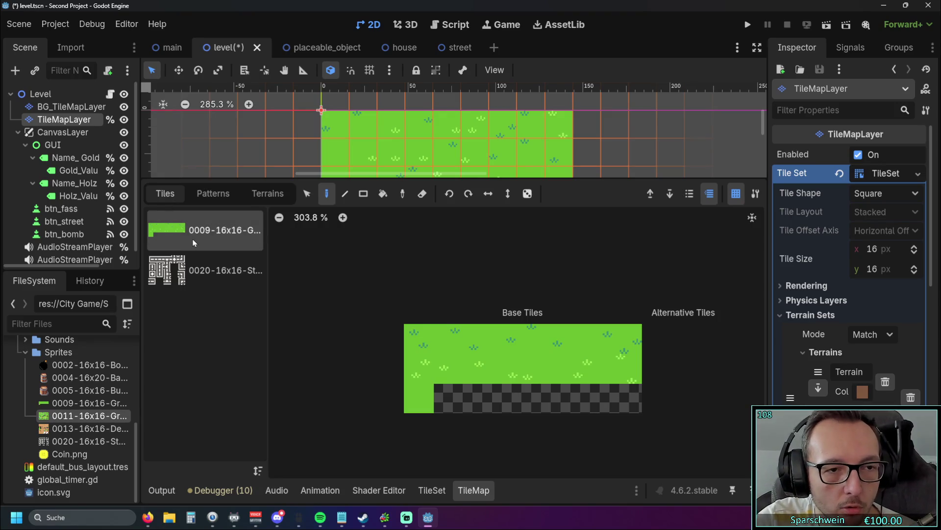
Step: Open the TileSet editor for the map layer and scroll through its Tile Sources list
click(427, 489)
scroll(310, 355, down, 2)
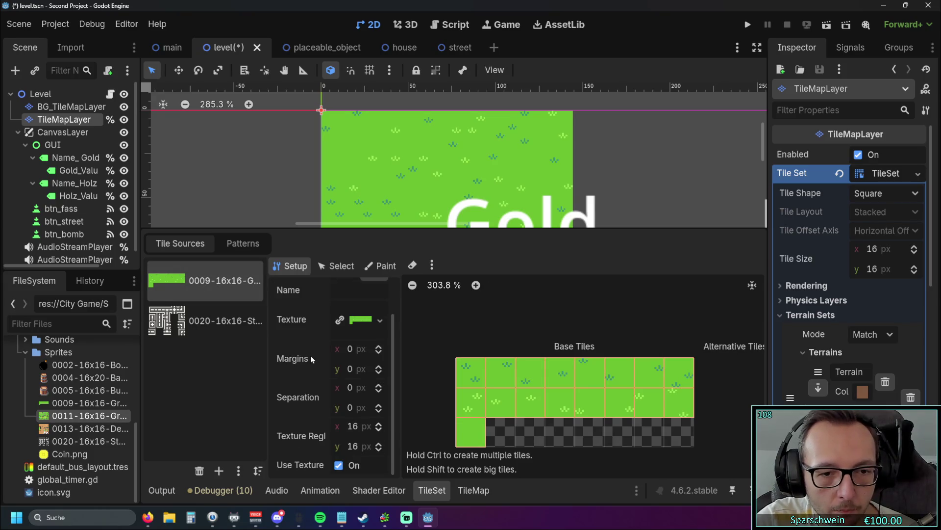
scroll(310, 355, up, 2)
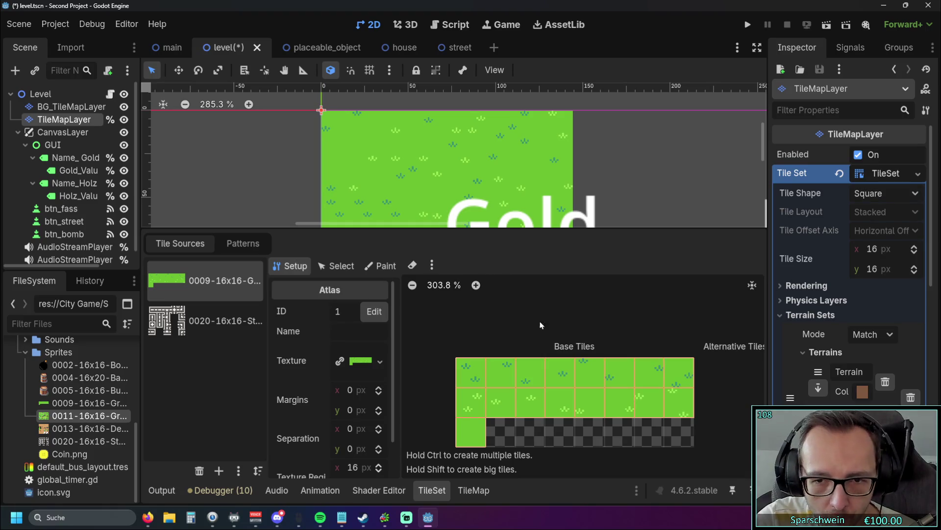
scroll(541, 325, down, 2)
scroll(540, 325, up, 2)
scroll(451, 325, down, 1)
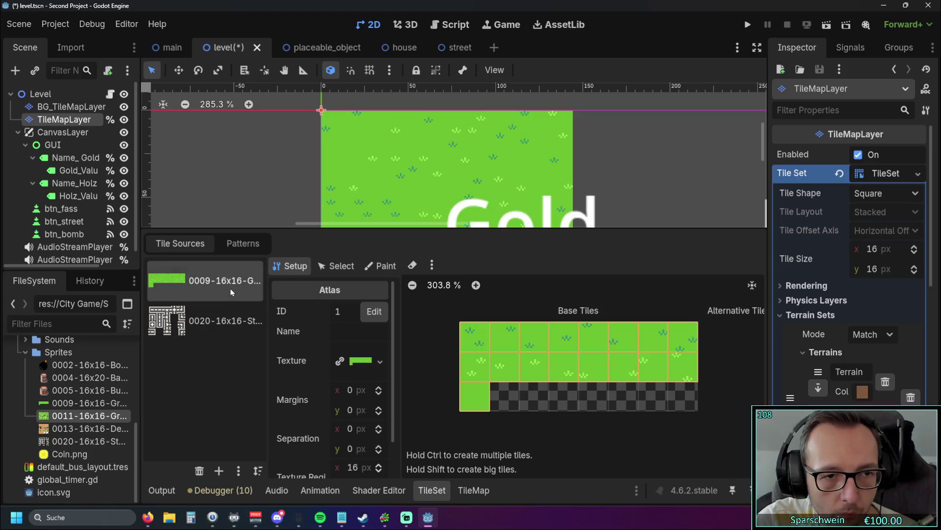
Step: Compare the 0020 street and 0009 grass sources, cancelling an accidental TileMapLayer deletion
click(210, 321)
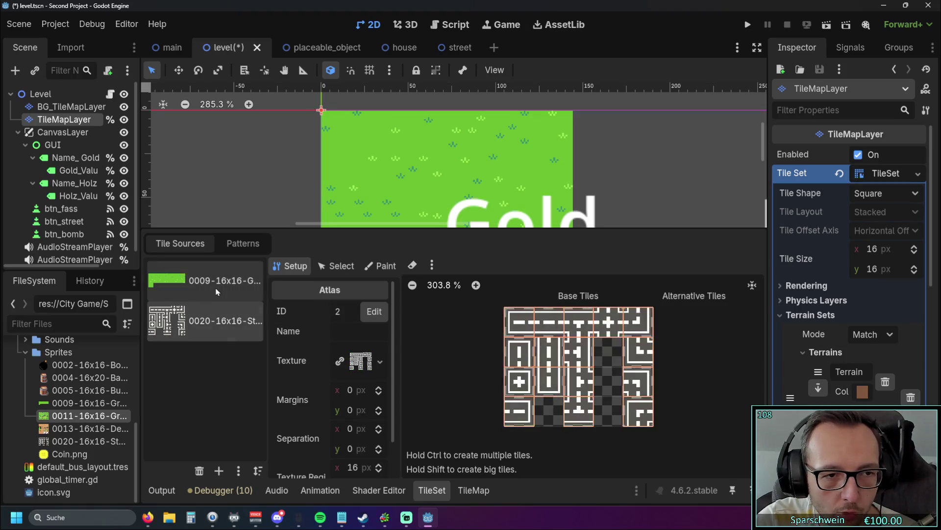
click(216, 292)
key(Delete)
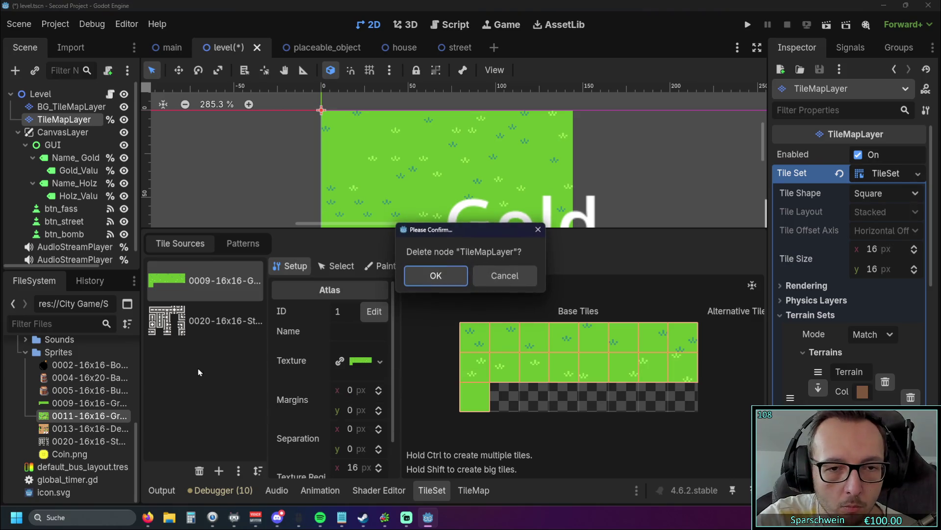
click(538, 229)
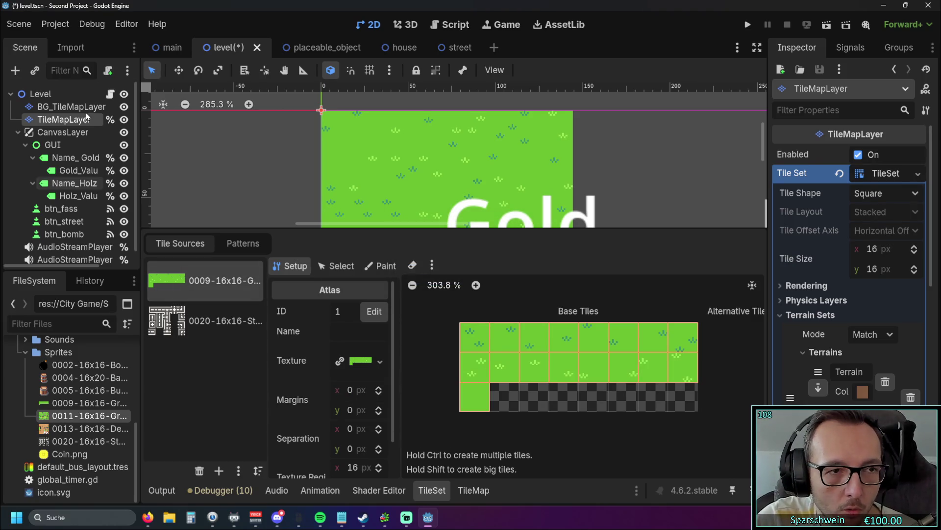
Step: Browse the tile set's patterns and the TileSet resource properties in the Inspector
click(241, 243)
click(186, 246)
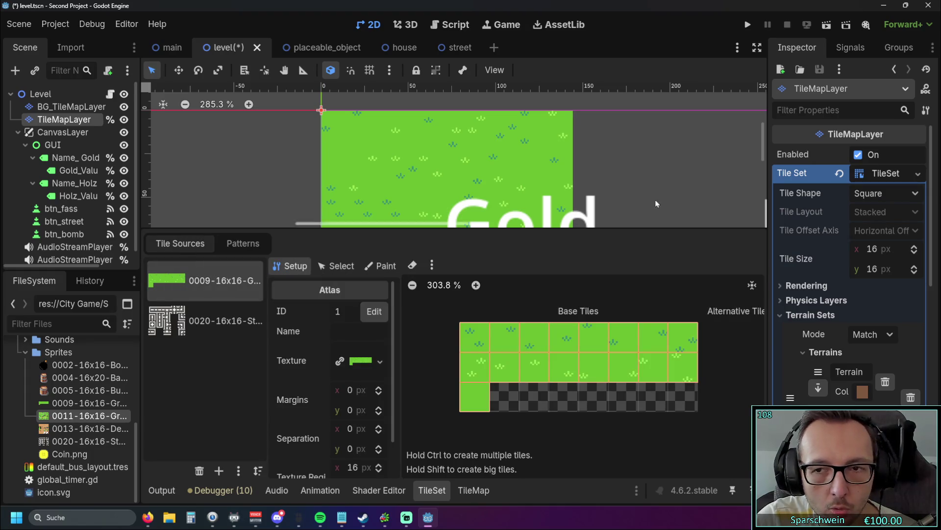
click(918, 174)
click(919, 174)
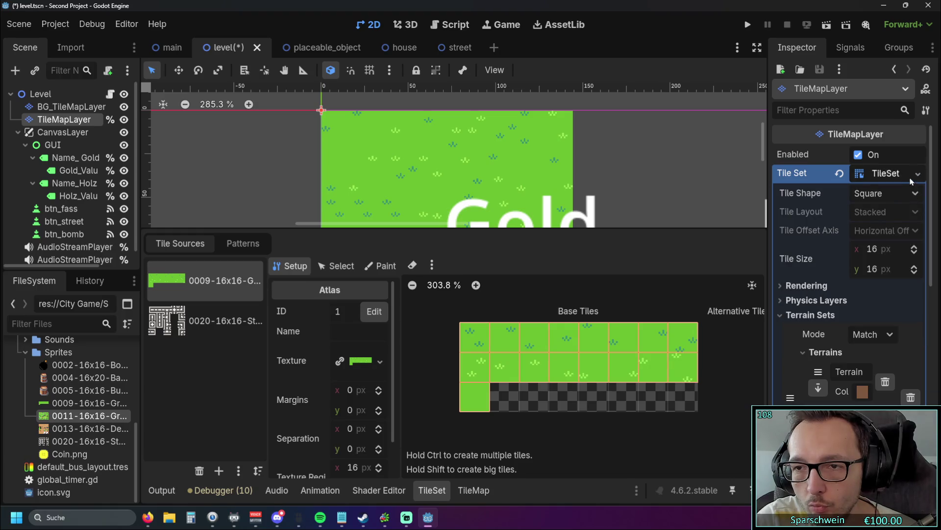
click(873, 175)
click(881, 175)
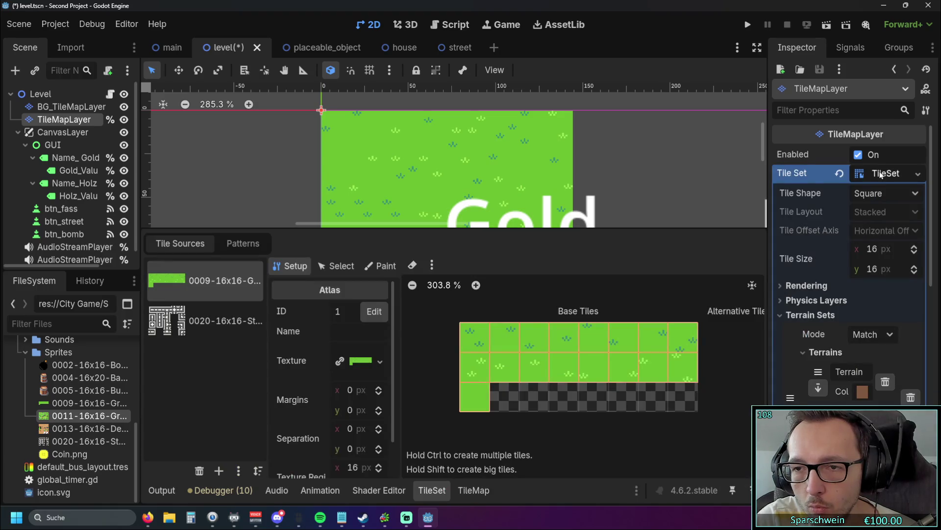
scroll(879, 189, down, 3)
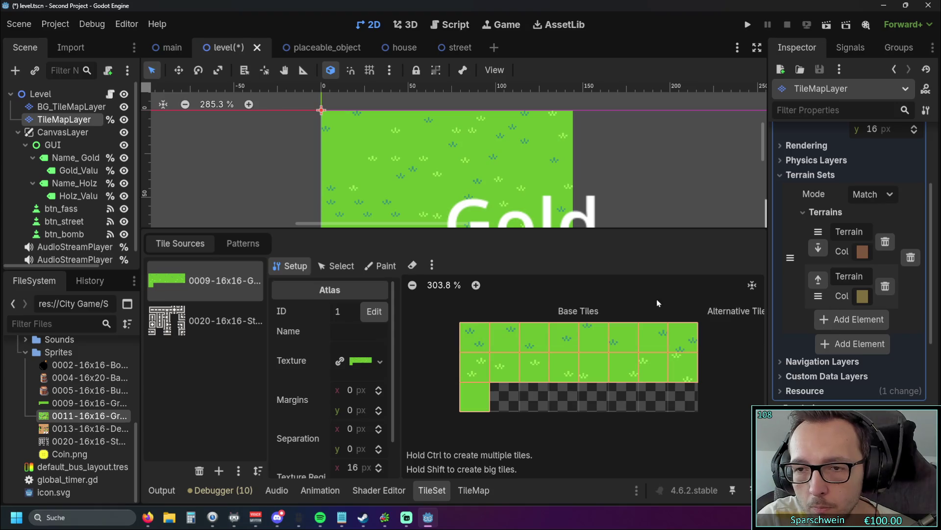
scroll(339, 353, down, 2)
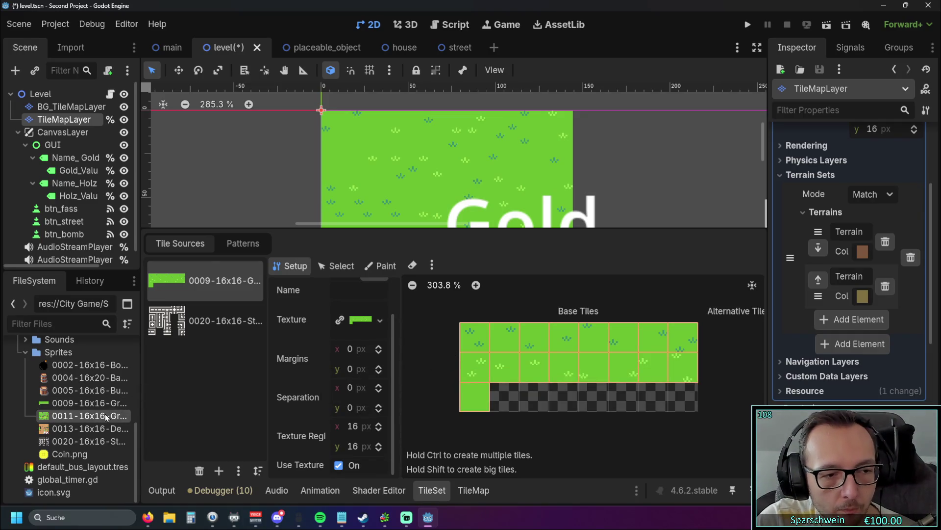
Step: Select the 0009 grass sprite, then cycle through the bottom panels back to the TileSet editor
click(91, 406)
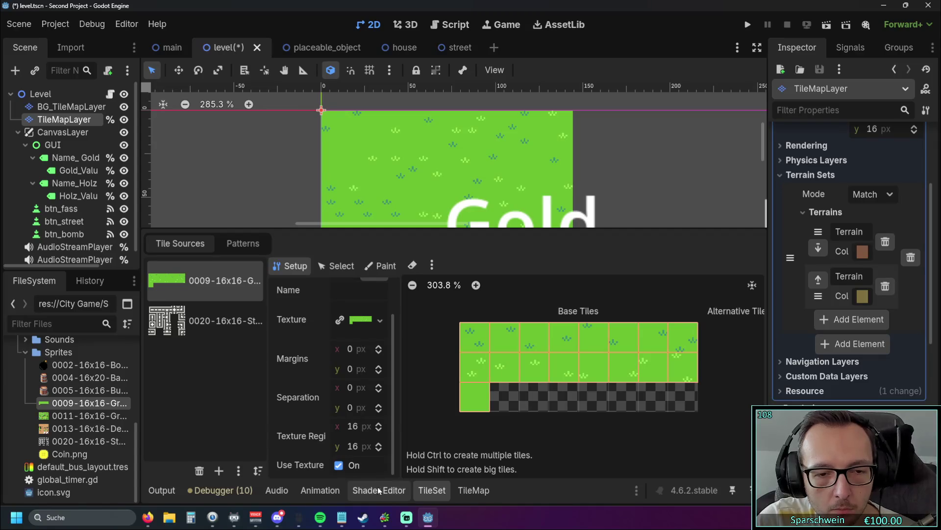
click(162, 490)
click(379, 490)
click(387, 490)
click(321, 490)
click(277, 490)
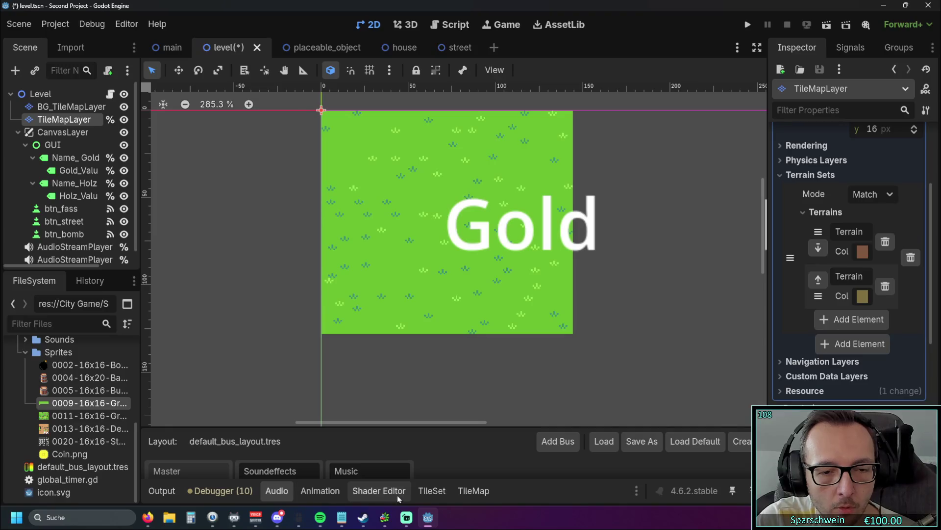
click(432, 490)
click(471, 490)
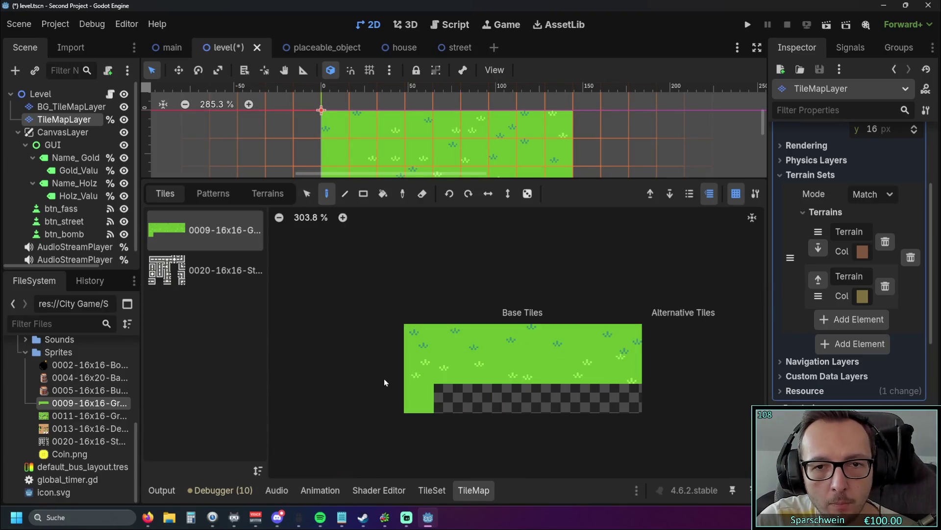
click(211, 193)
click(187, 195)
click(431, 490)
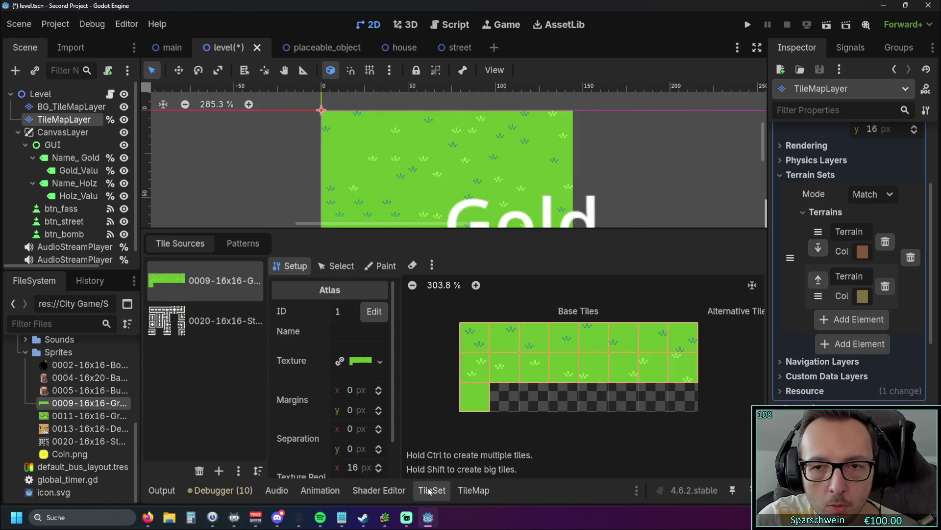
Step: Check the grass atlas's Select, Paint and Setup modes and the patterns list
click(334, 270)
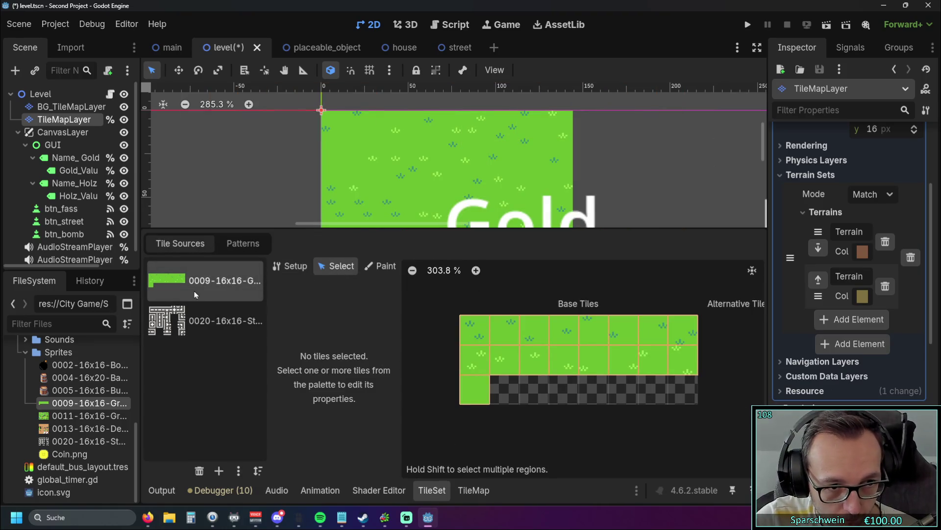
click(381, 266)
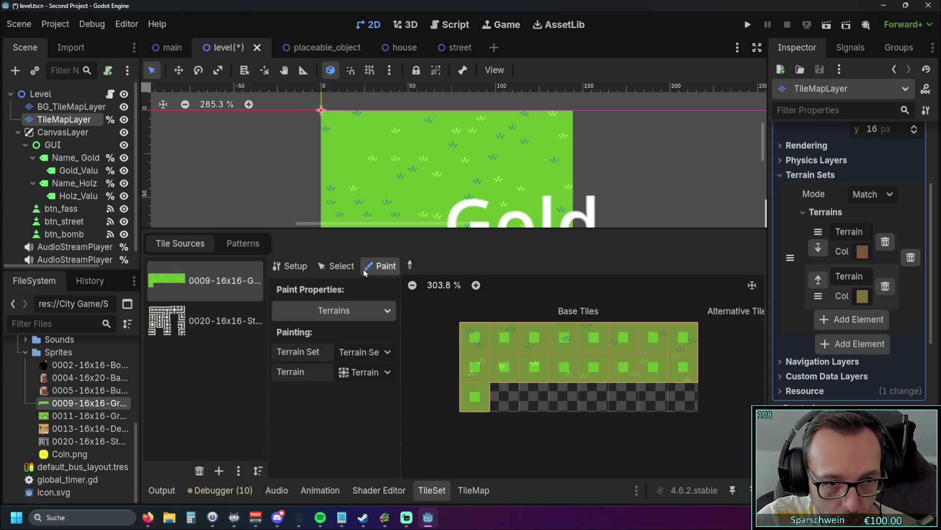
click(290, 266)
click(245, 244)
click(189, 243)
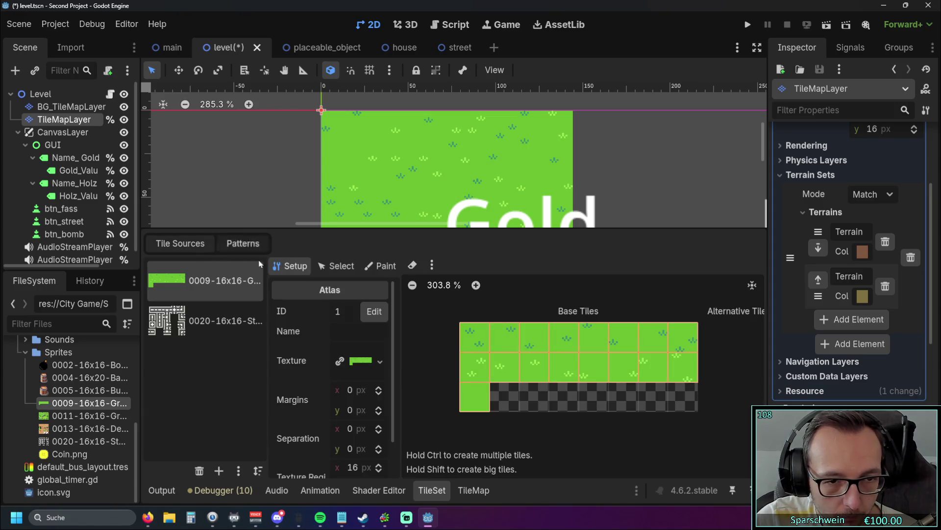
Step: Pan the level view onto the grass and make the view taller
scroll(408, 198, down, 2)
scroll(412, 177, up, 2)
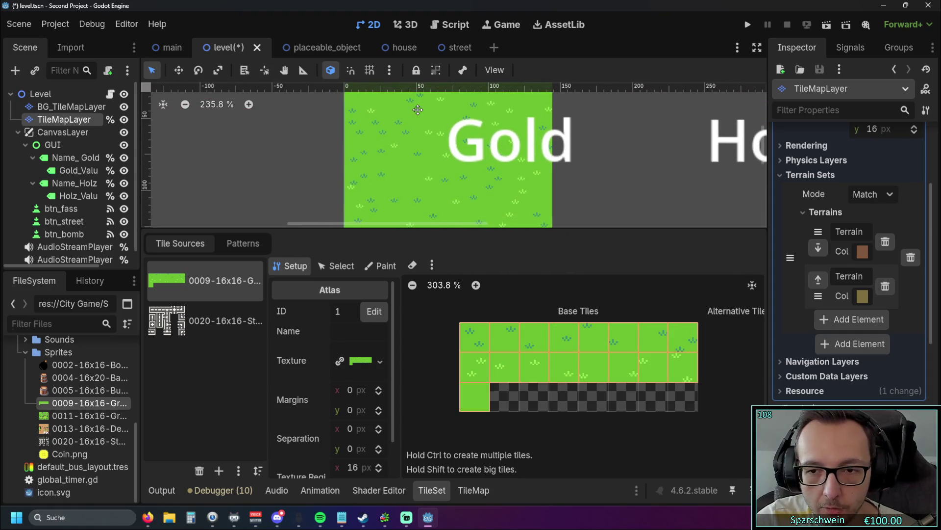
scroll(437, 117, down, 1)
scroll(441, 123, down, 1)
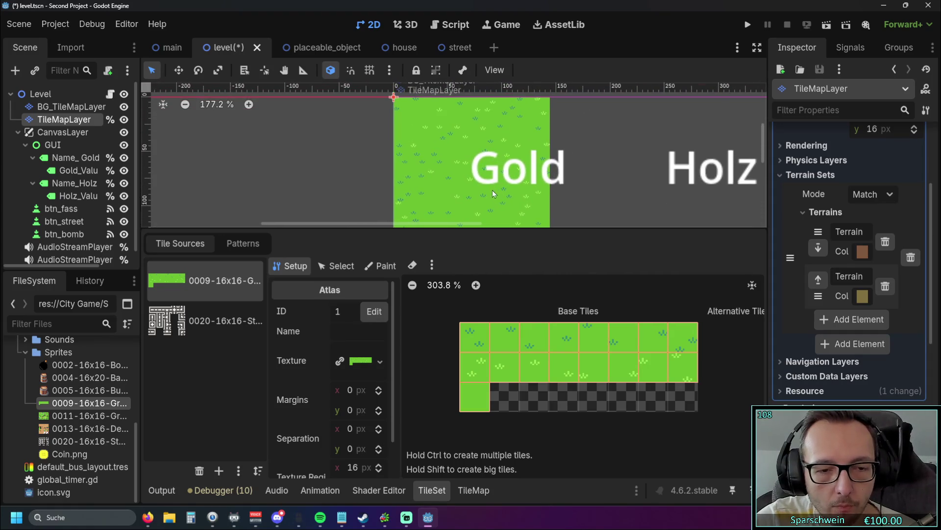
mouse_move(475, 192)
mouse_down()
mouse_move(457, 165)
mouse_move(394, 178)
mouse_move(411, 173)
mouse_up()
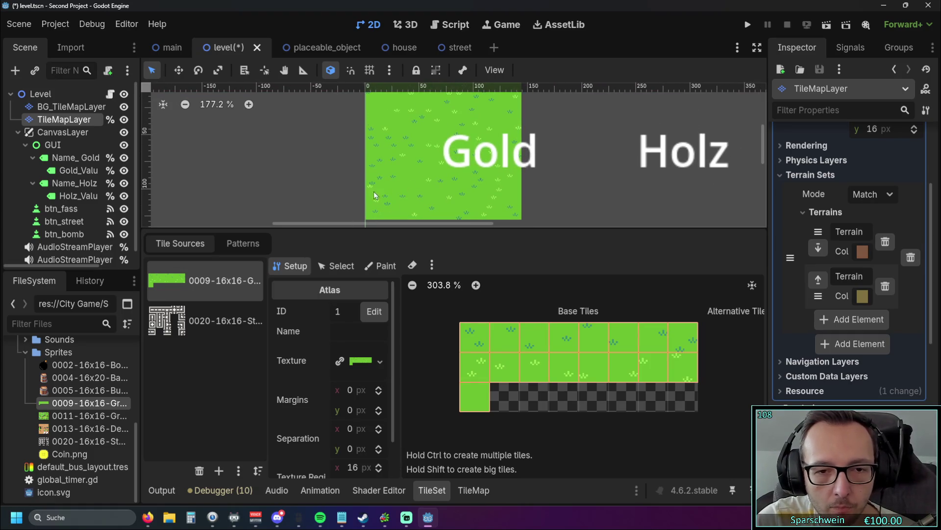
mouse_move(444, 228)
mouse_down()
mouse_move(447, 294)
mouse_move(446, 283)
mouse_up()
Step: Inspect a grass tile in the atlas and in the TileMap palette, then return to the TileSet editor
click(475, 395)
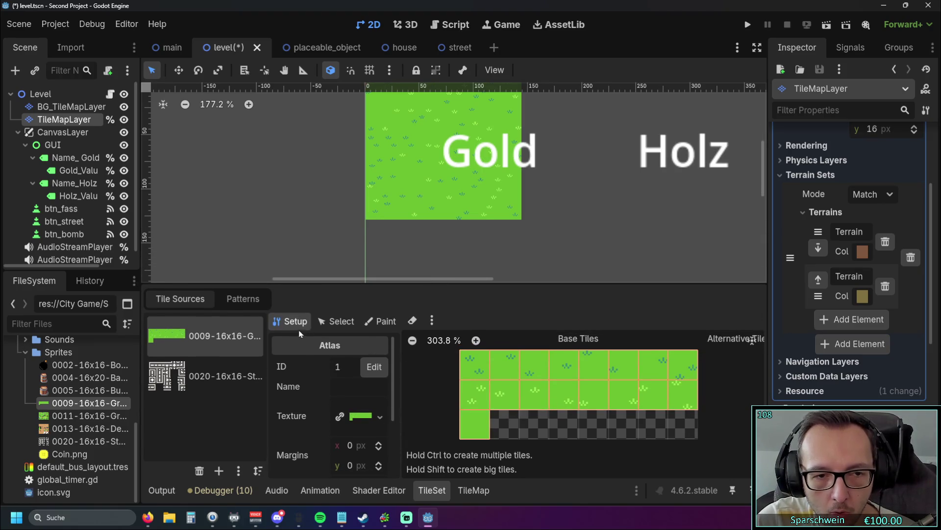
click(474, 490)
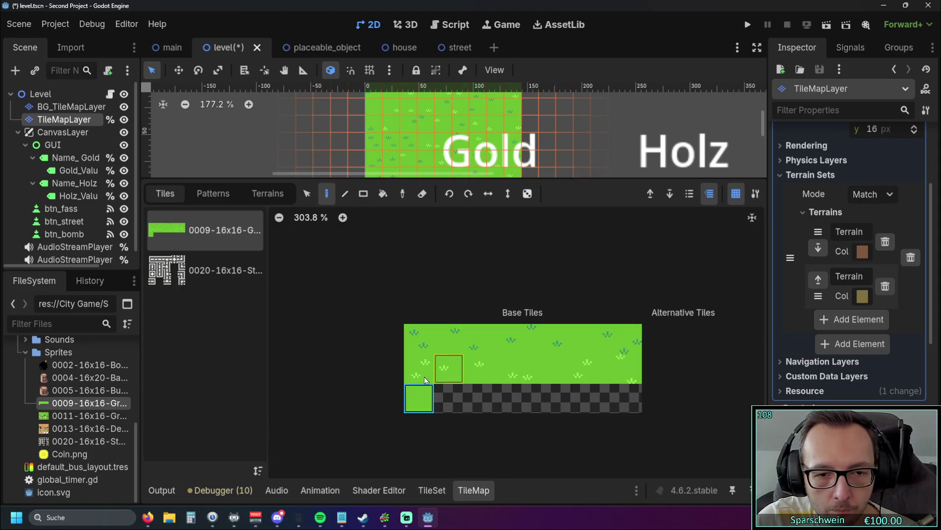
click(448, 369)
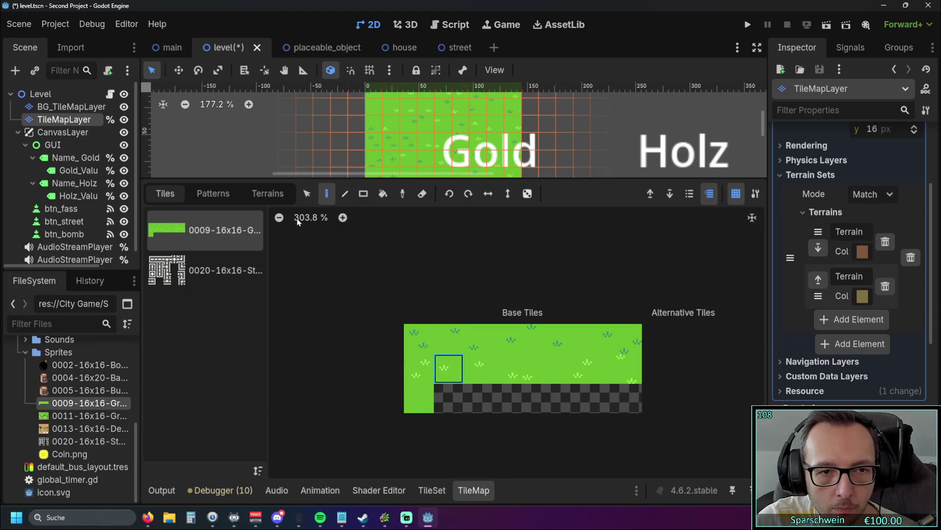
click(434, 492)
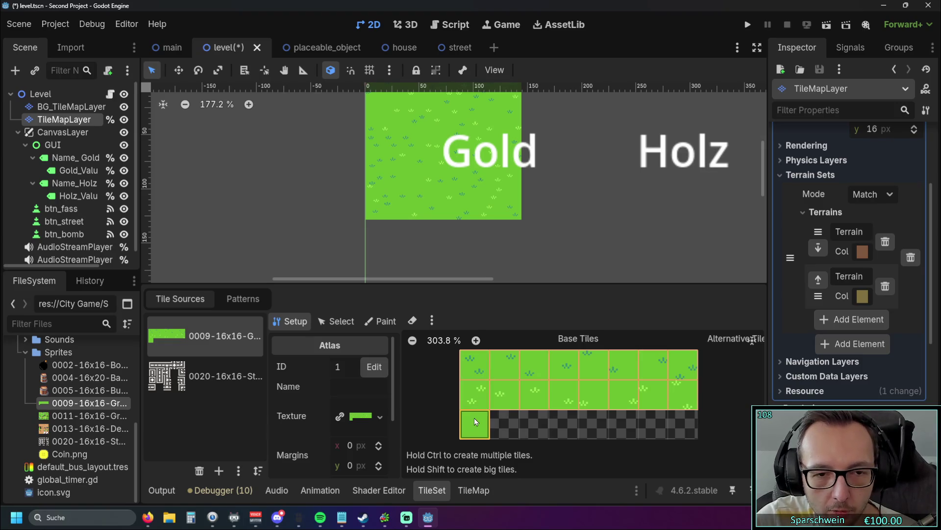
drag(389, 371, 393, 446)
scroll(394, 456, up, 3)
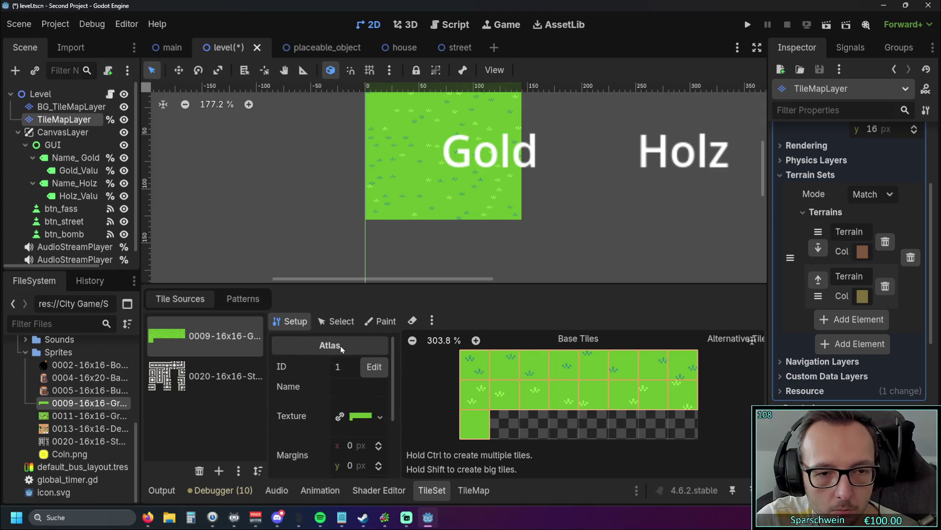
Step: Erase grass tiles from the atlas and remove tiles in fully transparent texture regions
click(410, 321)
click(472, 416)
mouse_move(474, 392)
mouse_down()
mouse_move(496, 364)
mouse_move(535, 388)
mouse_move(564, 365)
mouse_move(646, 360)
mouse_move(684, 395)
mouse_up()
click(432, 319)
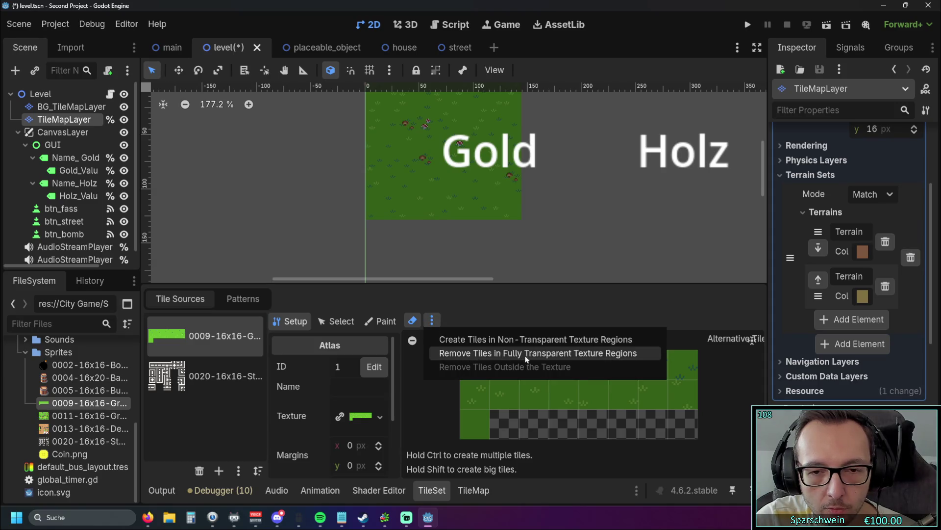
click(538, 356)
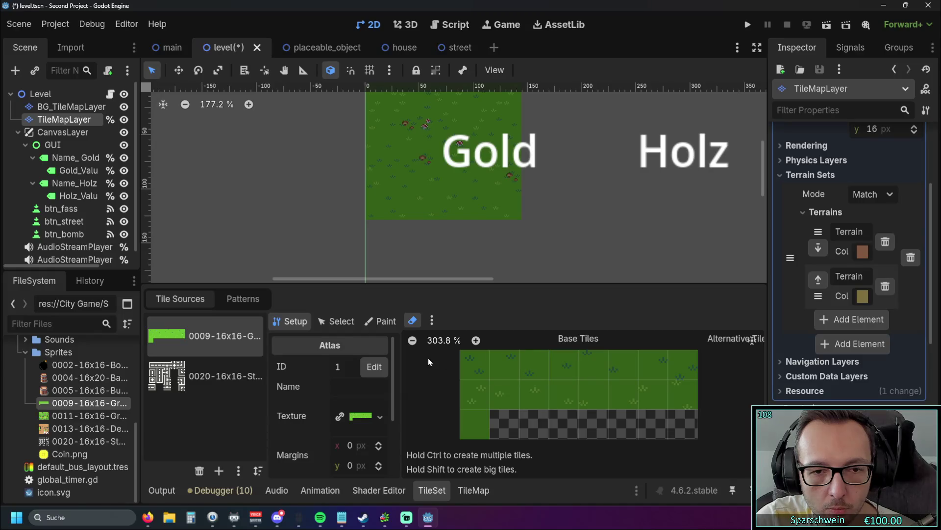
click(431, 320)
click(432, 319)
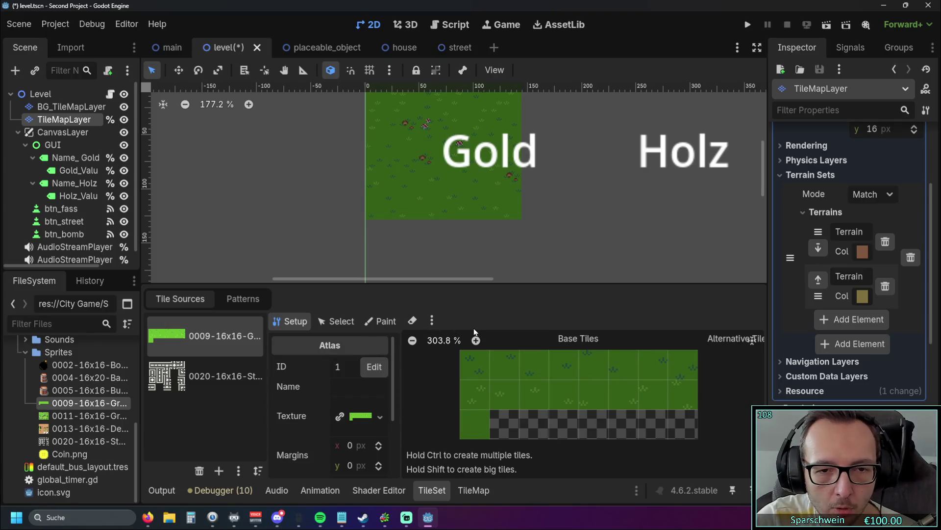
Step: Delete the 0009 grass atlas source from the tile set and shrink the panel back down
drag(456, 293, 467, 184)
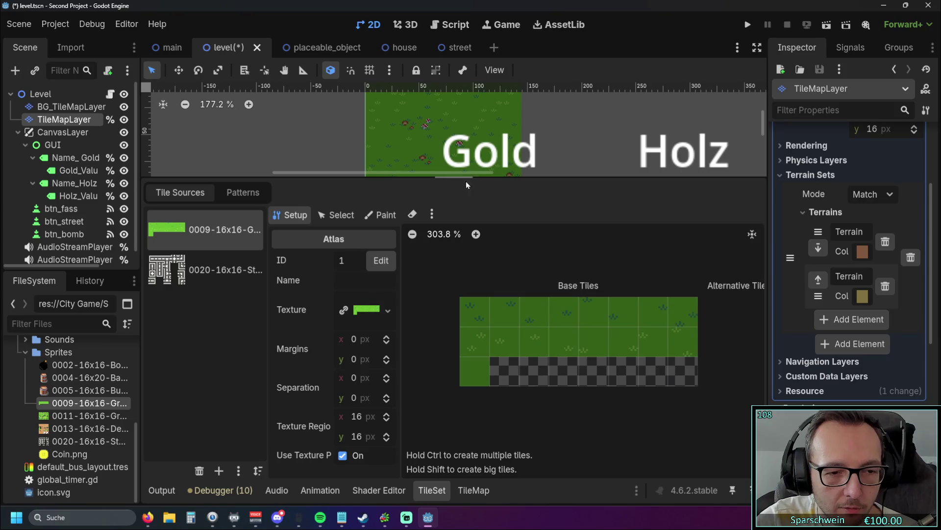
click(202, 471)
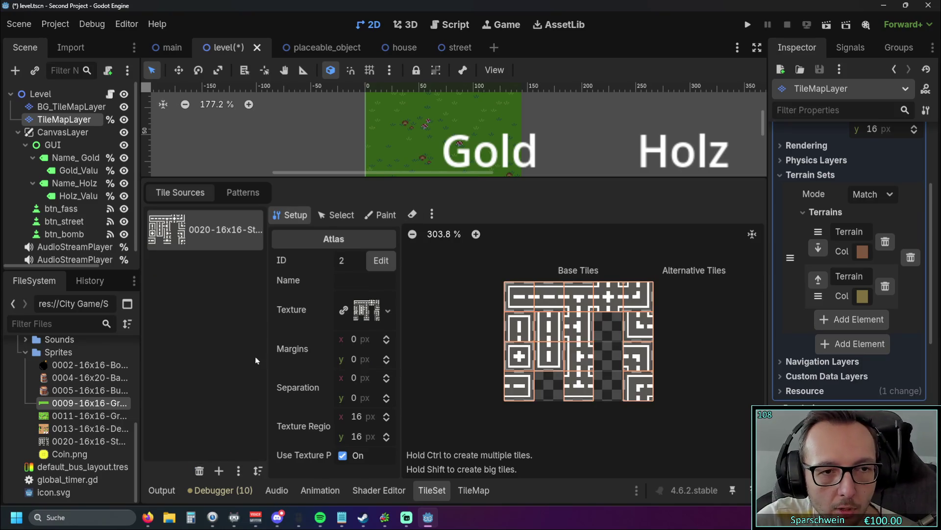
drag(464, 175, 424, 410)
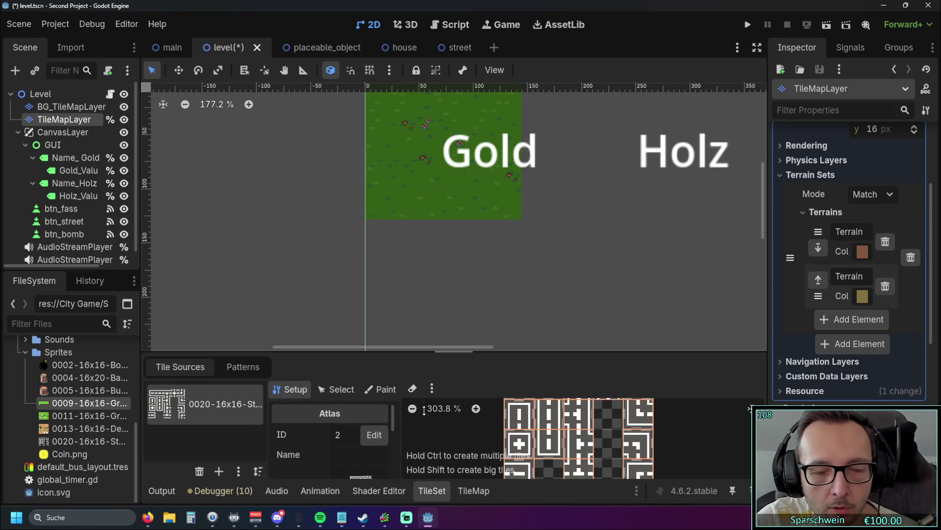
scroll(534, 282, up, 5)
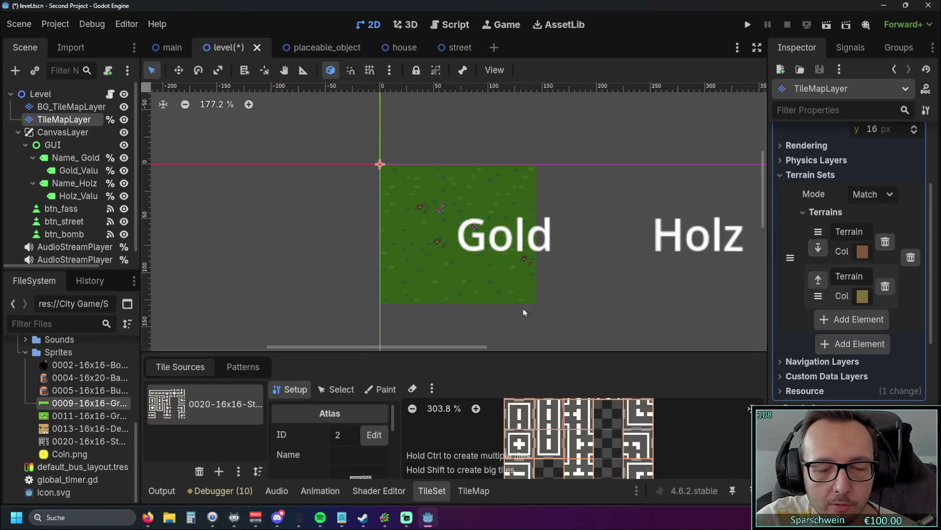
click(338, 249)
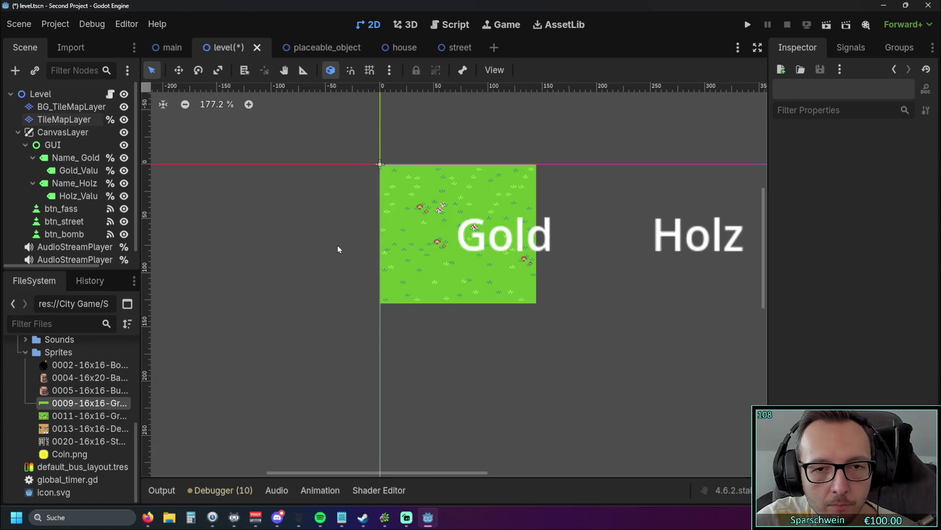
Step: Test-run the game, try the bomb build mode, and close it
click(748, 25)
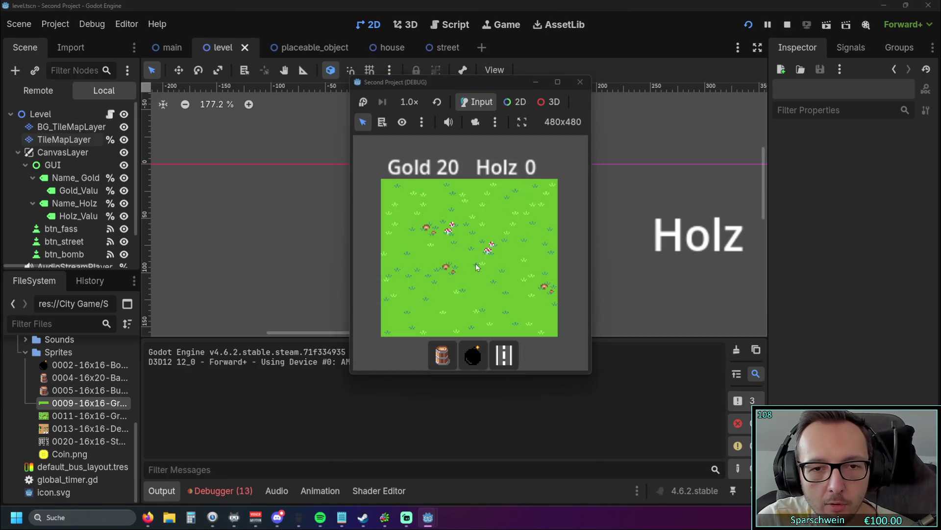
click(473, 354)
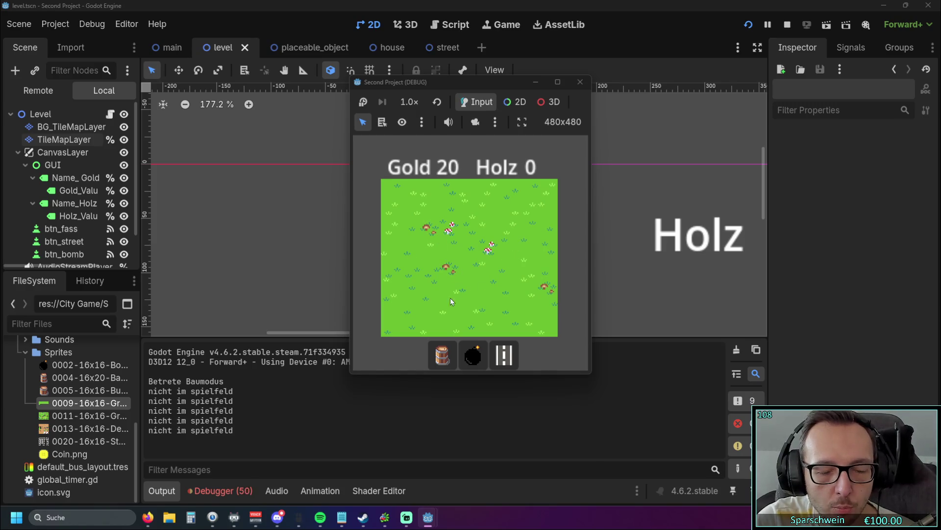
click(580, 82)
Step: Move TileMapLayer above BG_TileMapLayer in the Scene tree
drag(55, 123, 56, 102)
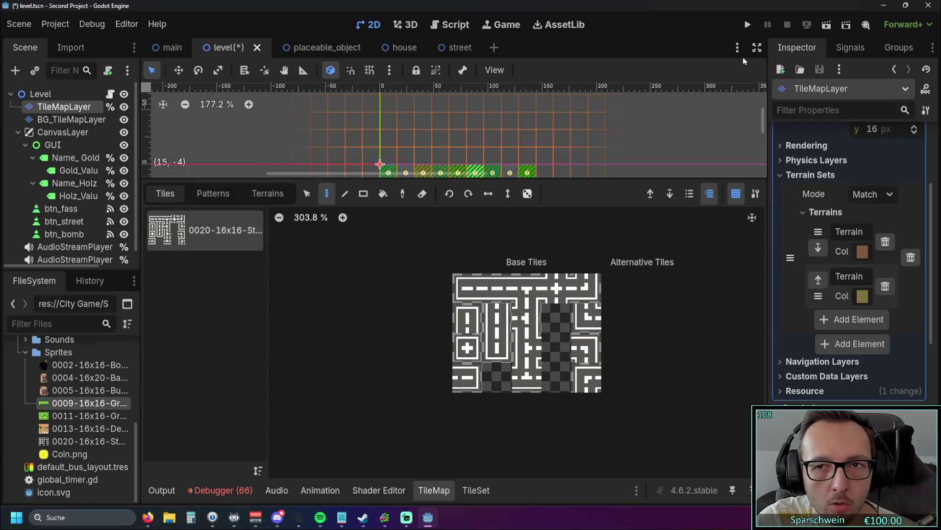
scroll(452, 144, down, 2)
scroll(460, 142, down, 3)
scroll(500, 123, down, 2)
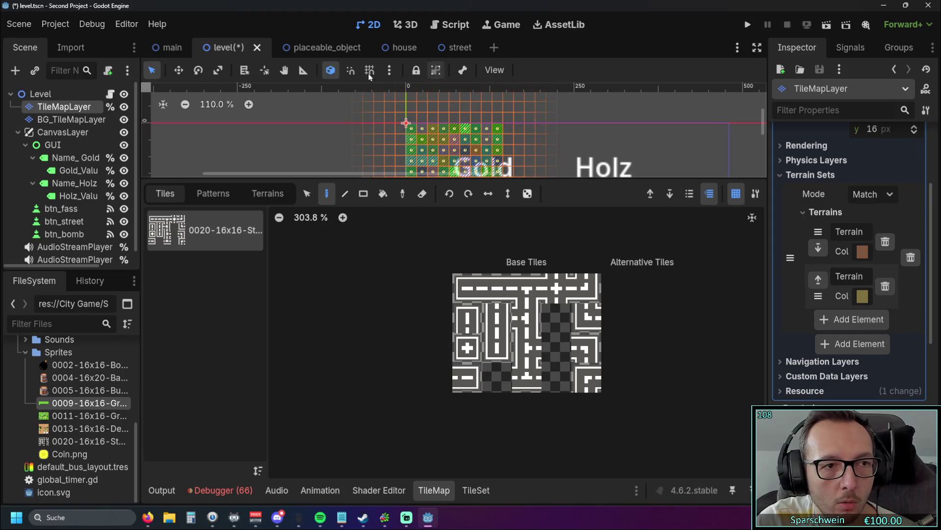
Step: Save and run the game, then try placing builds on the grass field
key(F5)
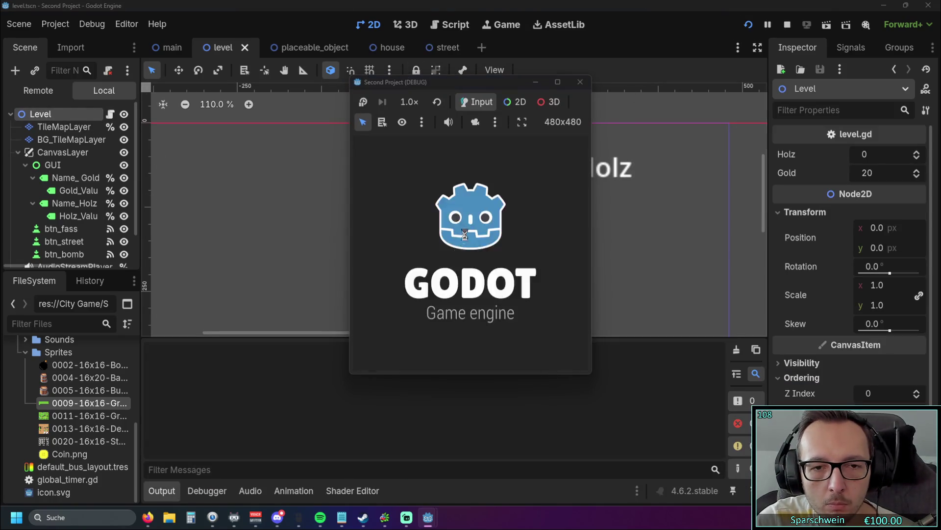
click(442, 354)
click(370, 264)
click(370, 264)
click(370, 264)
click(441, 255)
click(496, 281)
click(496, 281)
click(425, 271)
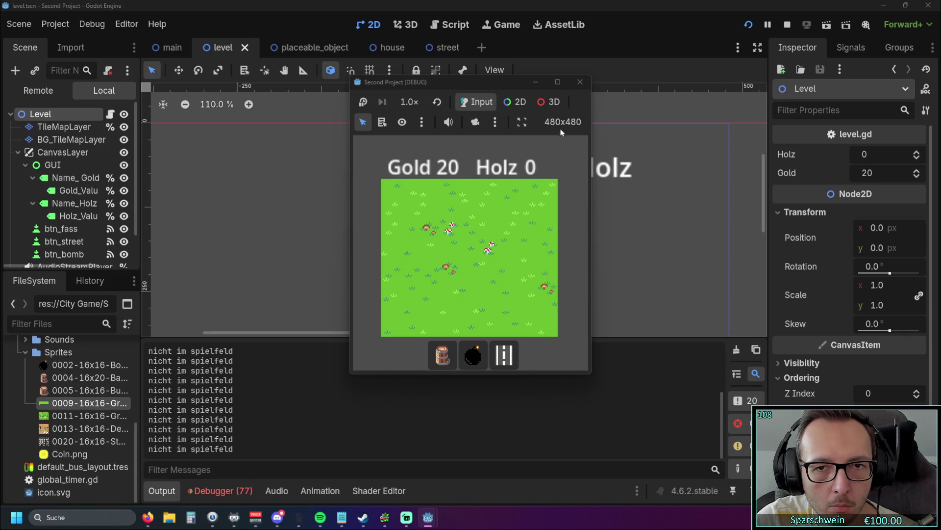
click(580, 81)
Step: Change the street atlas source's ID from 2 to 0 in TileMapLayer's tile set
click(60, 118)
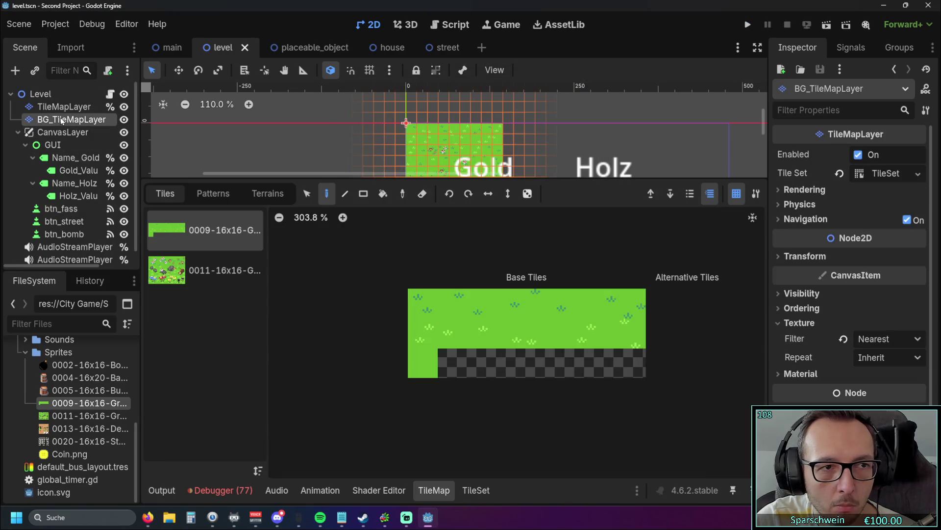
key(Up)
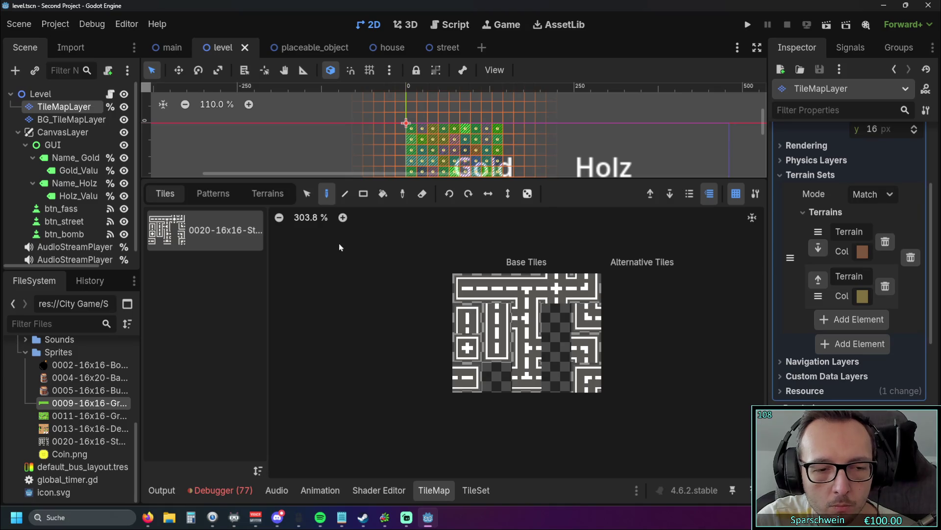
click(469, 490)
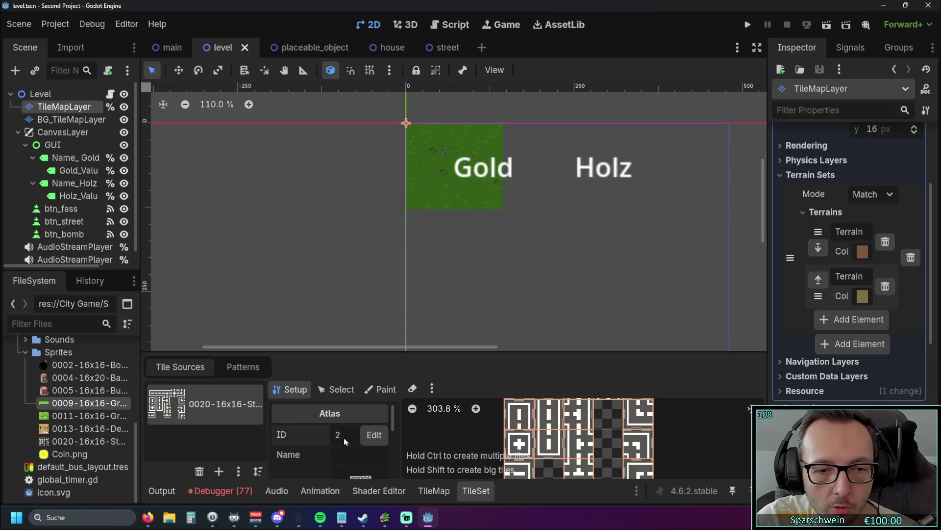
click(374, 434)
text(0)
click(436, 315)
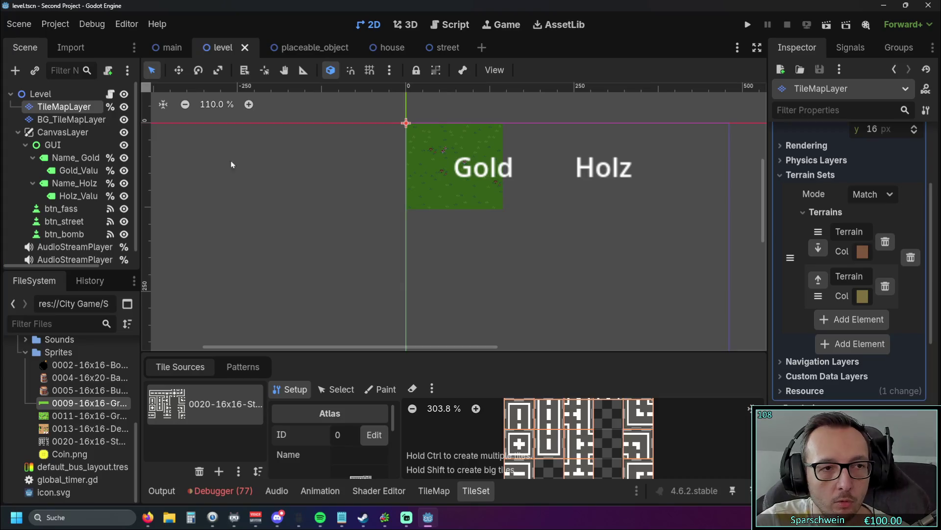
Step: Test-run the game with the new source ID, then stop debugging with F8
click(747, 24)
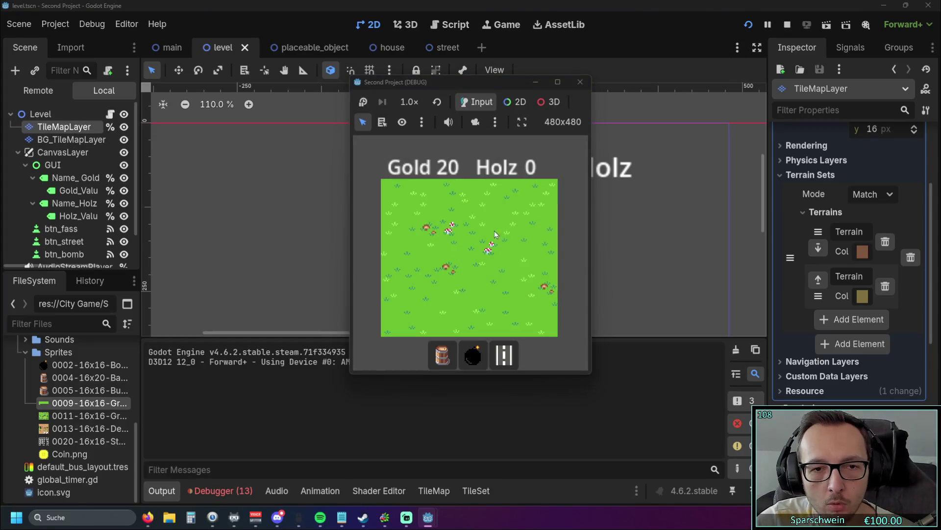
click(438, 343)
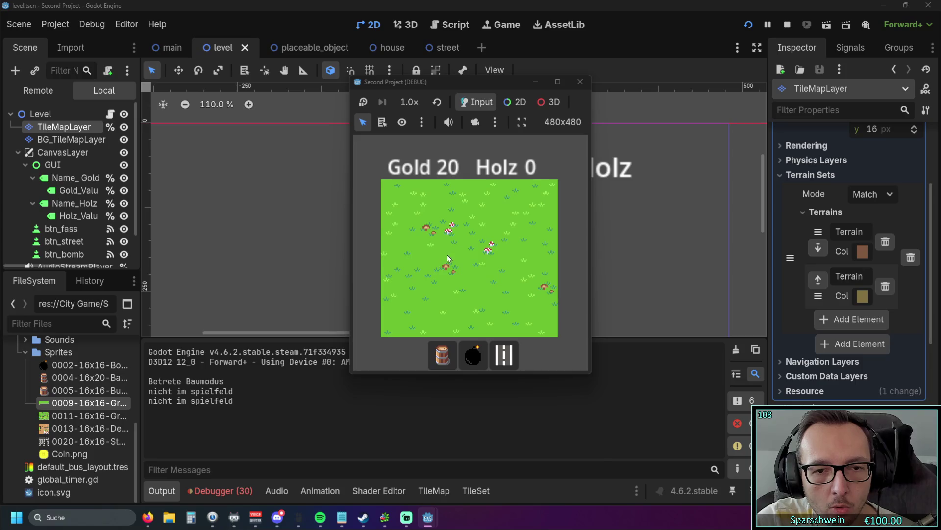
click(580, 81)
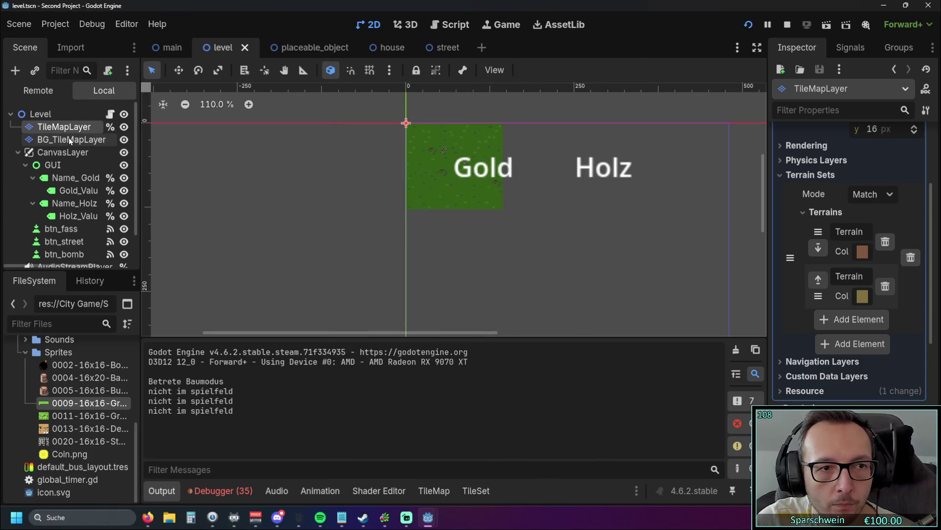
scroll(866, 266, down, 5)
scroll(846, 269, up, 3)
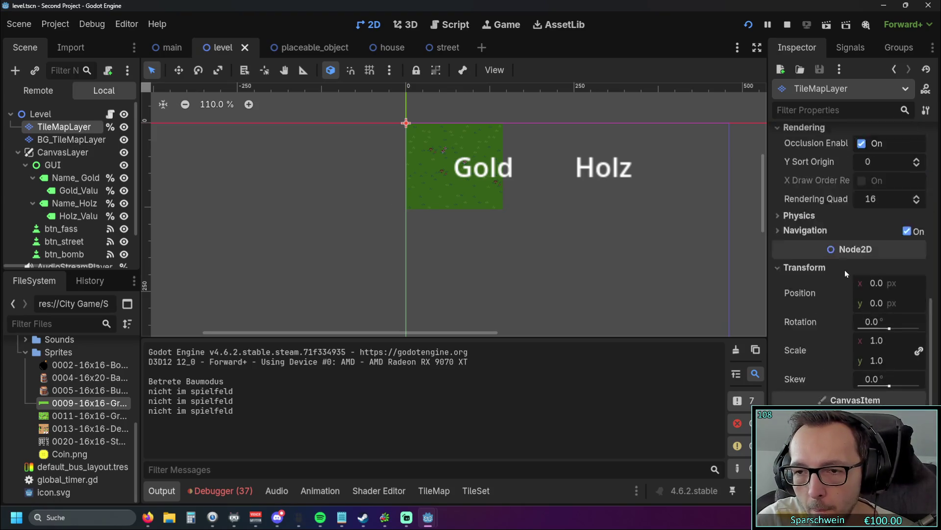
scroll(844, 274, up, 5)
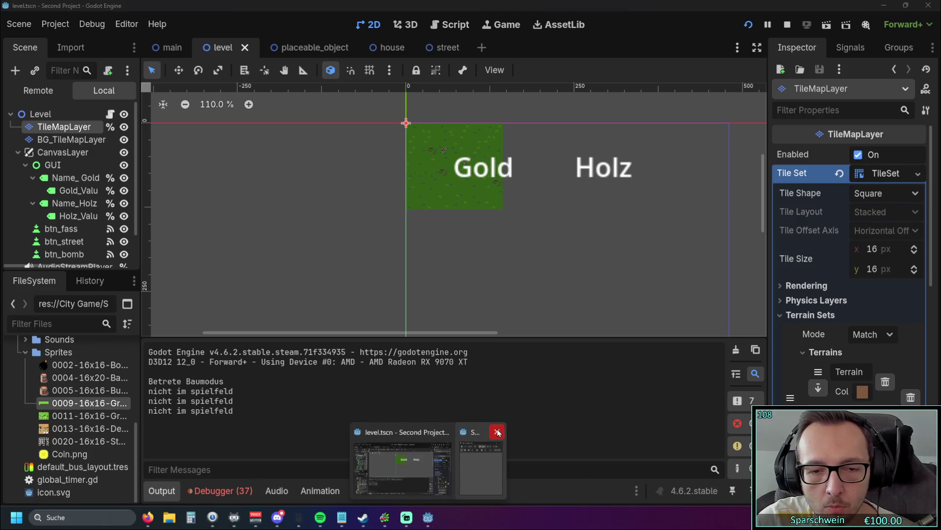
key(F8)
scroll(856, 297, down, 8)
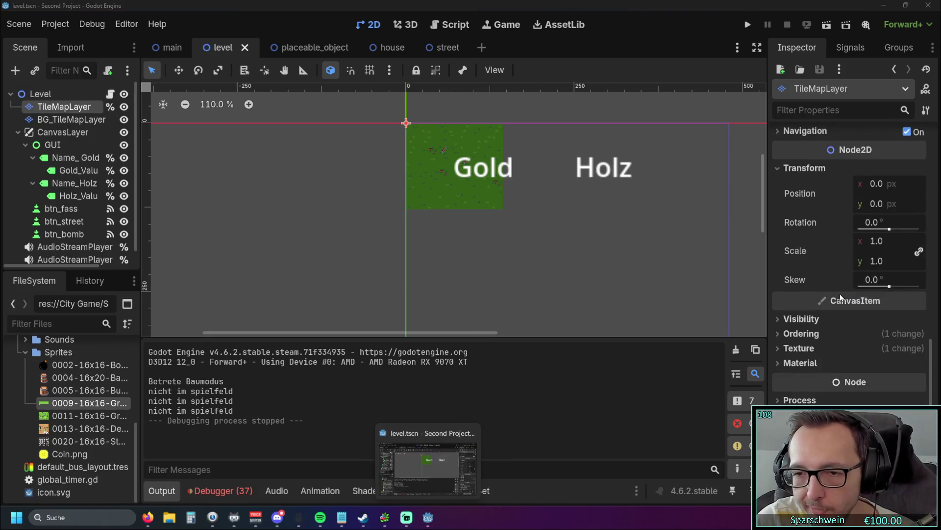
Step: Expand TileMapLayer's Texture and Ordering properties in the Inspector
click(788, 348)
click(787, 347)
click(783, 337)
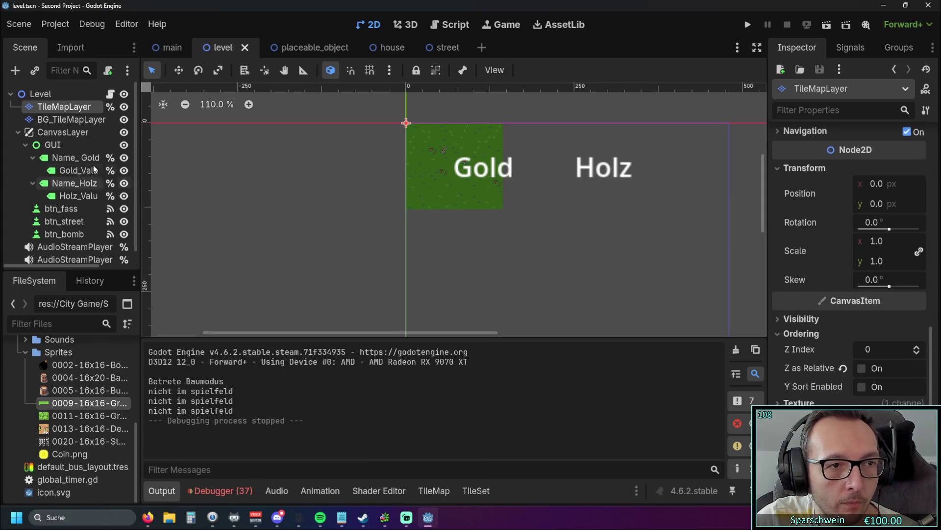
Step: Lower BG_TileMapLayer's Z Index to -10 under Ordering and launch the game
click(49, 123)
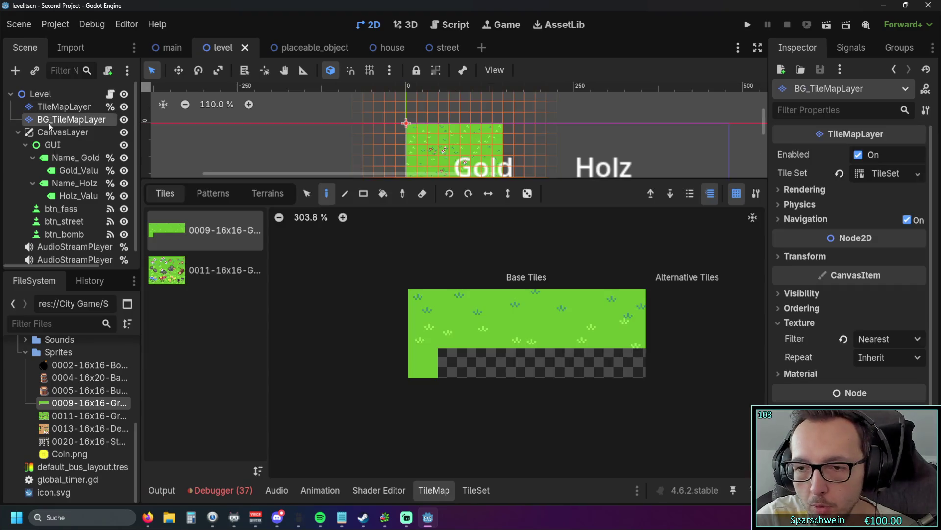
scroll(783, 383, down, 1)
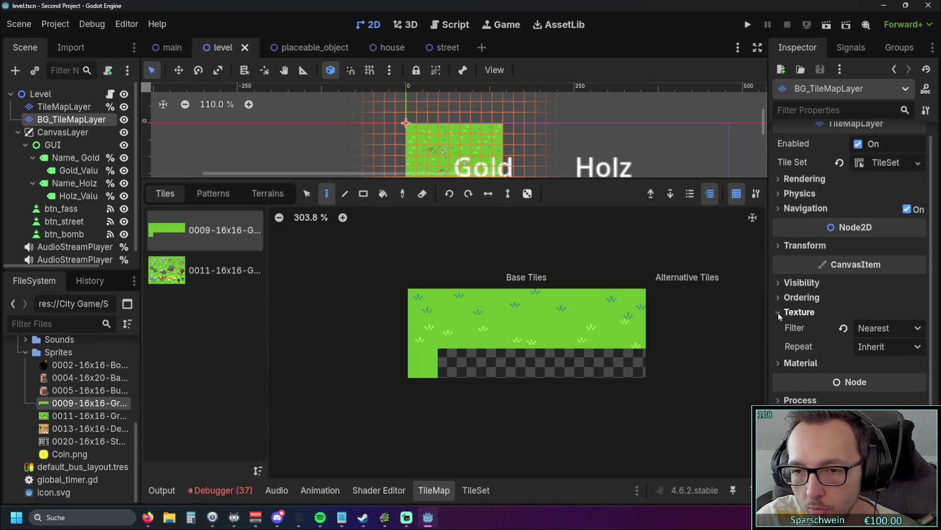
click(781, 297)
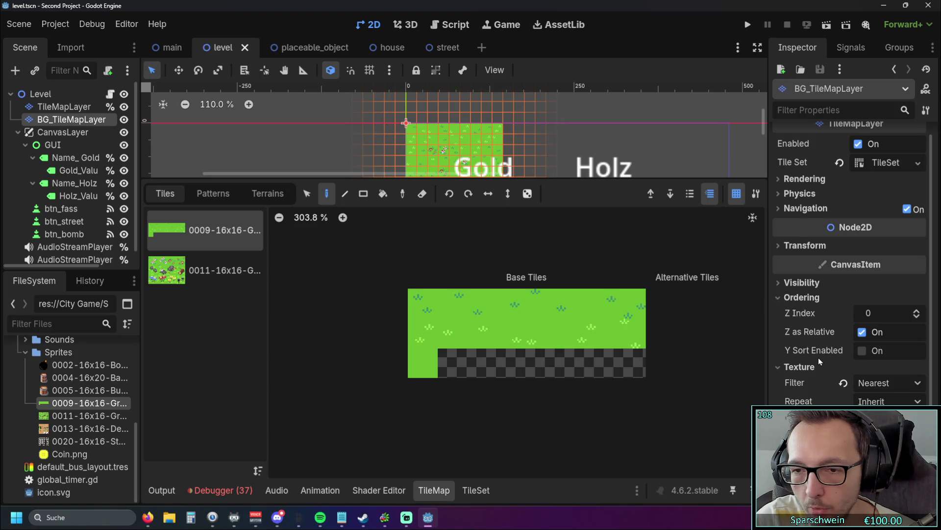
click(861, 350)
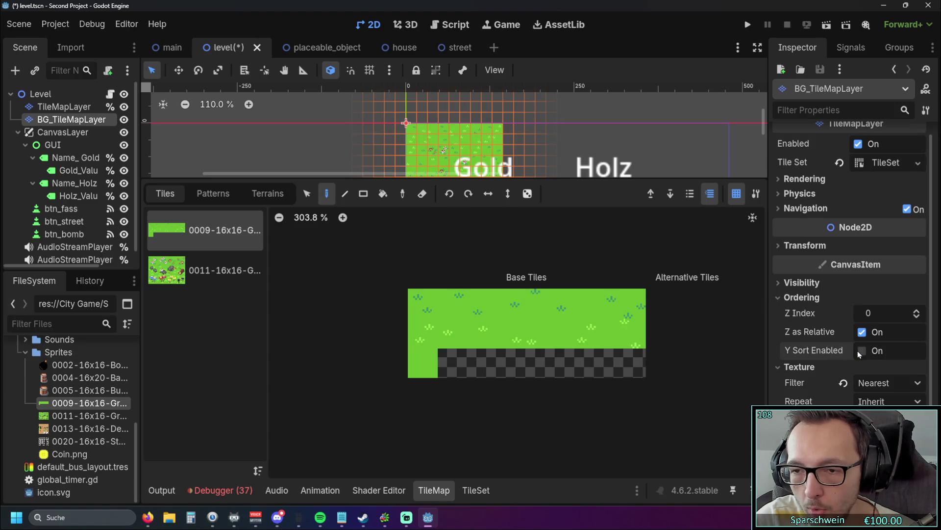
click(916, 323)
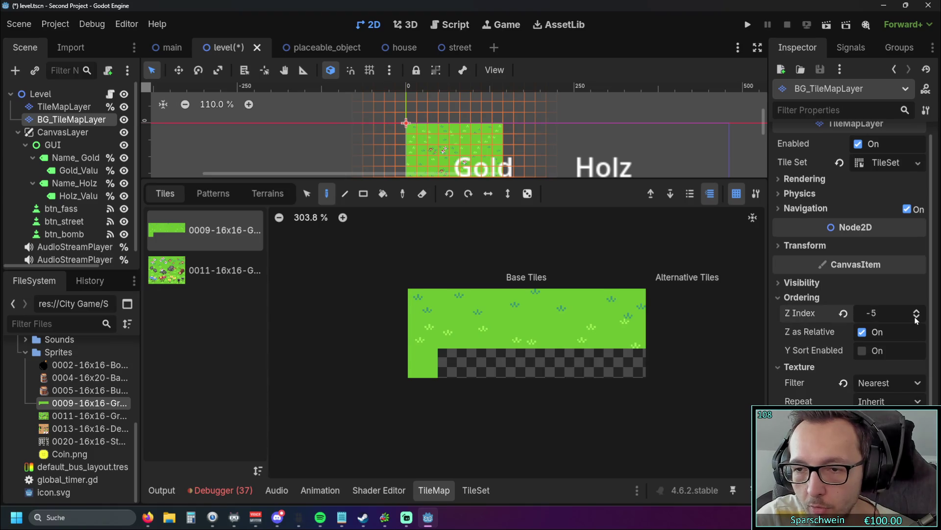
click(916, 317)
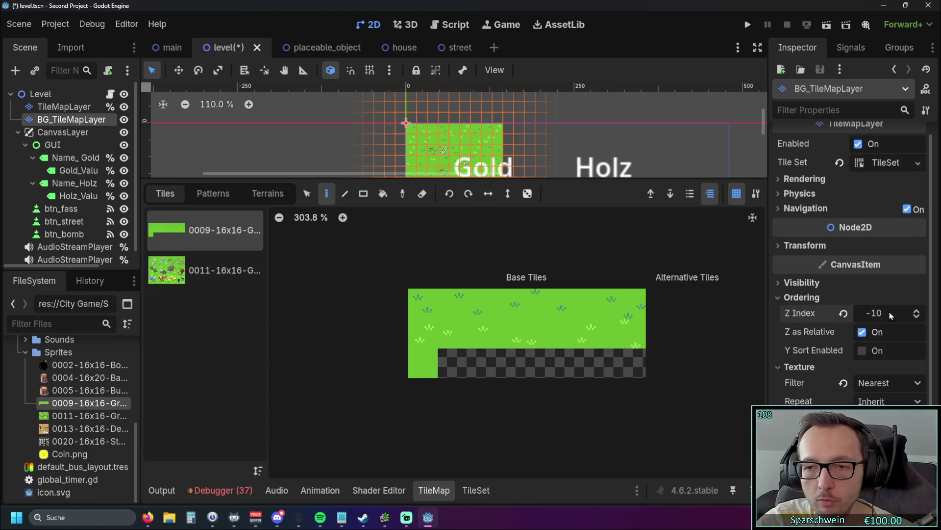
click(745, 25)
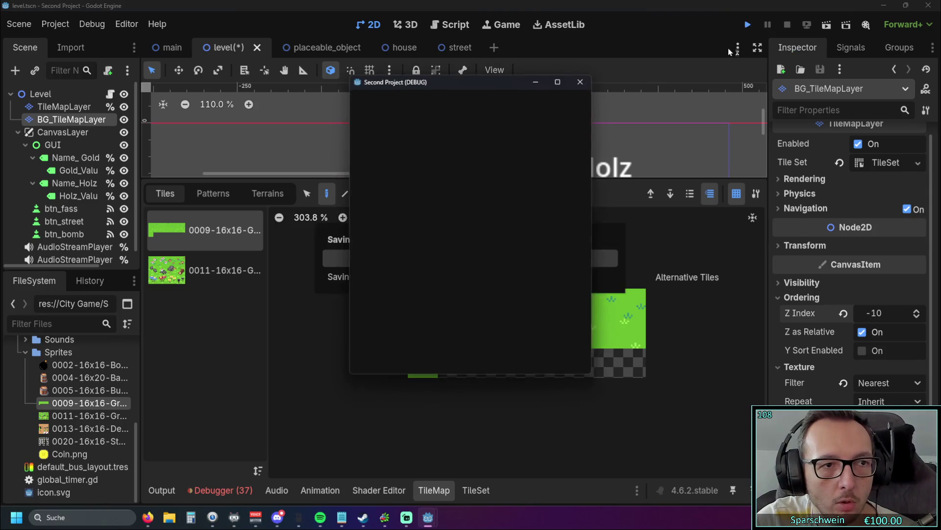
Step: Enter barrel build mode, try building on the field, then close the game
click(443, 355)
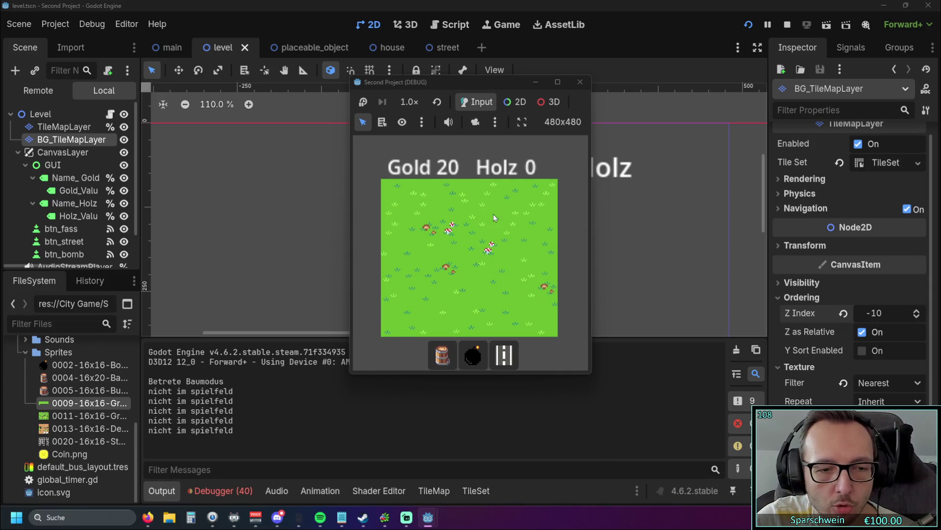
click(473, 357)
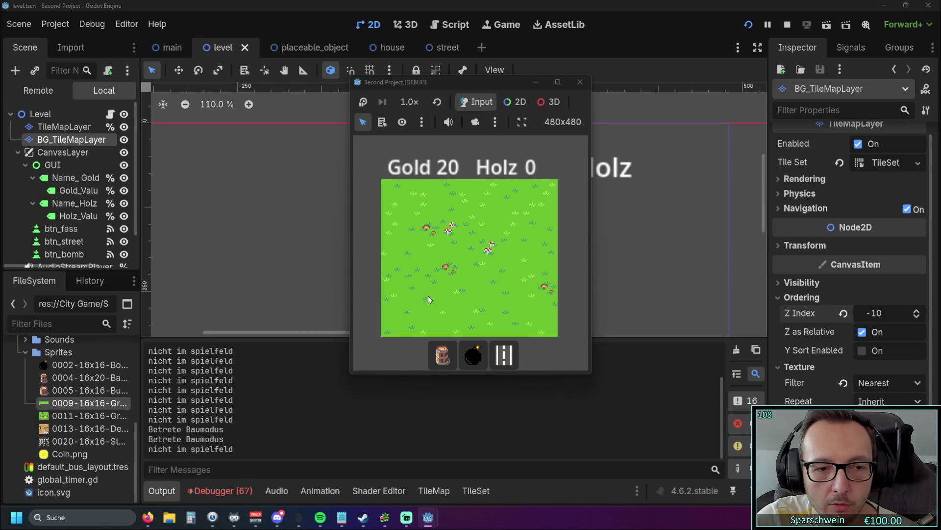
click(580, 82)
Step: Widen the Scene dock and zoom in on the level canvas
mouse_move(139, 288)
mouse_down()
mouse_move(211, 277)
mouse_move(154, 276)
mouse_up()
mouse_move(384, 206)
mouse_down()
mouse_move(378, 258)
mouse_move(303, 238)
mouse_up()
scroll(378, 259, up, 4)
scroll(332, 243, up, 3)
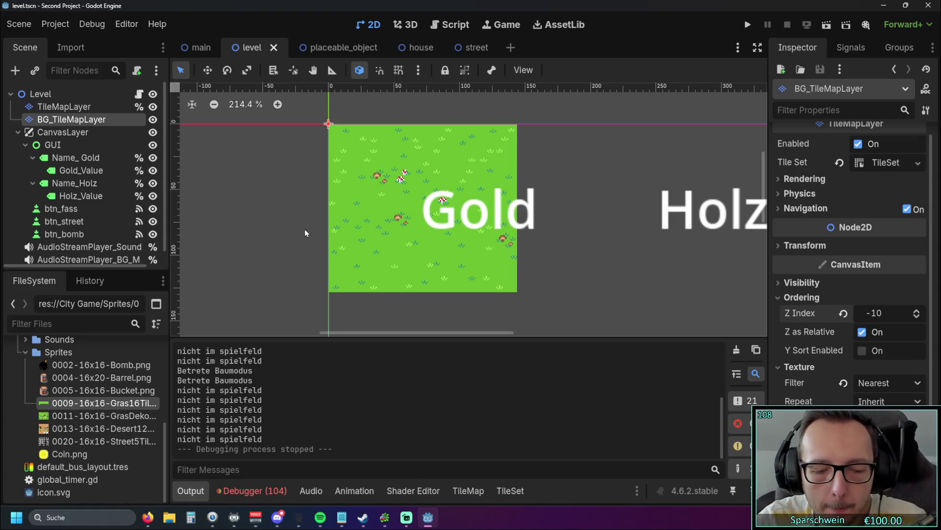
Step: Undo the Z Index and layer-order changes, then recheck the grass and street atlas sources
key(ctrl+z)
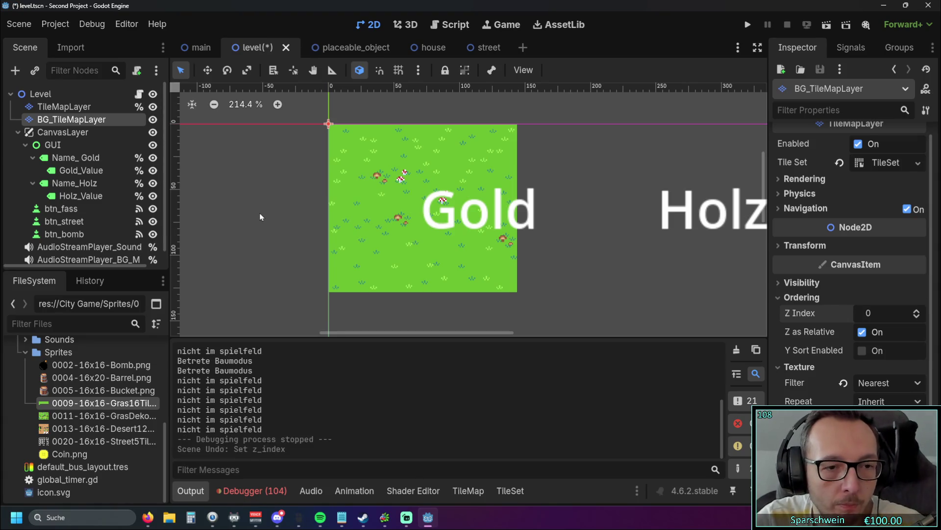
key(ctrl+z)
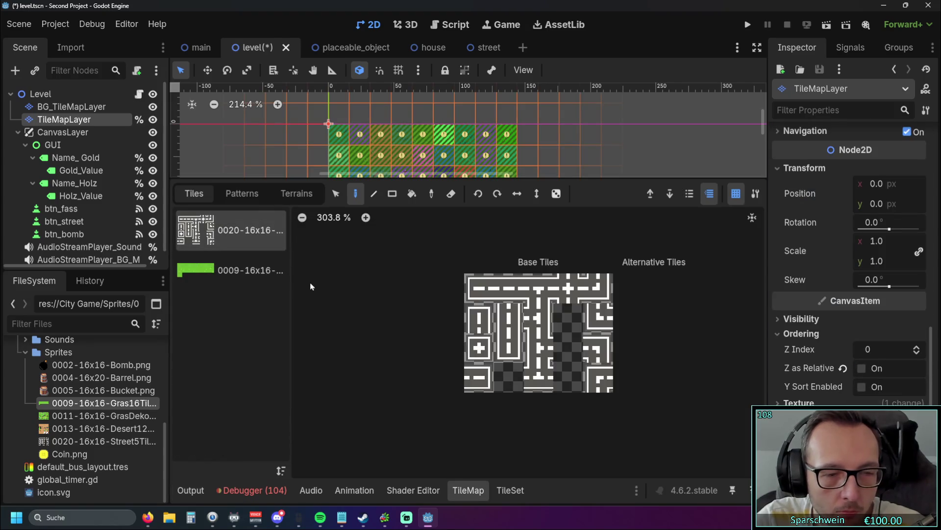
click(230, 270)
click(237, 235)
click(469, 491)
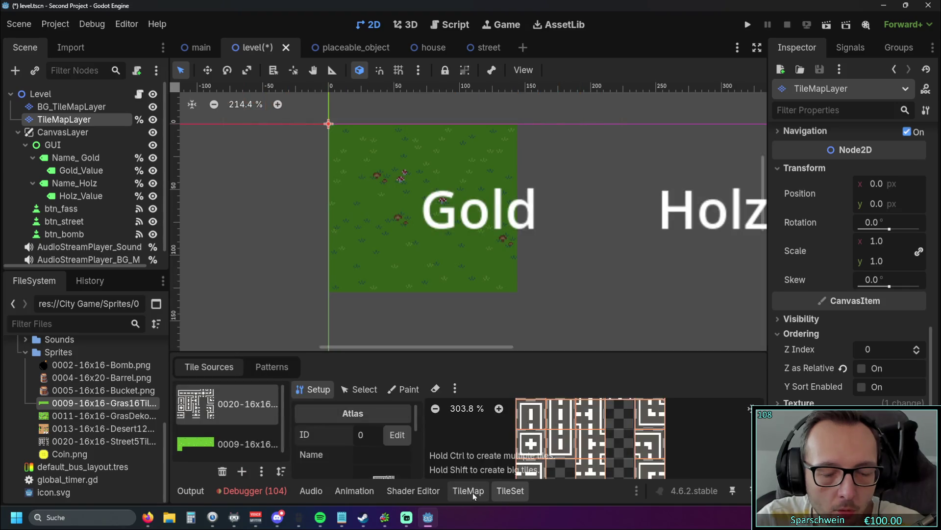
click(228, 444)
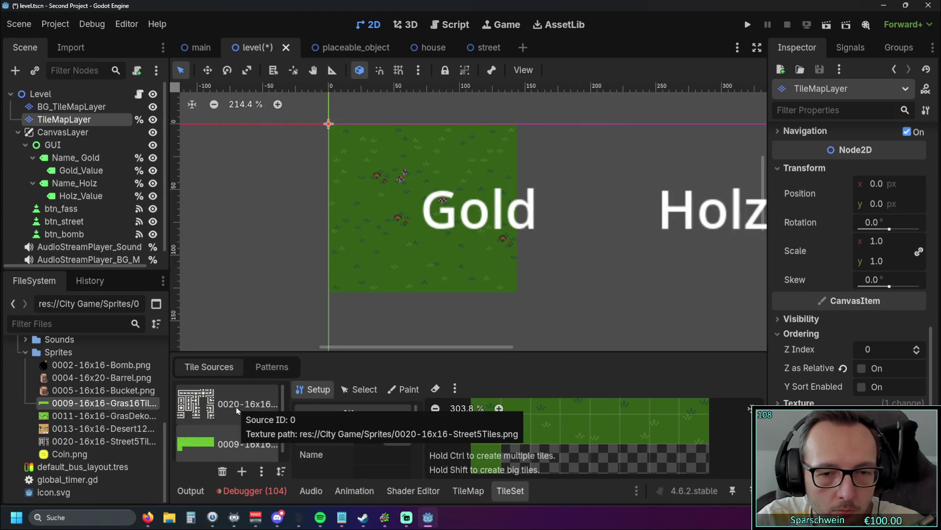
scroll(287, 240, up, 2)
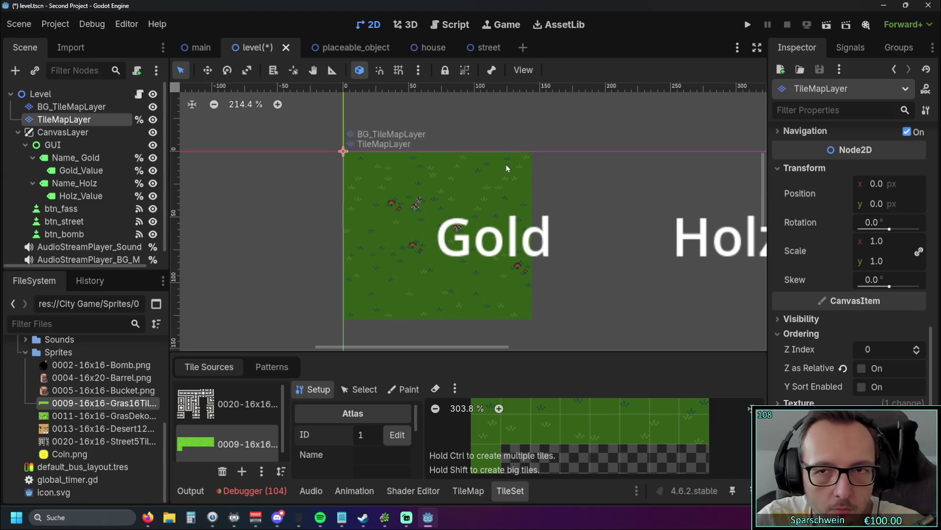
Step: Save and run the game, try bomb build mode, then select BG_TileMapLayer
click(751, 28)
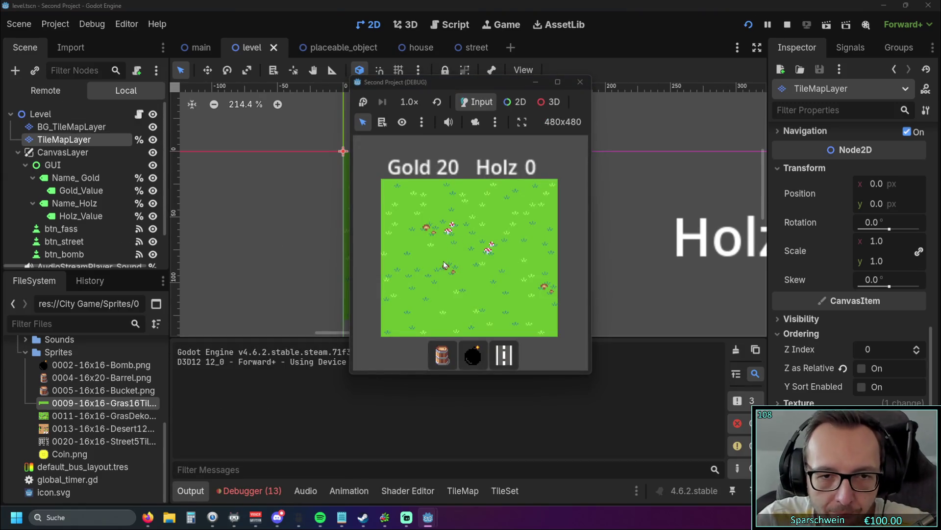
click(473, 353)
click(581, 82)
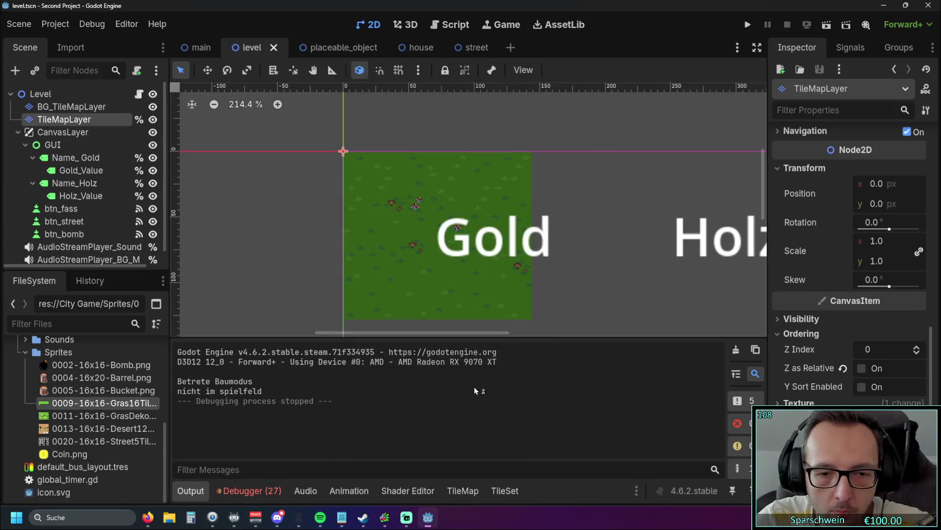
click(95, 107)
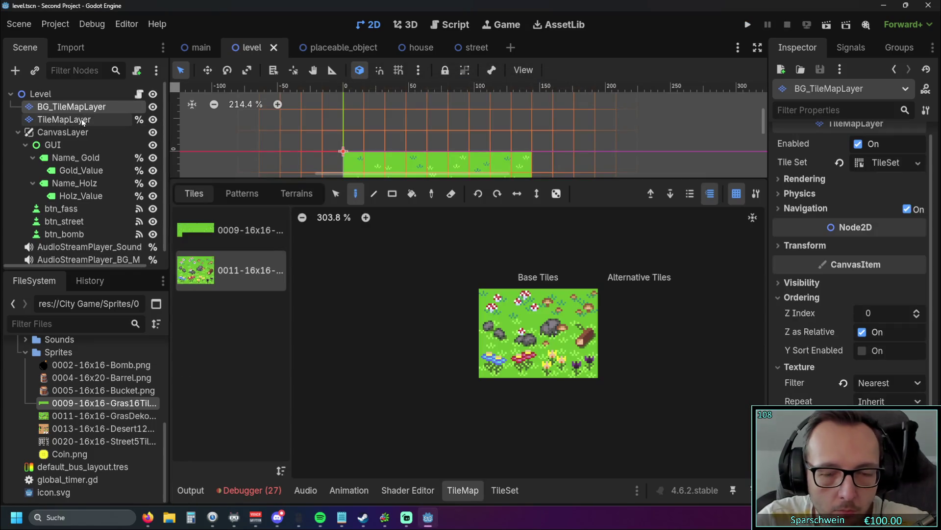
Step: Select TileMapLayer and open an enlarged TileSet editing panel
click(78, 119)
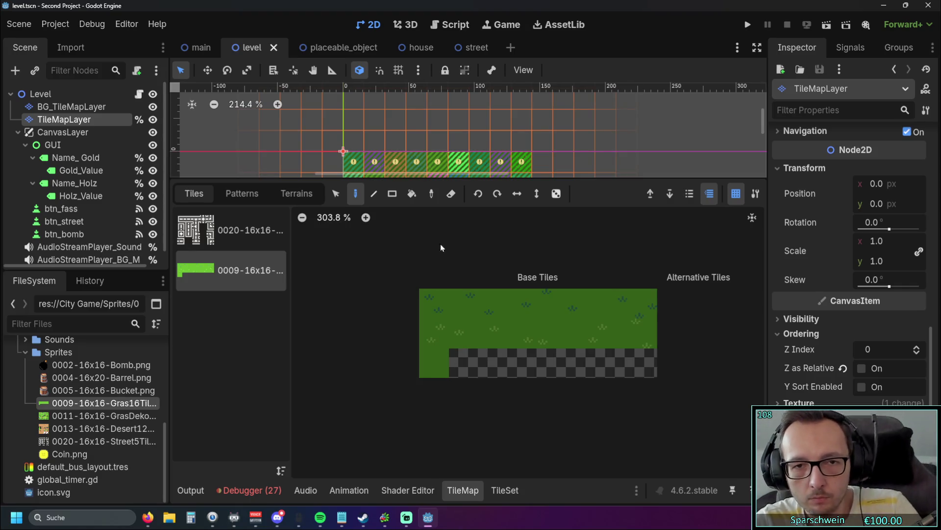
mouse_move(466, 178)
mouse_down()
mouse_move(466, 311)
mouse_move(467, 189)
mouse_up()
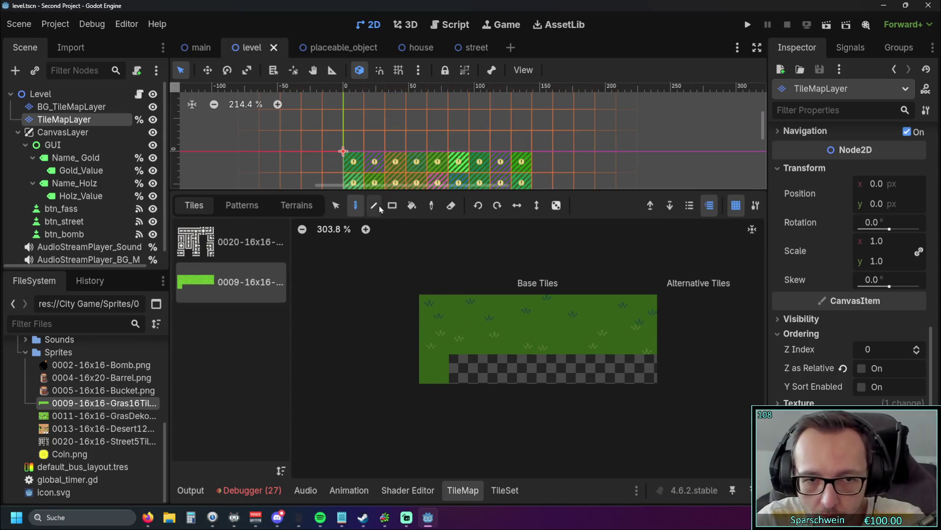
click(492, 490)
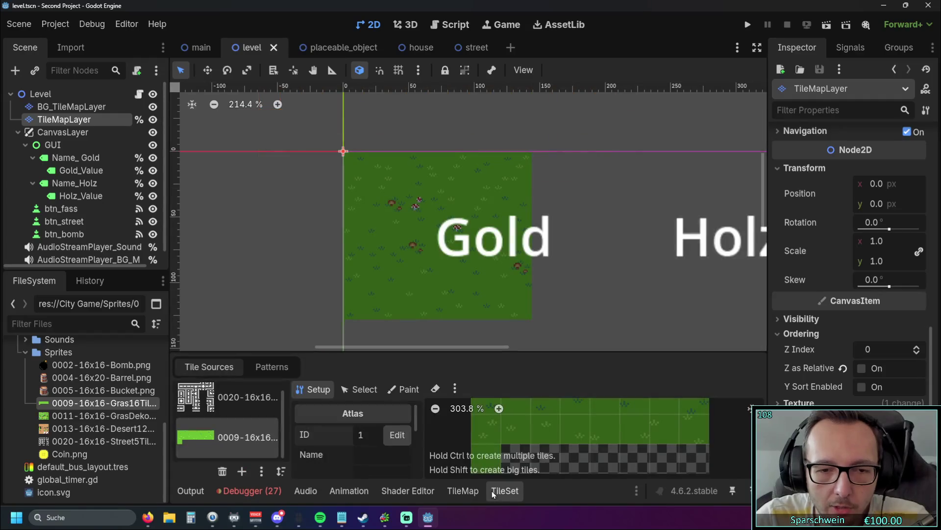
drag(468, 354, 475, 212)
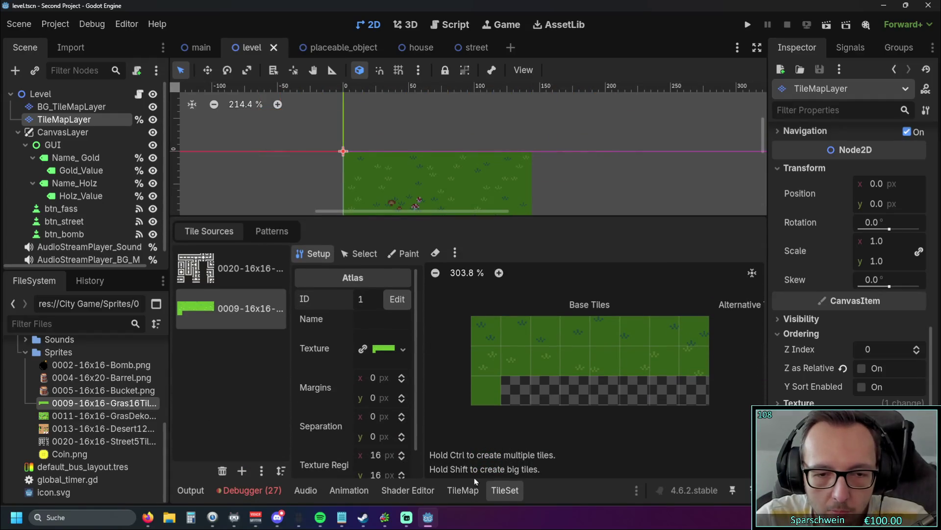
Step: Create tiles across the 0009 grass atlas, including column 2, row 3
click(485, 331)
click(485, 360)
click(516, 361)
click(516, 331)
click(546, 331)
click(546, 360)
click(575, 361)
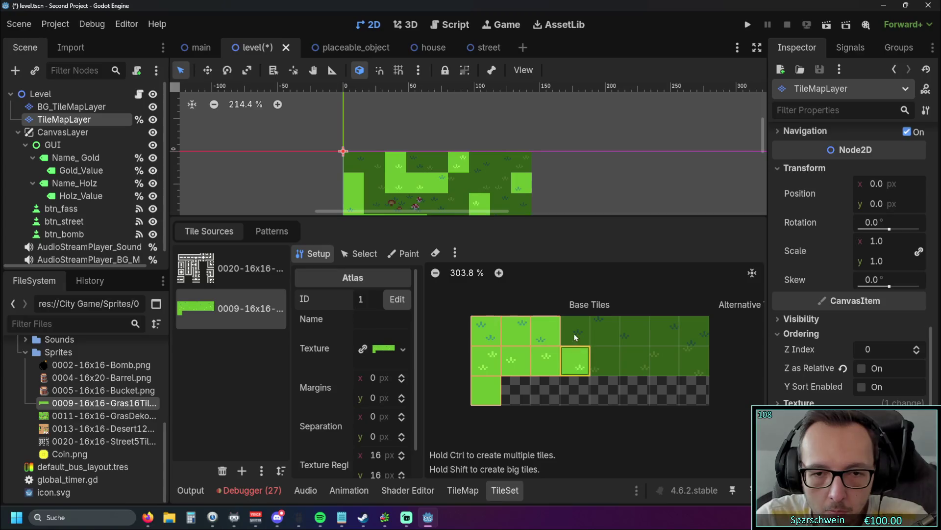
click(575, 331)
click(605, 331)
click(636, 361)
click(636, 331)
click(665, 331)
click(668, 363)
click(694, 360)
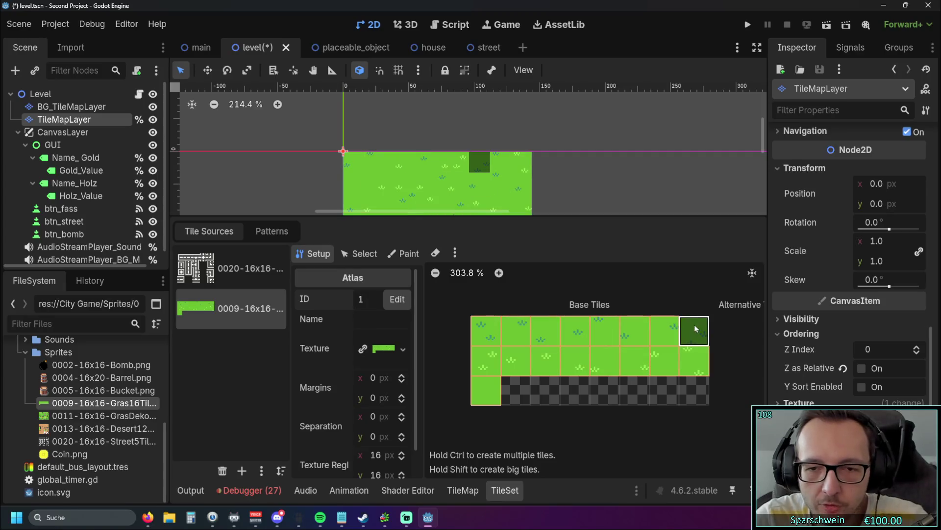
click(692, 330)
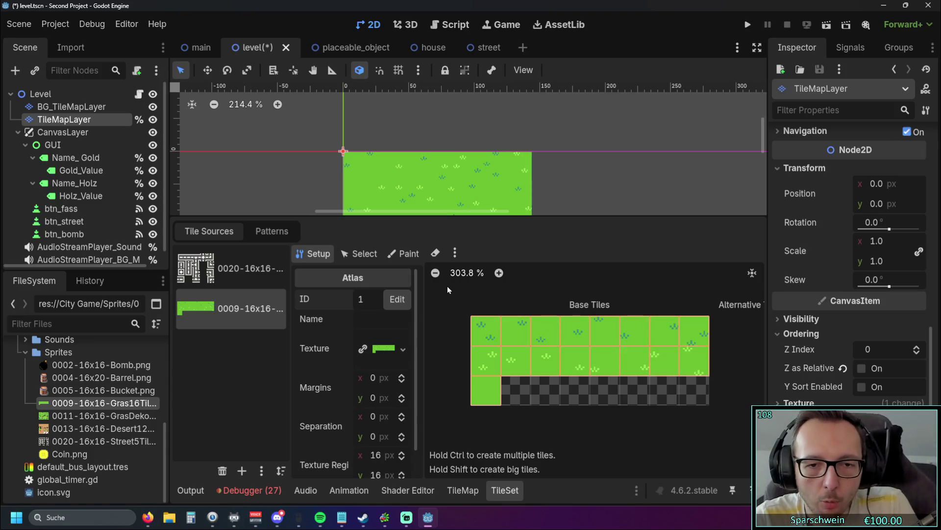
click(516, 391)
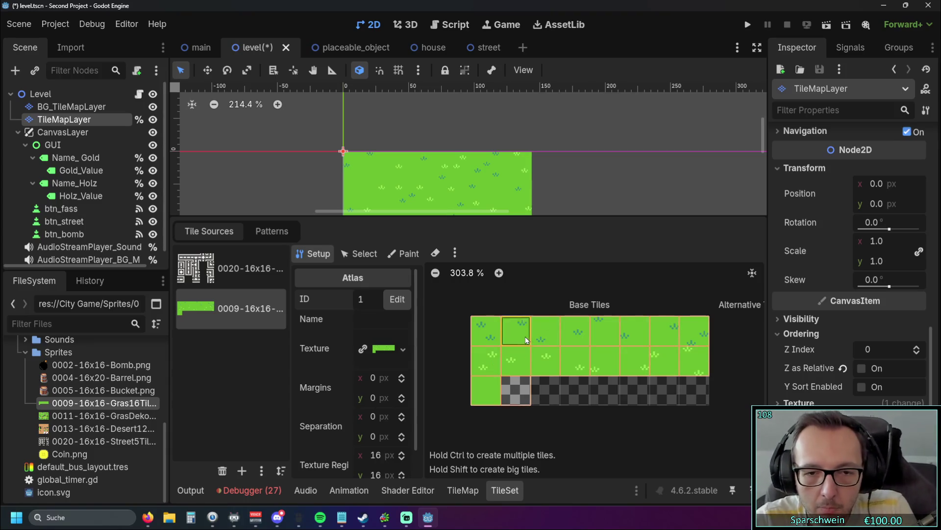
Step: Delete the 0009 grass atlas source so only the 0020 street source remains
right_click(498, 340)
click(461, 325)
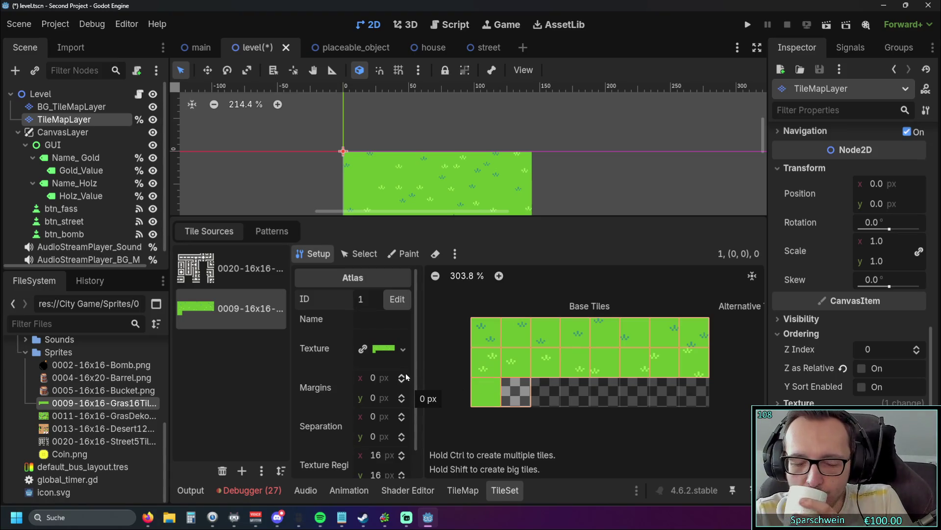
right_click(482, 402)
click(446, 343)
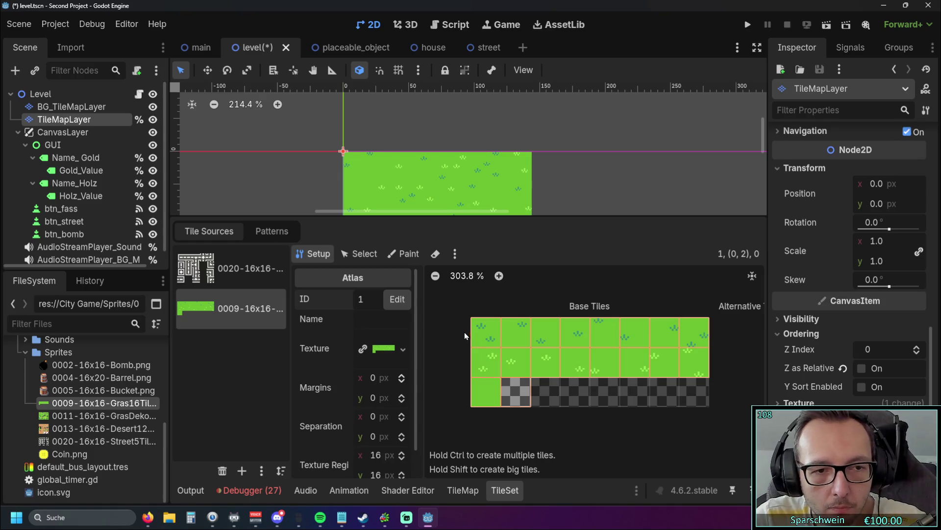
click(222, 471)
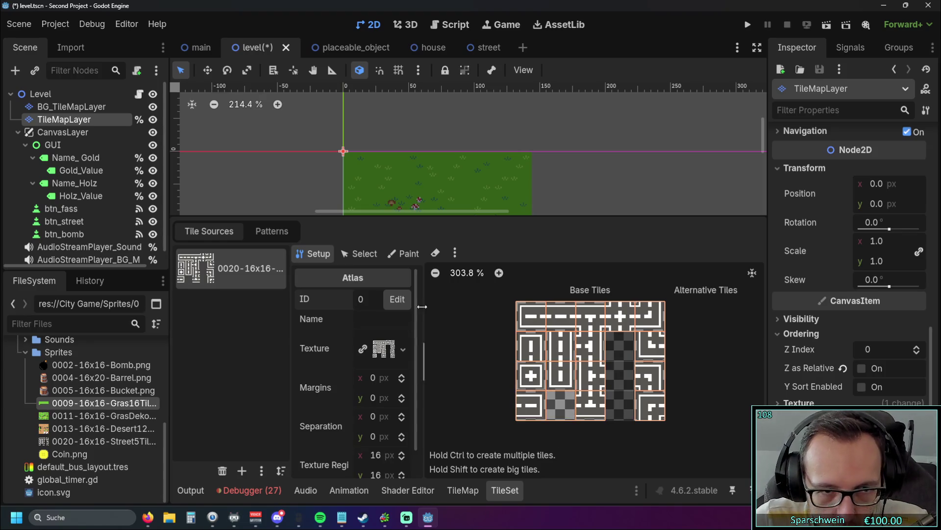
scroll(400, 172, down, 3)
drag(526, 174, 530, 99)
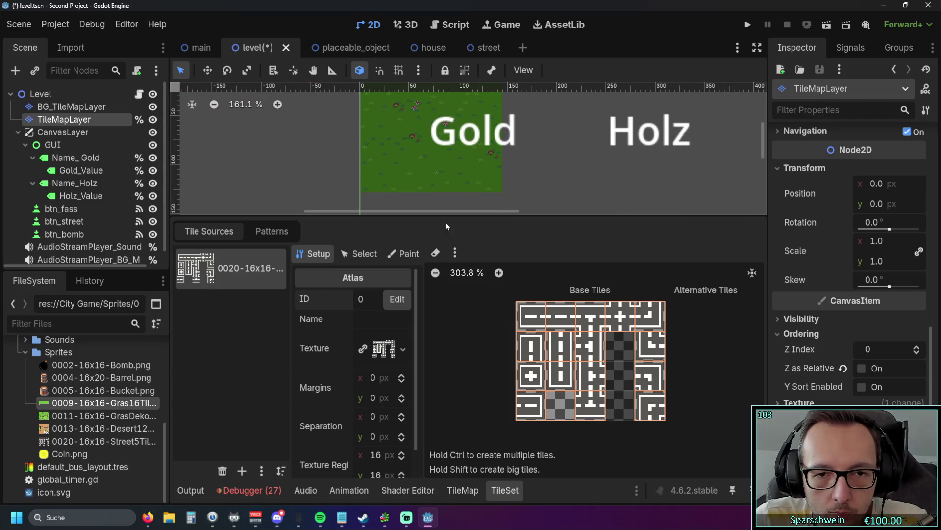
Step: Pick the empty checkered tile in the TileMap panel and zoom the canvas onto the field
drag(443, 217, 444, 265)
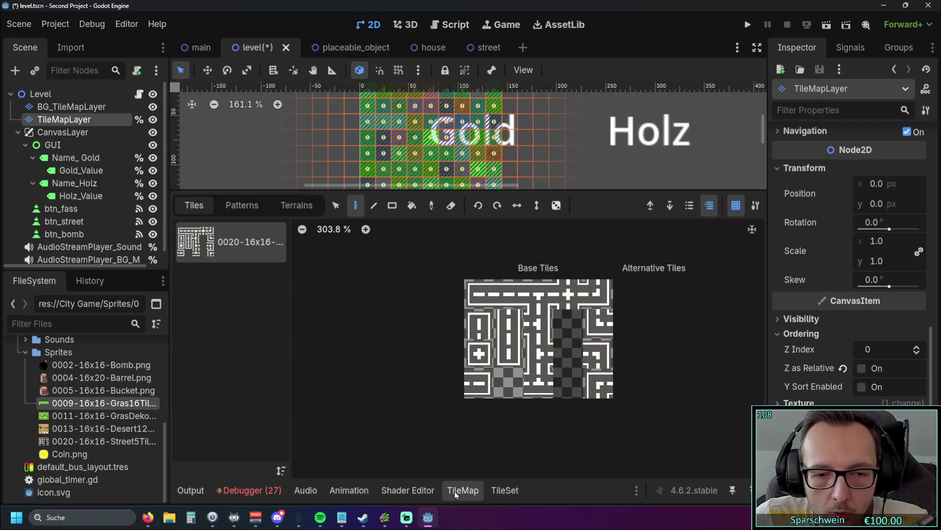
click(461, 490)
click(509, 383)
drag(512, 174, 538, 156)
drag(463, 194, 476, 352)
scroll(480, 282, up, 2)
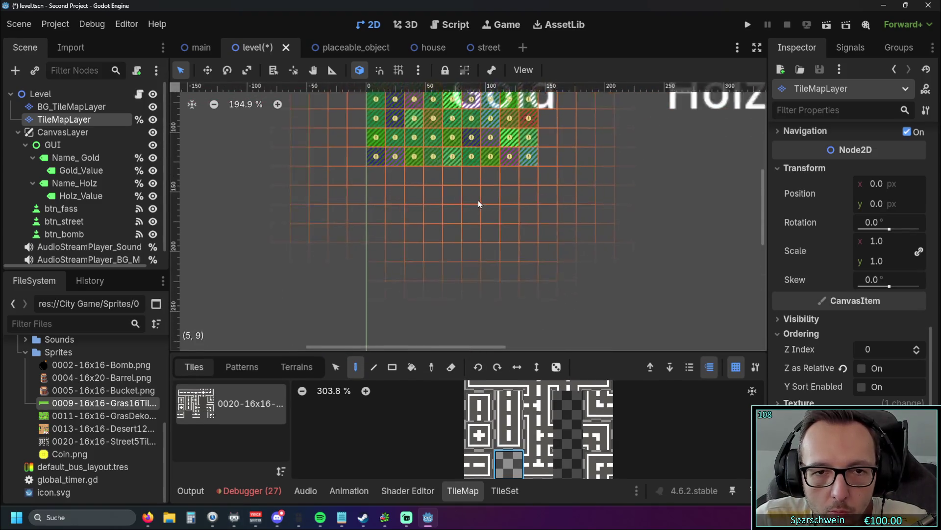
scroll(481, 283, up, 3)
Step: Paint over all the remaining missing-tile markers, then save and run the project
mouse_move(375, 287)
mouse_down()
mouse_move(421, 229)
mouse_move(358, 263)
mouse_up()
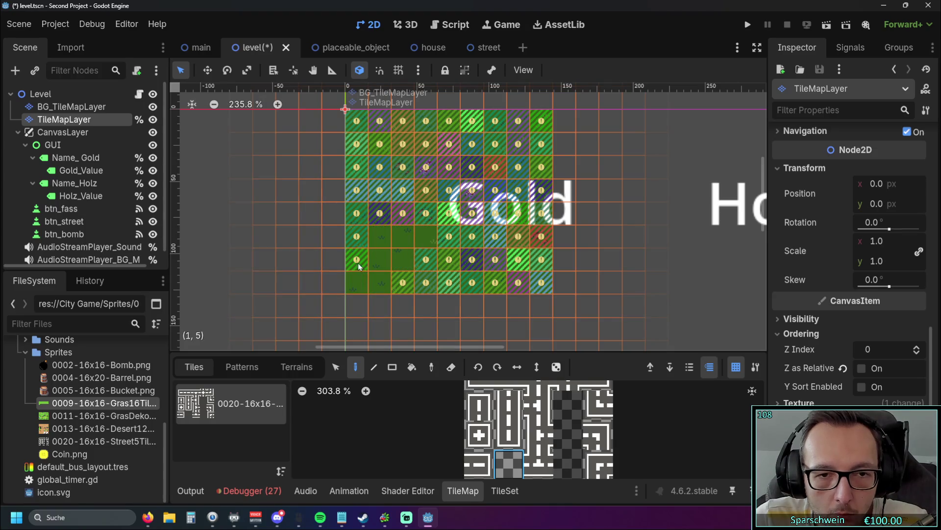
mouse_move(366, 166)
mouse_down()
mouse_move(409, 123)
mouse_move(423, 278)
mouse_move(546, 277)
mouse_move(541, 128)
mouse_move(466, 125)
mouse_up()
mouse_move(452, 157)
mouse_down()
mouse_move(437, 194)
mouse_move(507, 234)
mouse_move(485, 265)
mouse_move(486, 214)
mouse_up()
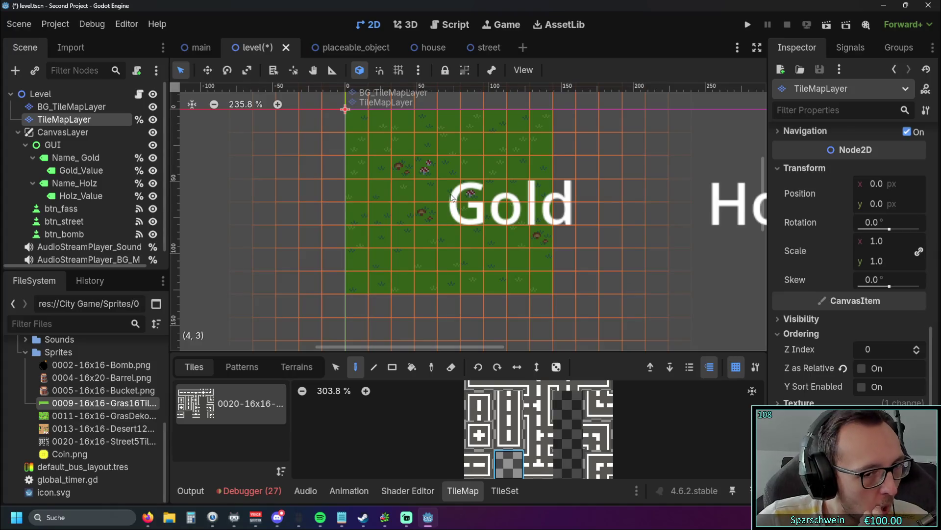
click(748, 25)
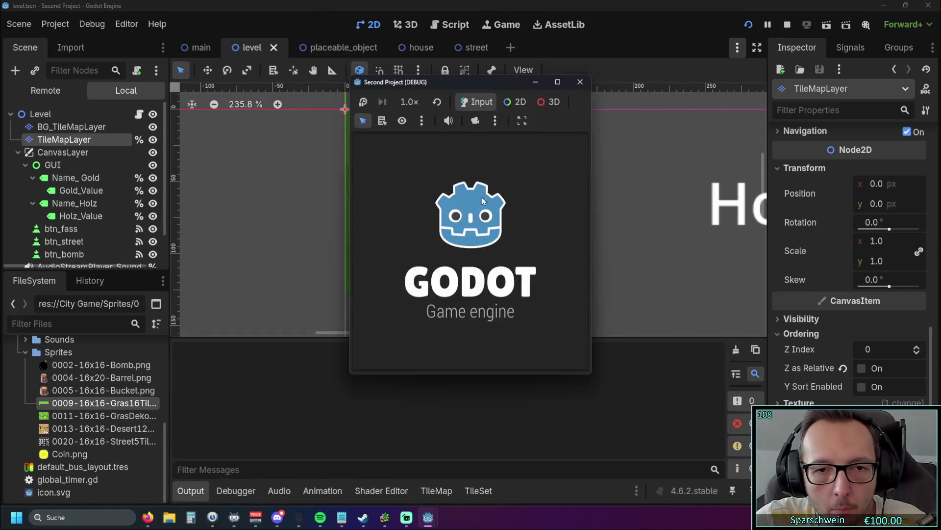
Step: In the running game, build a barrel and streets at (5, 4) and (5, 1)
click(443, 354)
click(434, 284)
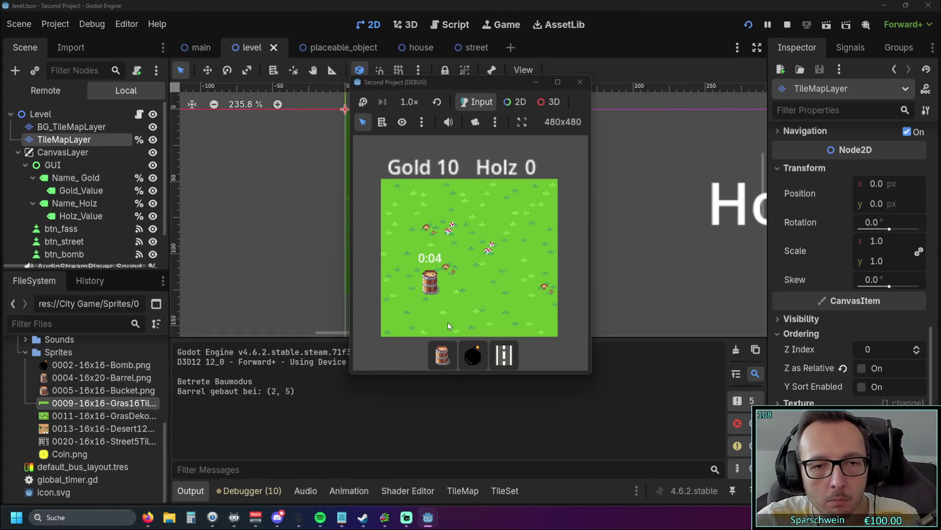
click(495, 363)
click(491, 291)
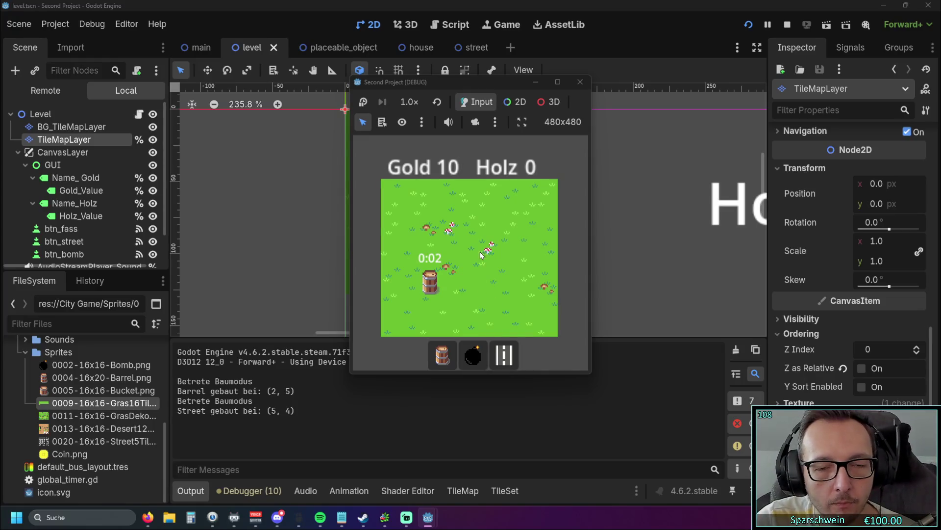
click(487, 212)
Step: Stop the game, set BG_TileMapLayer's Z Index to -5, and run again
click(579, 84)
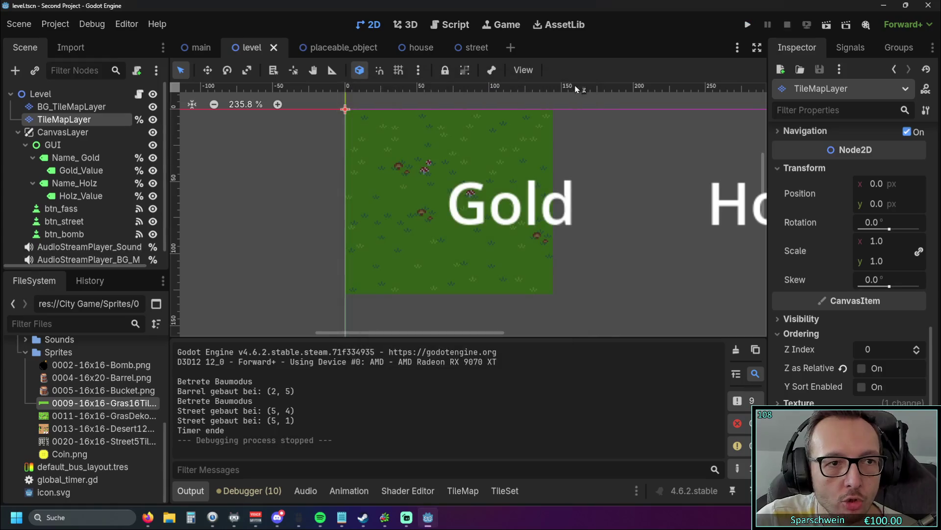
click(69, 107)
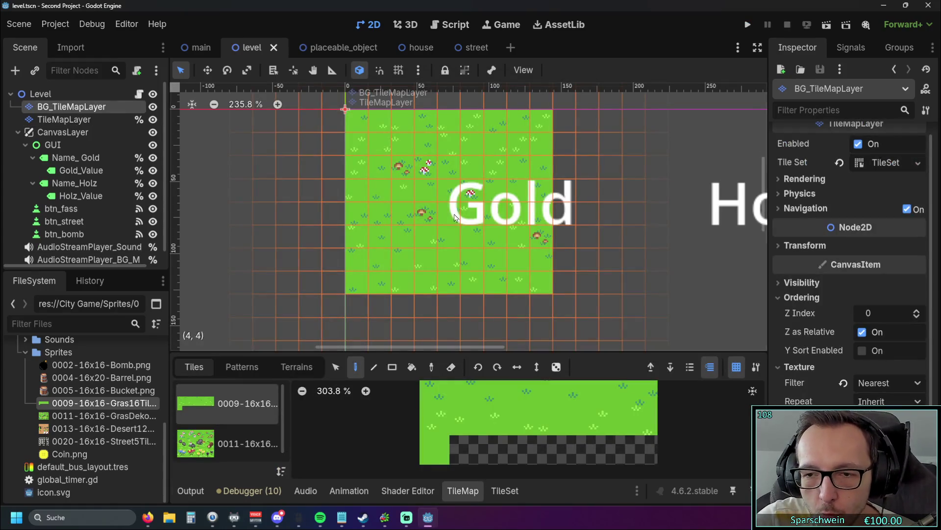
click(915, 319)
click(915, 320)
click(916, 319)
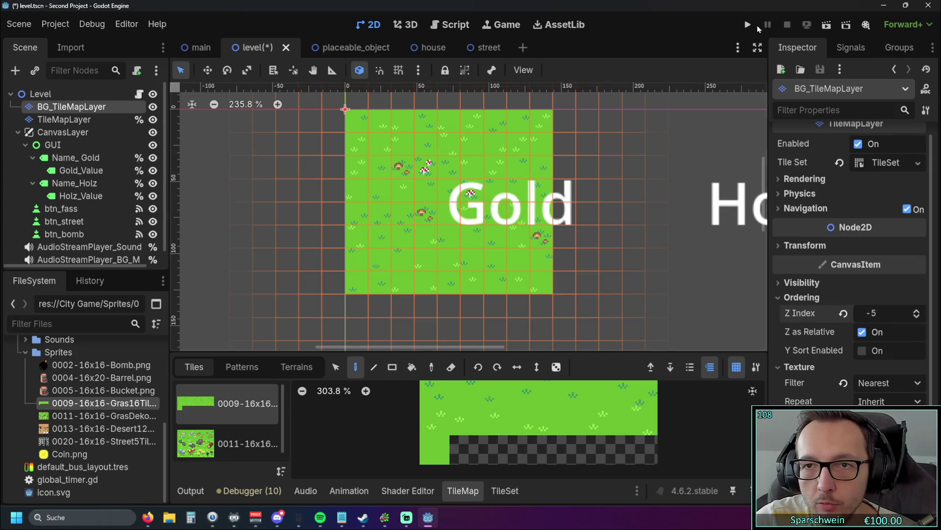
click(748, 25)
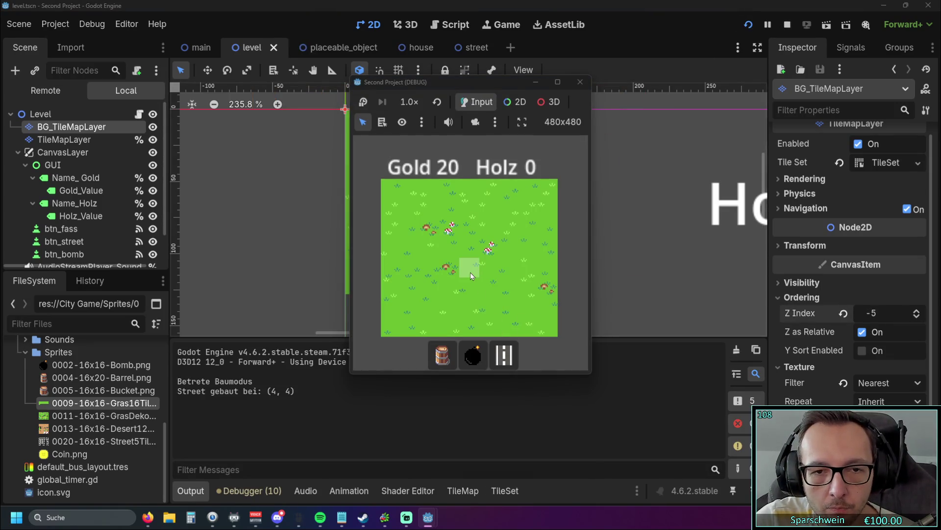
Step: Place several streets on grass cells, ending at (2, 3)
click(411, 289)
click(410, 248)
click(499, 248)
click(502, 301)
click(430, 288)
click(430, 247)
Step: Build barrels at (5, 5) and (4, 3), testing blocked placements on streets and without gold
click(443, 355)
click(488, 286)
click(430, 287)
click(430, 287)
click(477, 249)
click(473, 354)
click(425, 268)
click(430, 287)
click(430, 286)
click(430, 267)
click(443, 354)
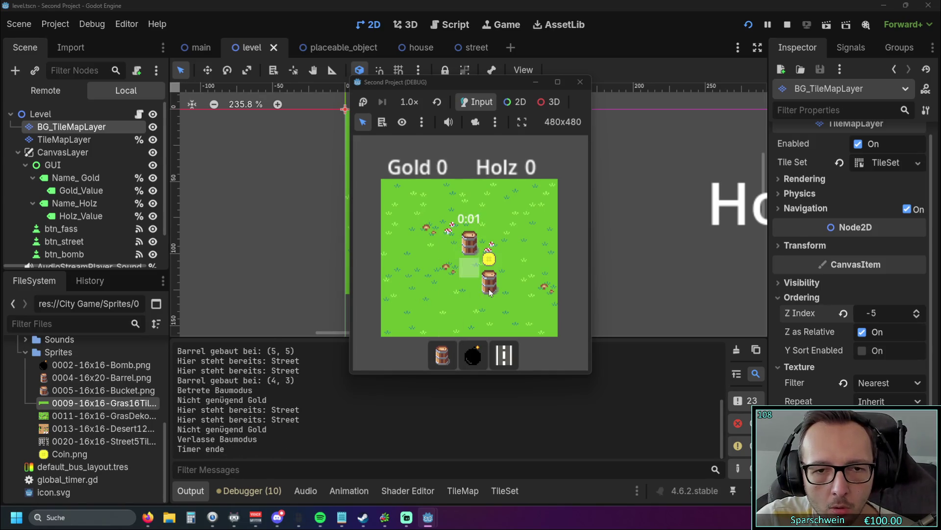
Step: Harvest gold coins from both barrels
click(471, 250)
click(472, 251)
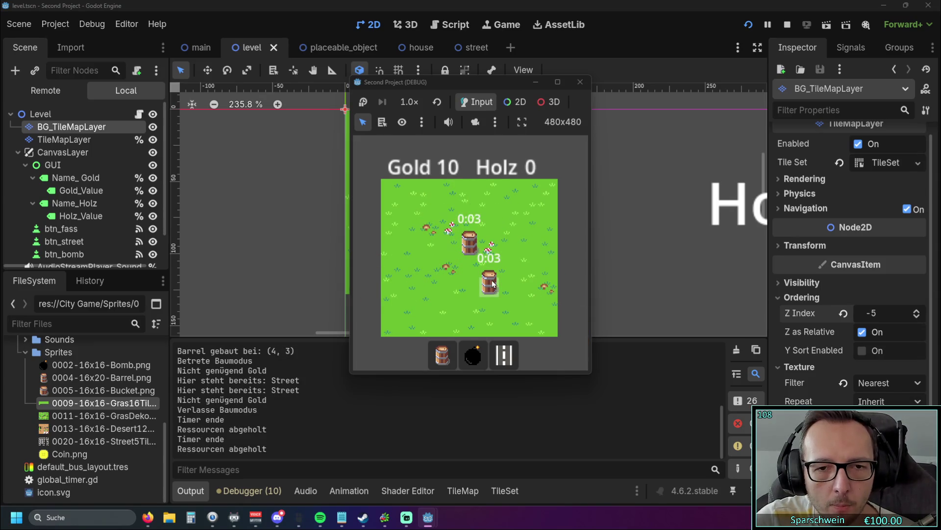
click(492, 284)
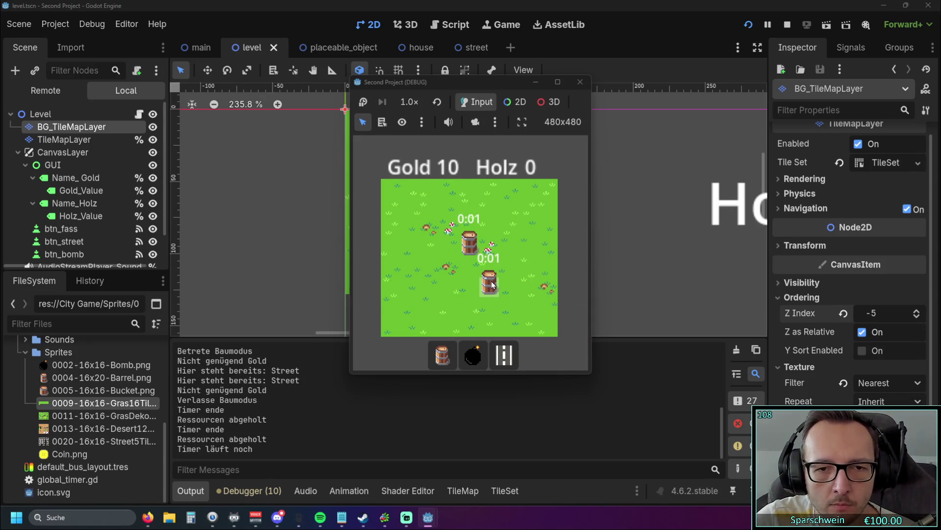
click(492, 284)
click(469, 244)
Step: Build a bomb at (7, 1), try streets on occupied cells, then close the game
click(472, 354)
click(527, 212)
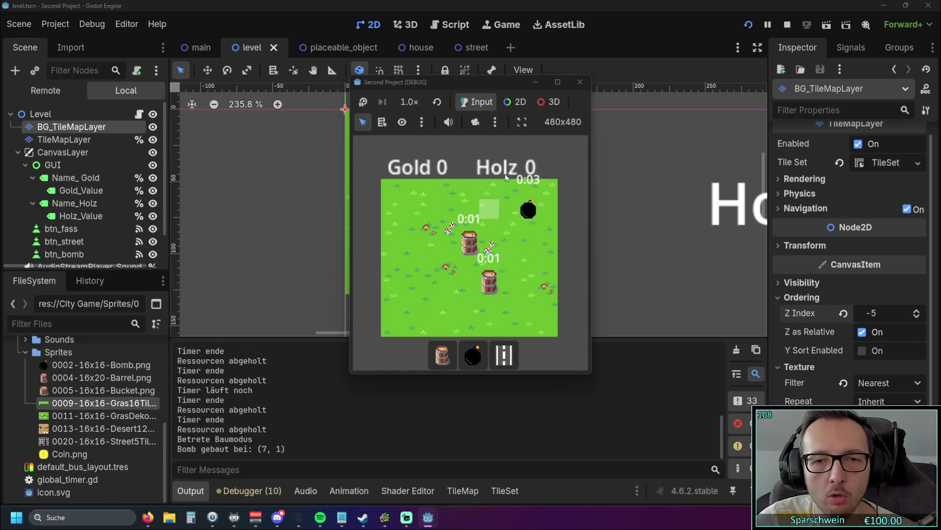
click(504, 354)
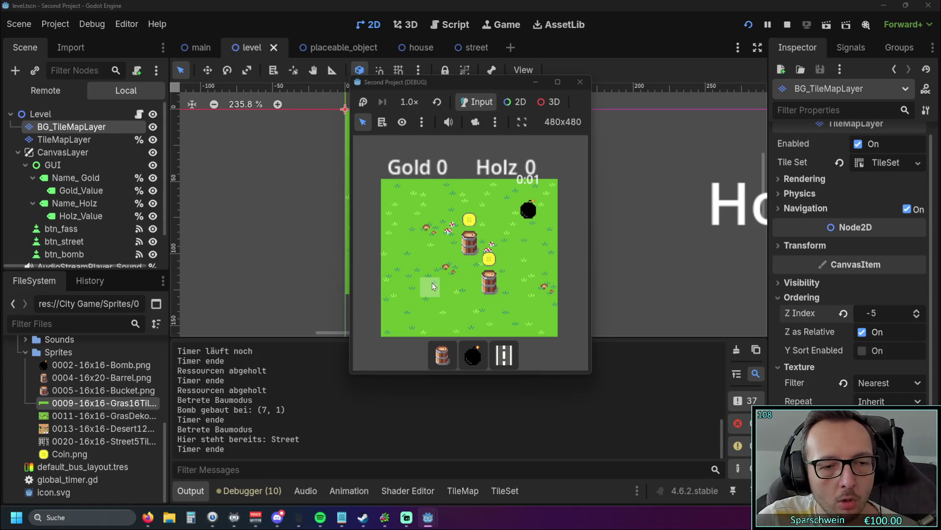
click(411, 286)
click(410, 248)
click(579, 85)
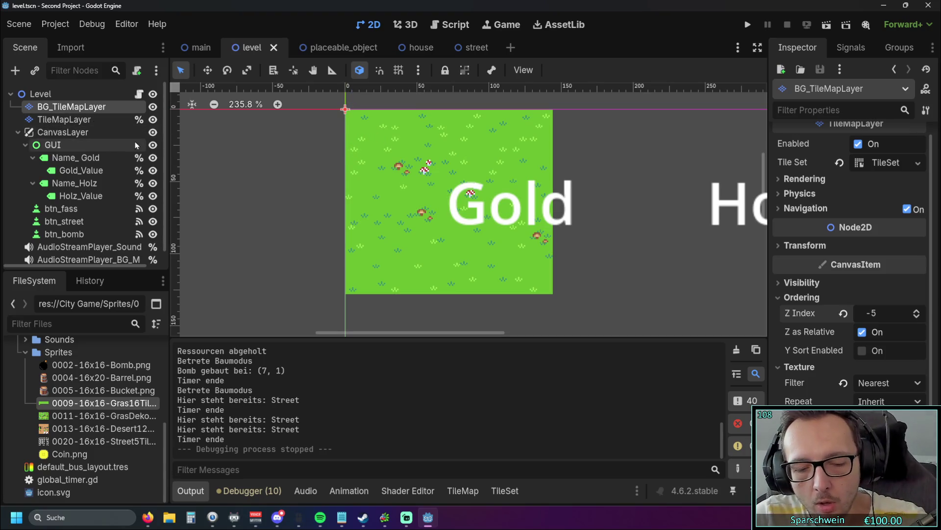
Step: Undo five times to restore Z Index 0 and the removed grass atlas
key(ctrl+z)
key(ctrl+z)
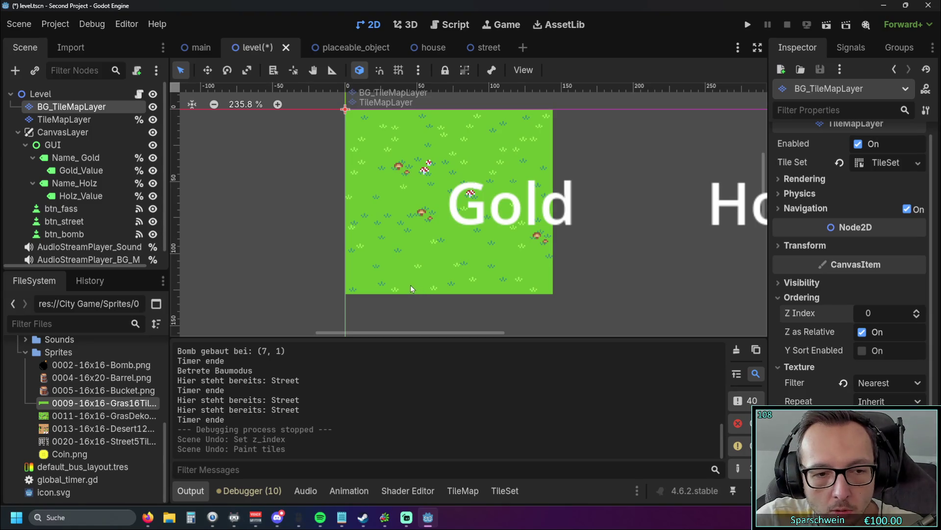
key(ctrl+z)
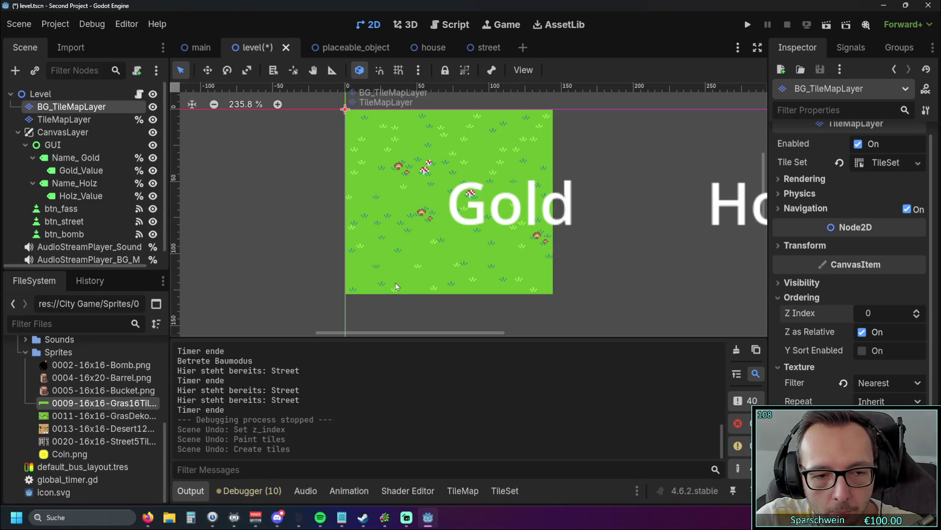
key(ctrl+z)
key(ctrl+z)
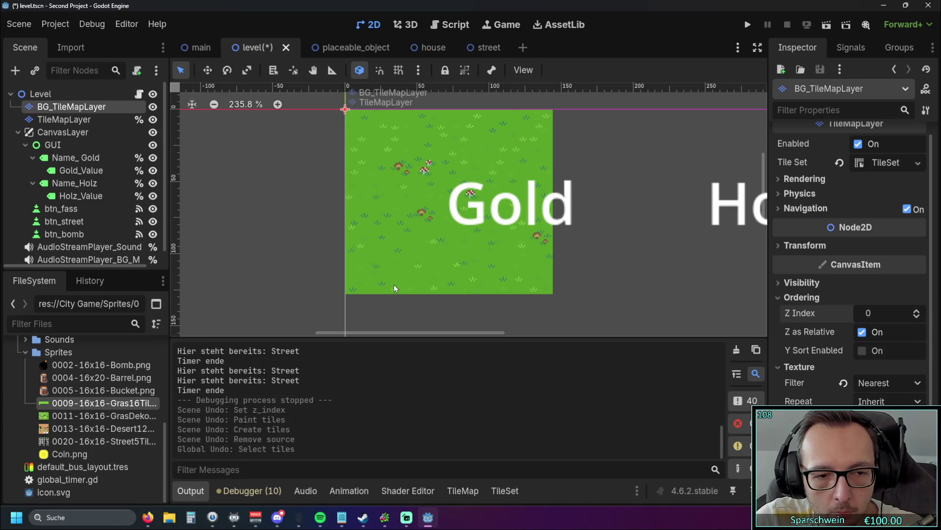
key(ctrl+z)
key(ctrl+z)
key(ctrl+z)
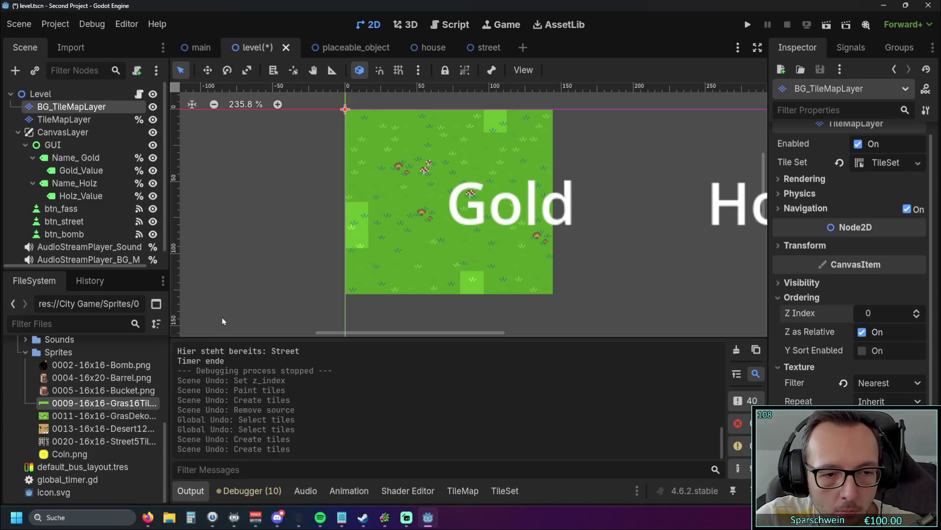
key(ctrl+z)
key(ctrl+z)
key(ctrl+z)
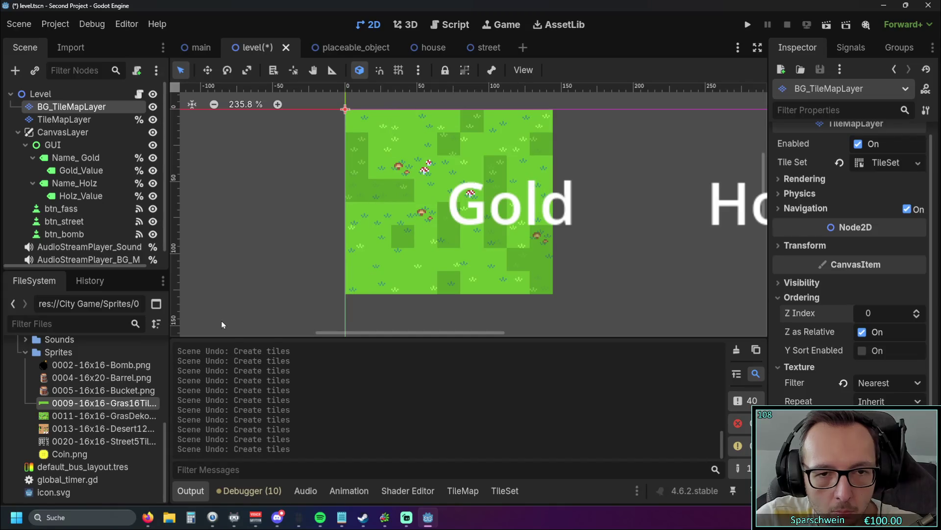
Step: Select TileMapLayer and show the 0009 grass source atlas in the TileSet editor
click(81, 122)
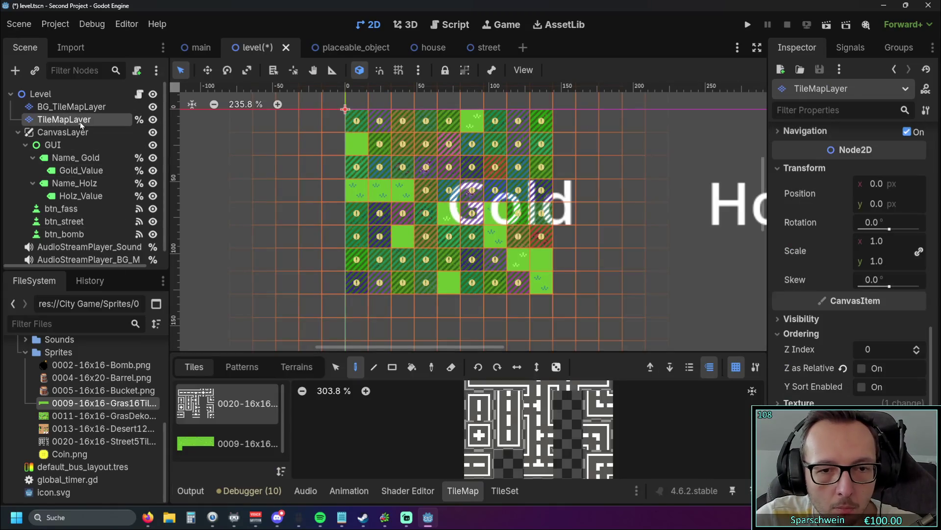
click(233, 444)
scroll(479, 429, down, 3)
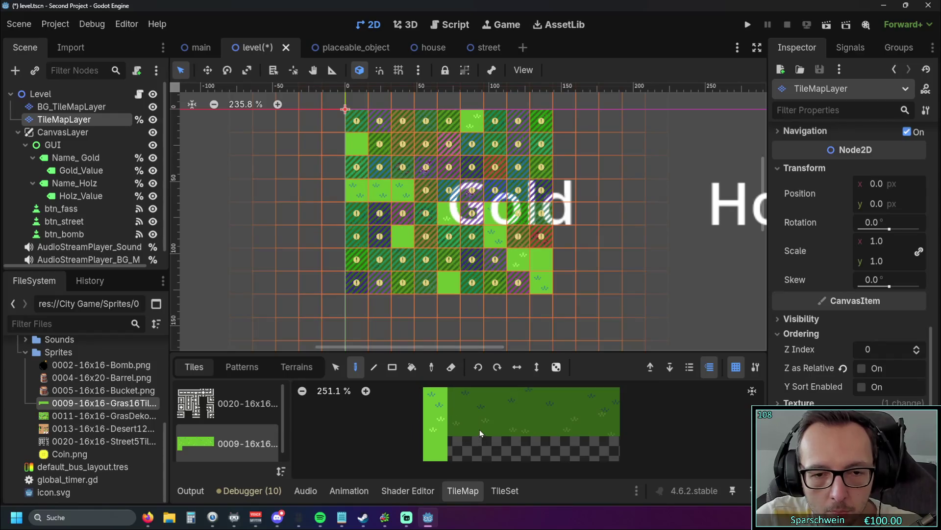
scroll(458, 322, up, 1)
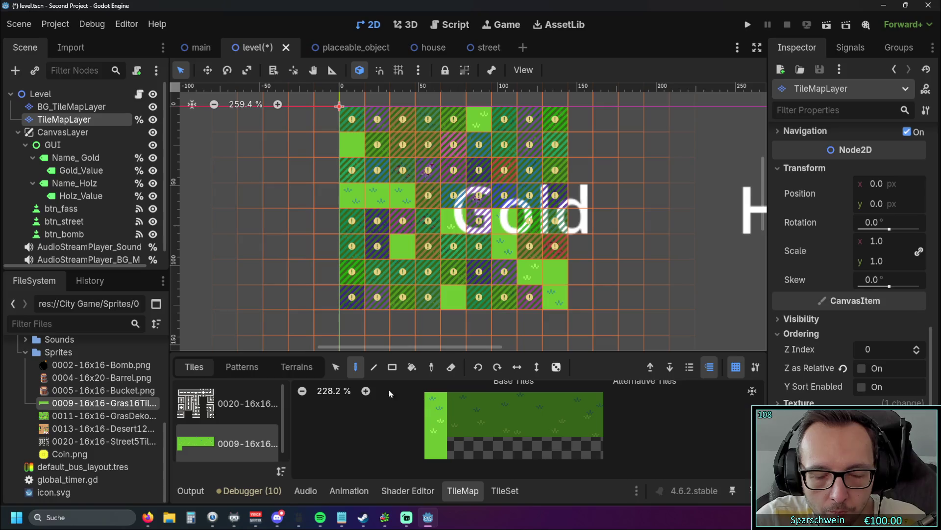
click(505, 491)
right_click(479, 369)
click(468, 366)
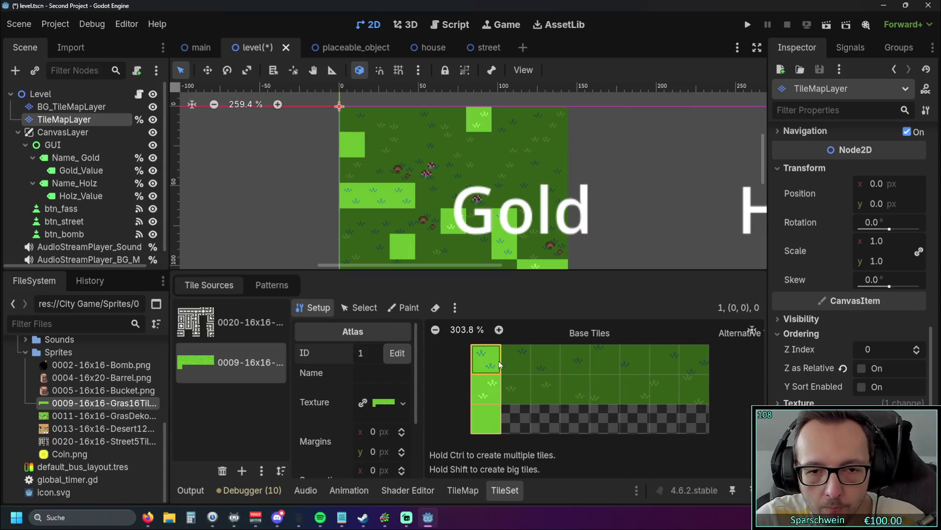
Step: Erase the light-green left-column tiles from the 0009 grass atlas, then return to the TileMap editor
scroll(532, 421, down, 2)
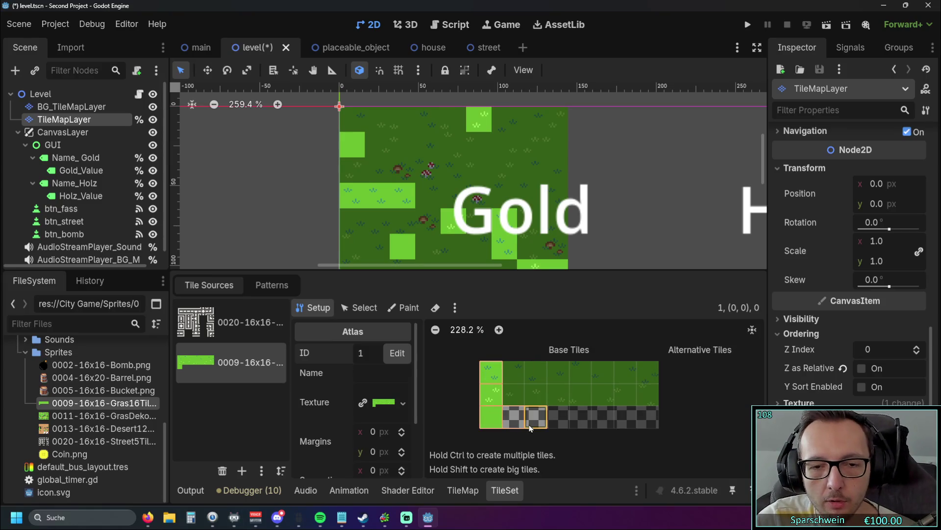
click(529, 424)
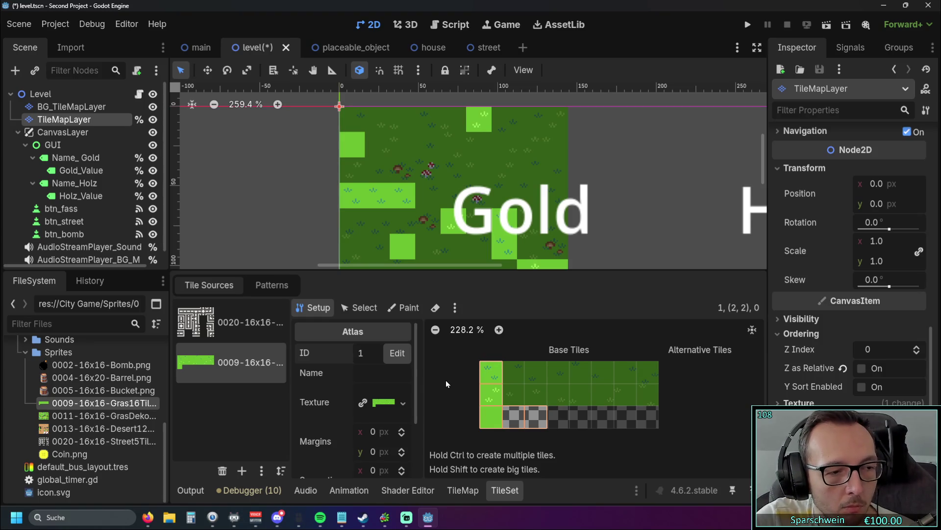
click(435, 307)
click(491, 417)
drag(491, 394, 491, 371)
right_click(651, 218)
click(637, 205)
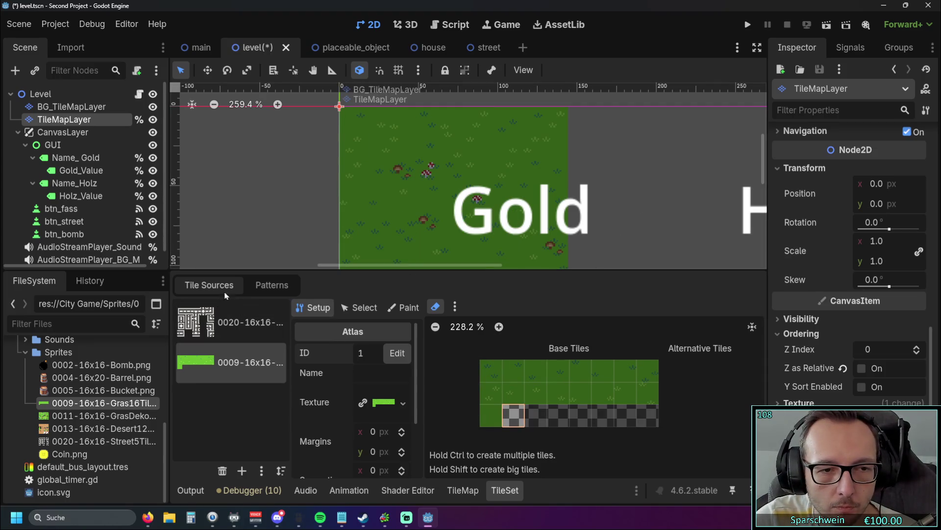
scroll(661, 162, down, 2)
scroll(661, 163, down, 2)
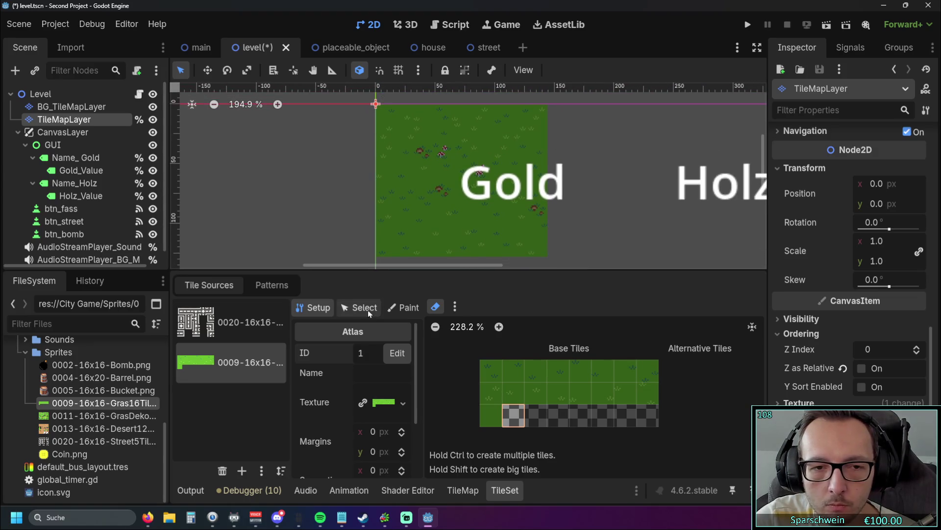
click(462, 490)
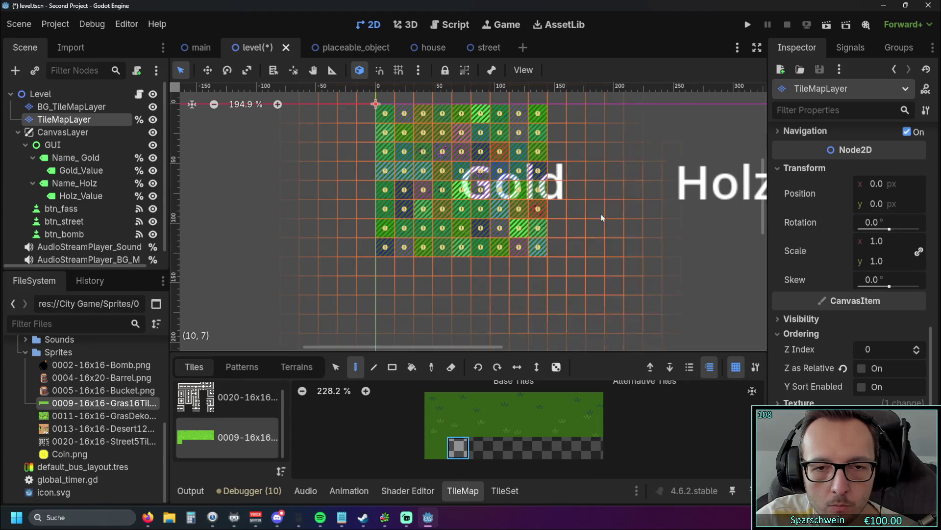
Step: Fill the map area with grass using rectangle painting, then save and run the game
scroll(586, 219, up, 2)
click(392, 366)
mouse_move(421, 159)
mouse_down()
mouse_move(544, 297)
mouse_move(519, 208)
mouse_up()
click(747, 25)
Step: Place streets including (5, 6), (3, 5), (2, 6), (1, 6), (1, 3), then close the game
click(504, 354)
click(474, 260)
click(417, 278)
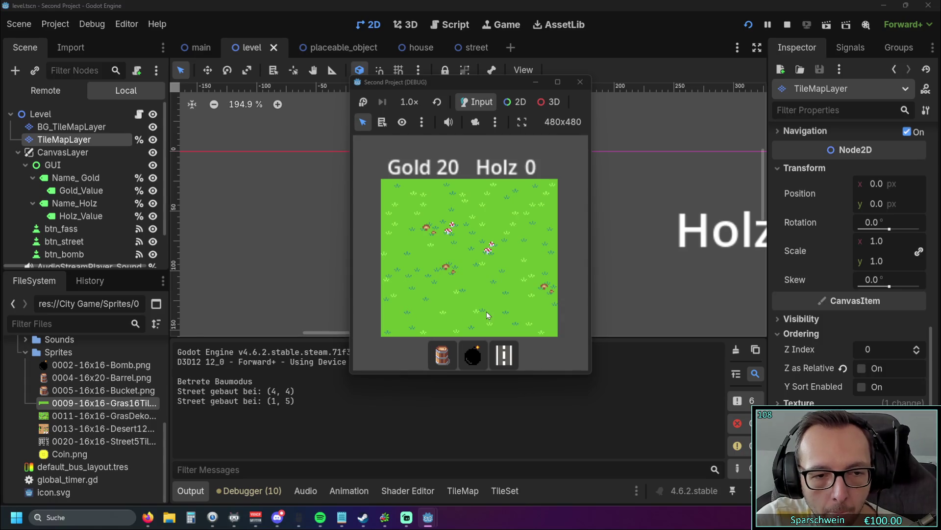
click(486, 311)
click(455, 290)
click(436, 309)
click(414, 307)
click(415, 248)
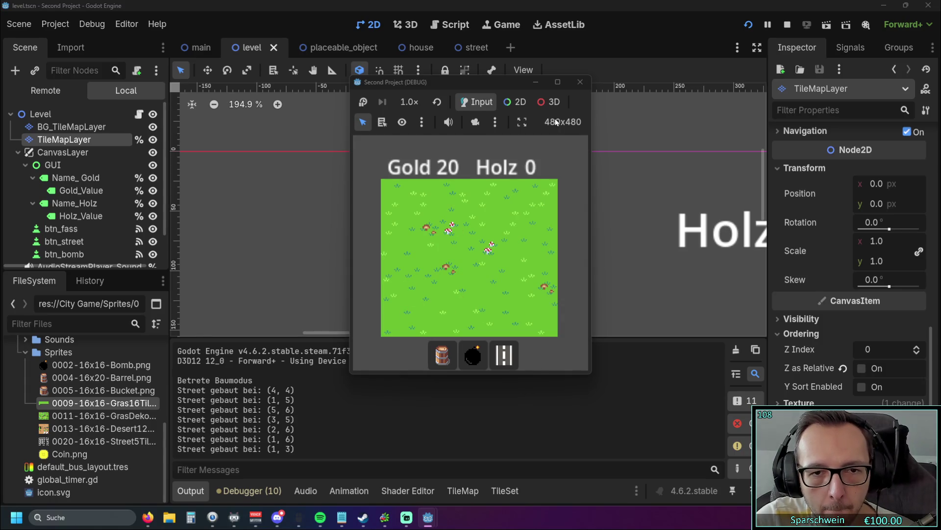
click(580, 82)
Step: Lower BG_TileMapLayer's Z Index, relaunch with F5, and place three streets
click(71, 107)
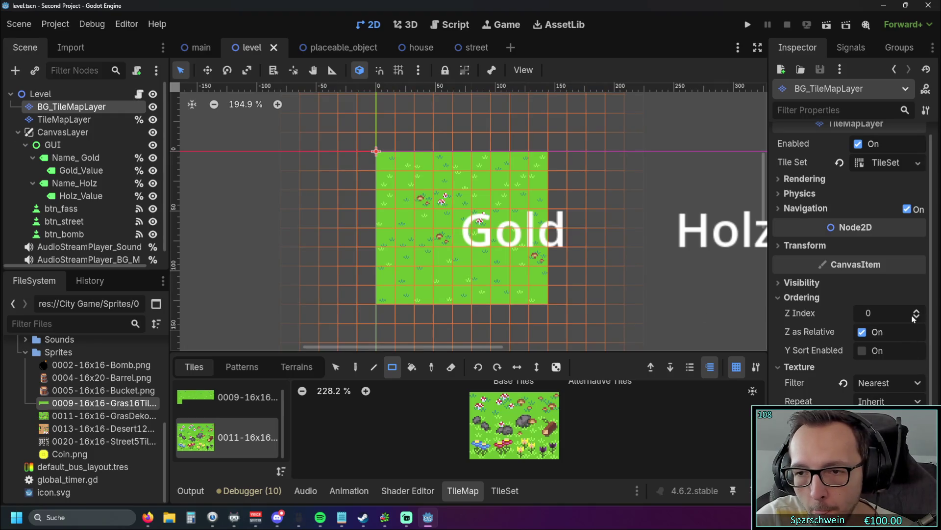
click(915, 318)
click(915, 319)
click(915, 318)
key(F5)
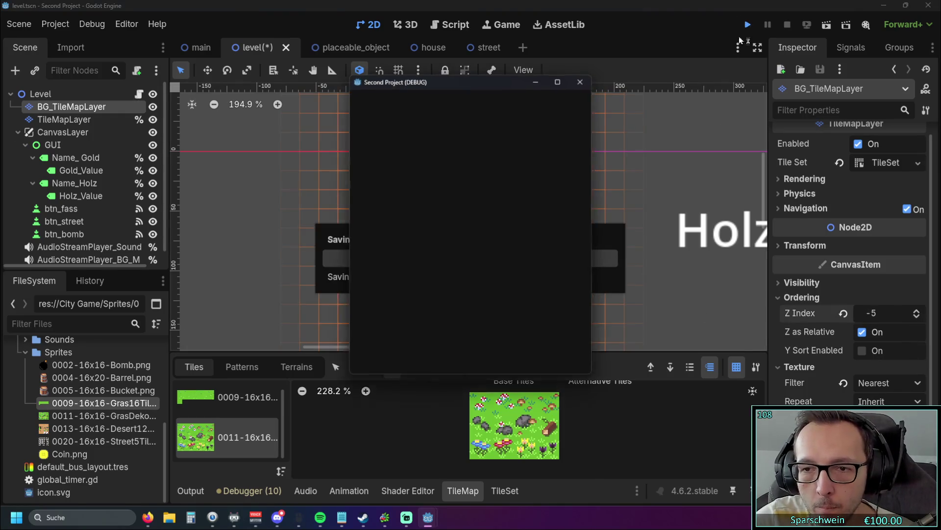
click(504, 354)
click(491, 294)
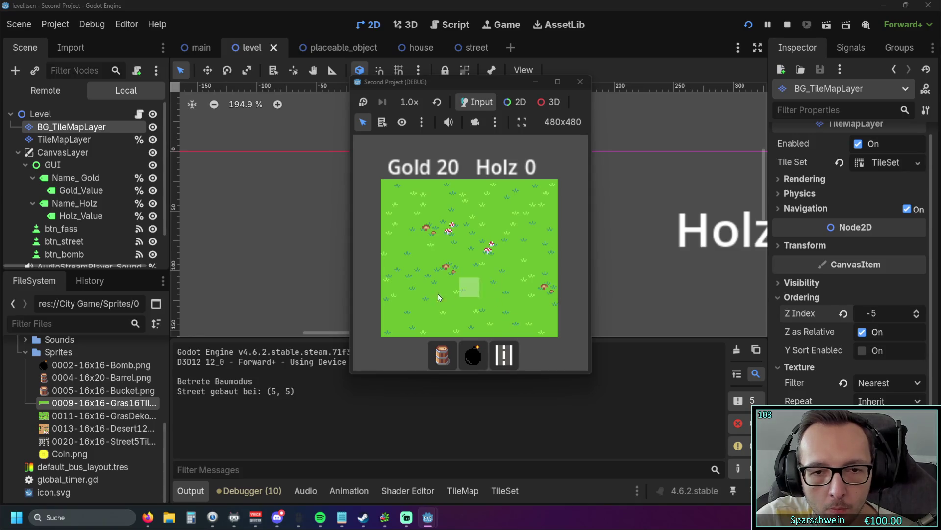
click(438, 293)
click(504, 208)
Step: Move TileMapLayer above BG_TileMapLayer, rerun, place five streets, and close the game
drag(64, 119, 63, 107)
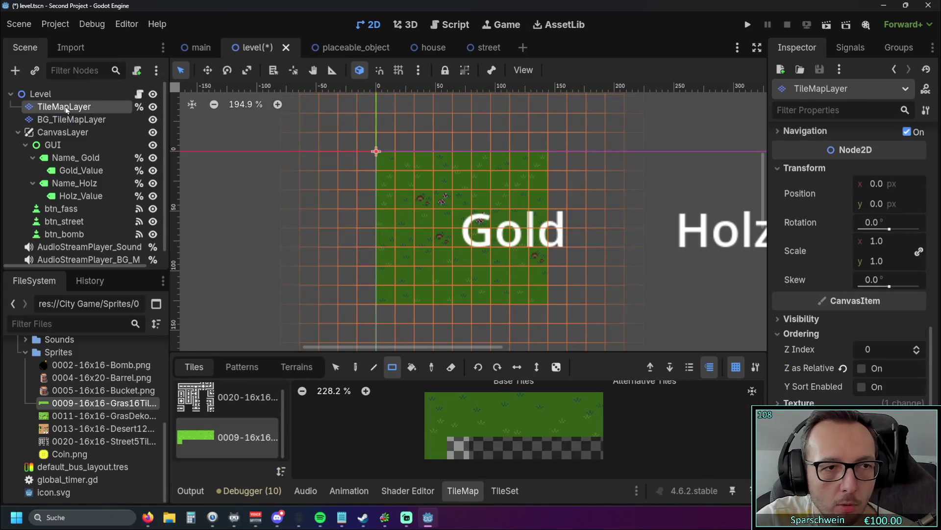
click(747, 25)
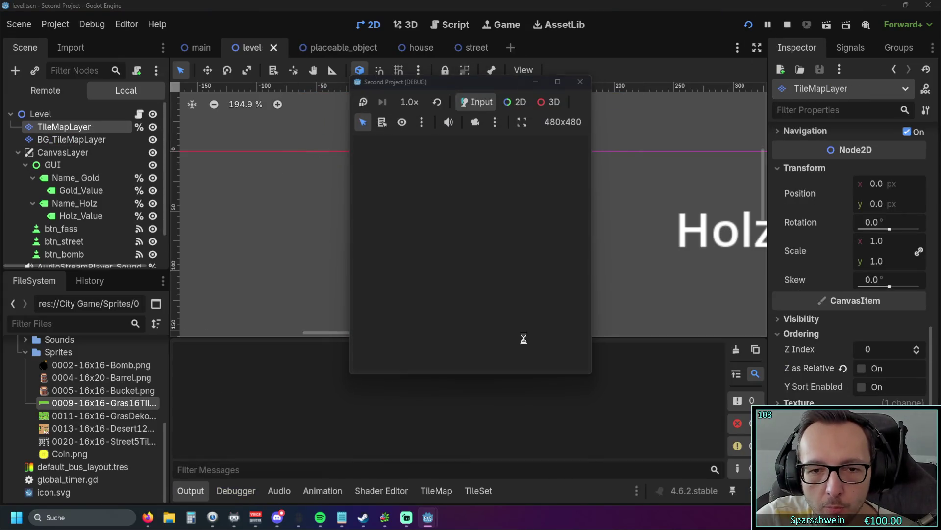
click(504, 354)
click(509, 292)
click(469, 292)
click(412, 296)
click(392, 268)
click(448, 228)
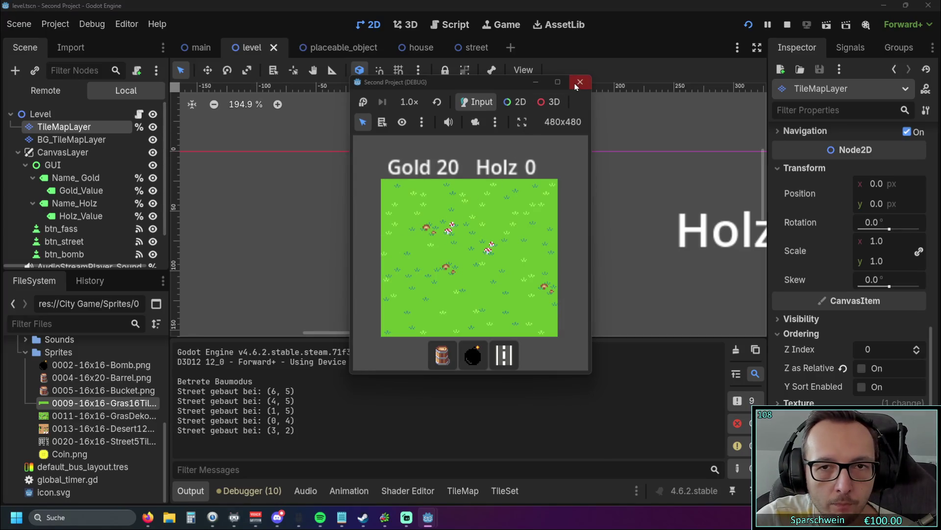
click(580, 82)
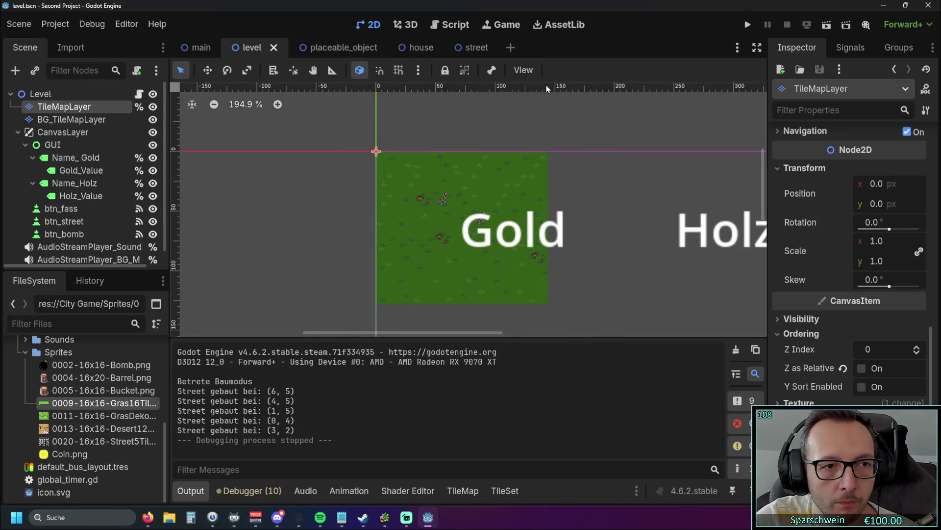
Step: Inspect the TileMapLayer and BG_TileMapLayer properties, their terrain set and grass tile source
click(67, 123)
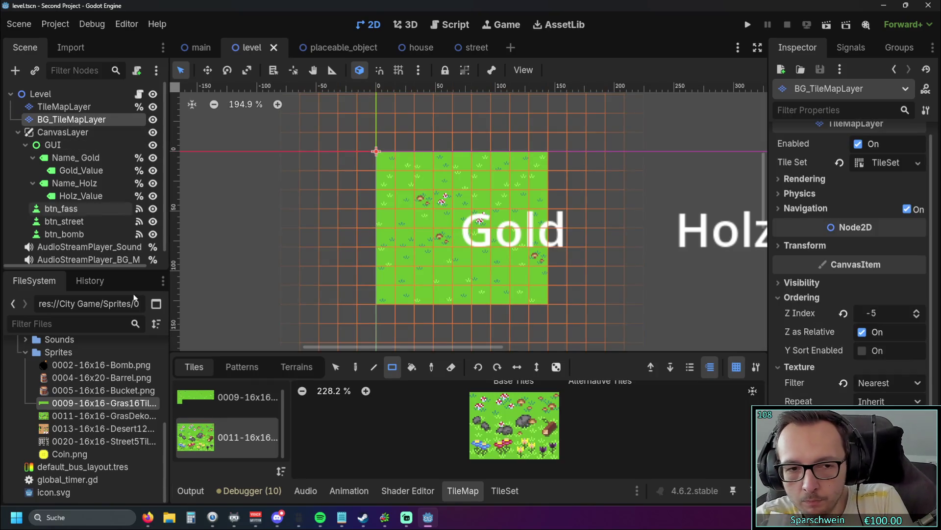
click(71, 107)
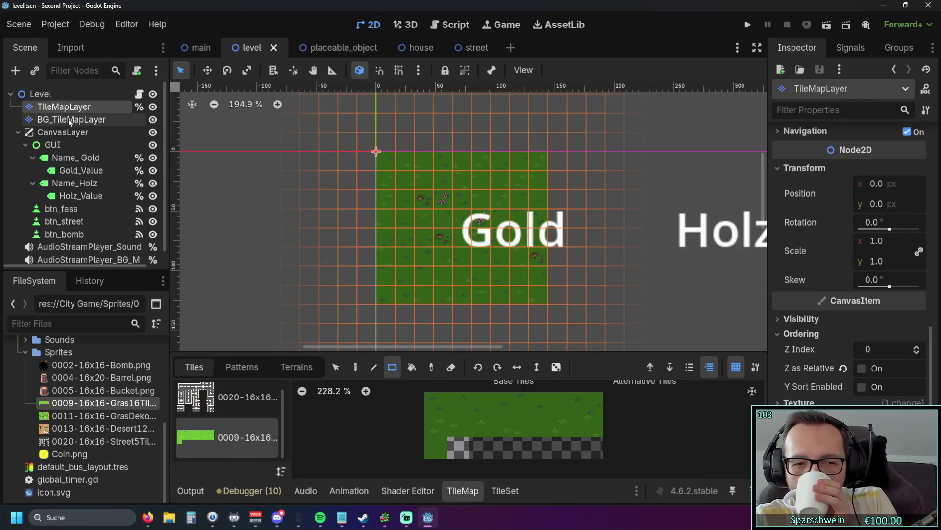
click(219, 401)
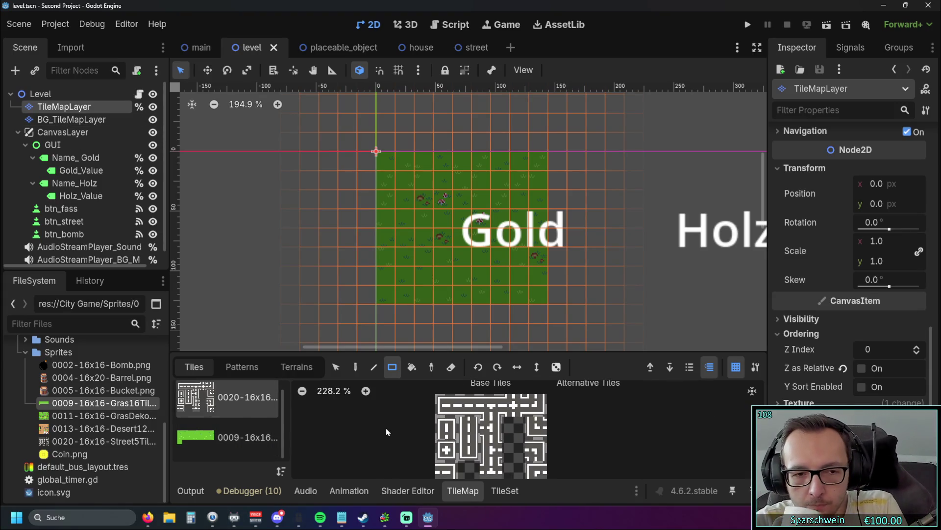
click(296, 367)
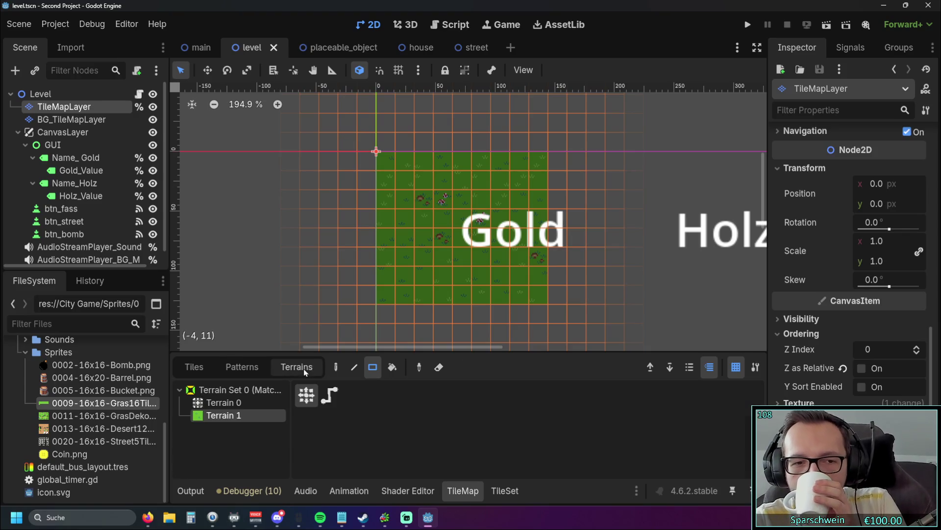
click(235, 413)
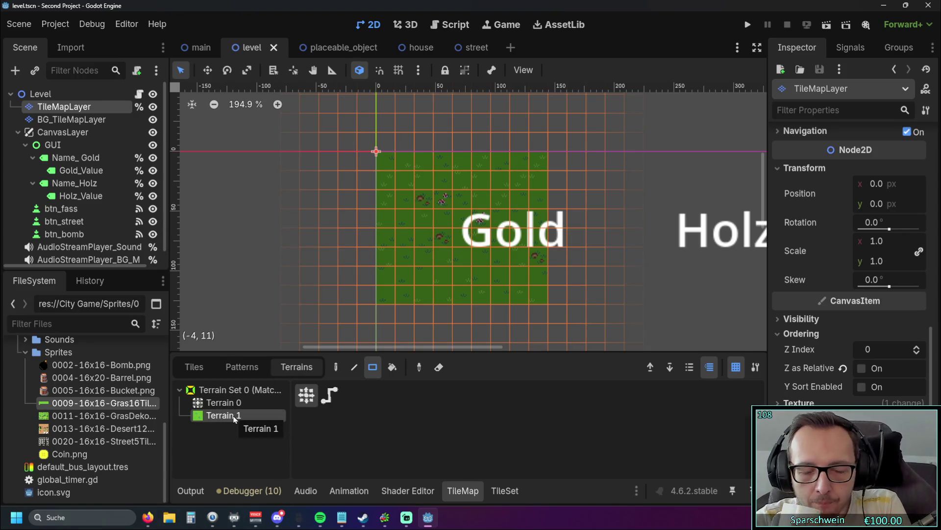
click(204, 373)
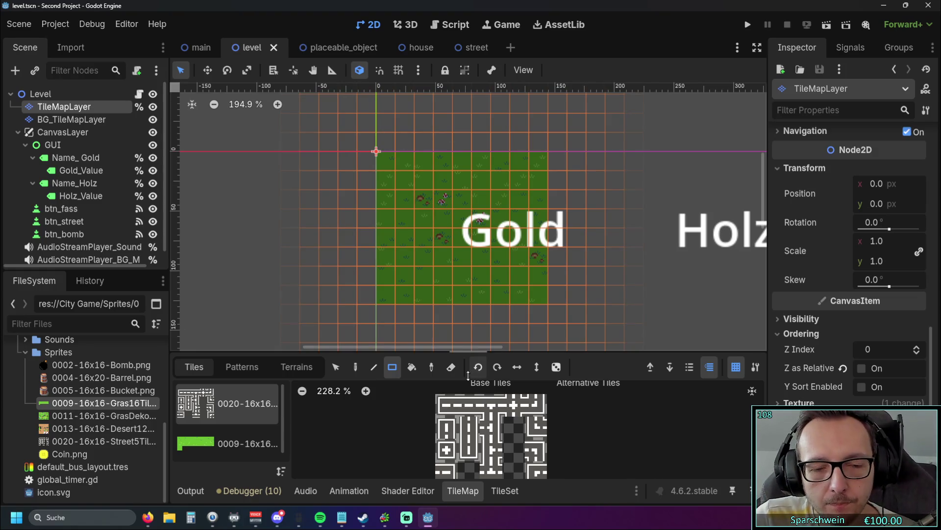
scroll(332, 265, down, 1)
scroll(339, 257, up, 1)
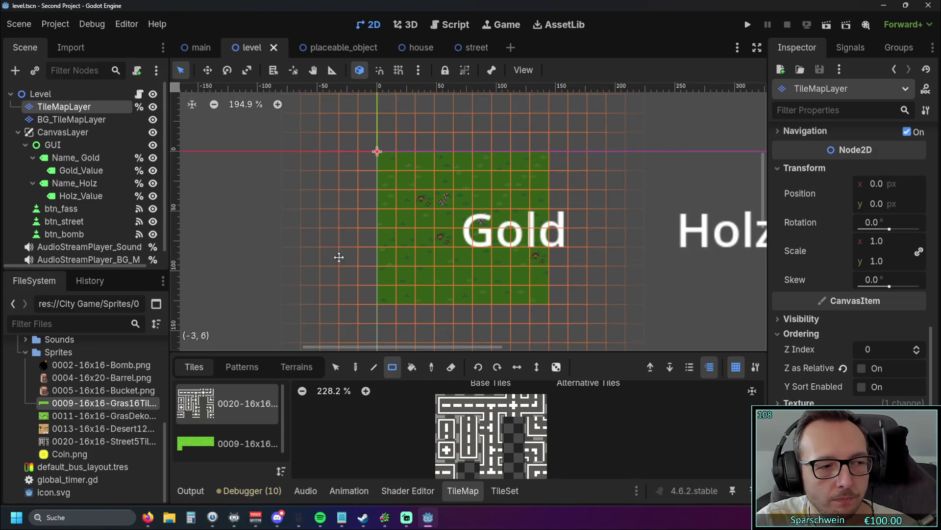
scroll(339, 257, down, 2)
scroll(341, 265, up, 1)
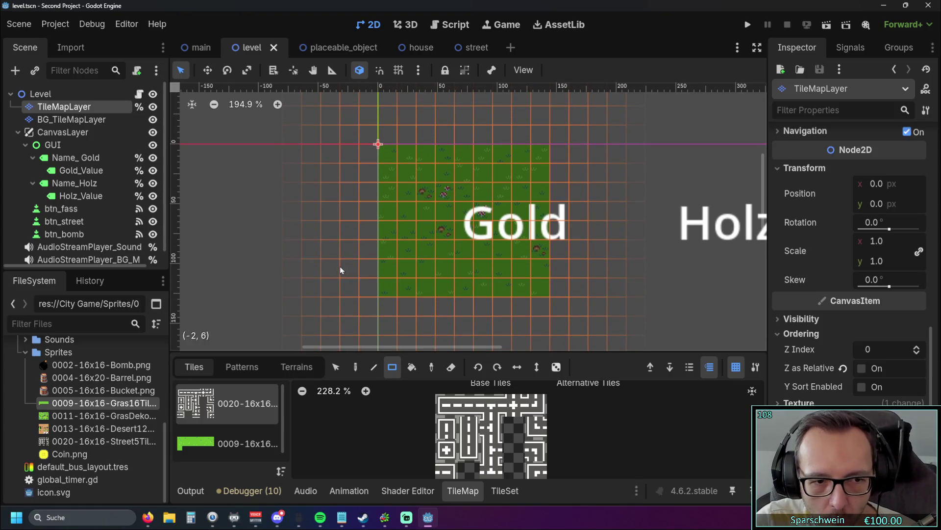
click(228, 443)
scroll(374, 263, down, 1)
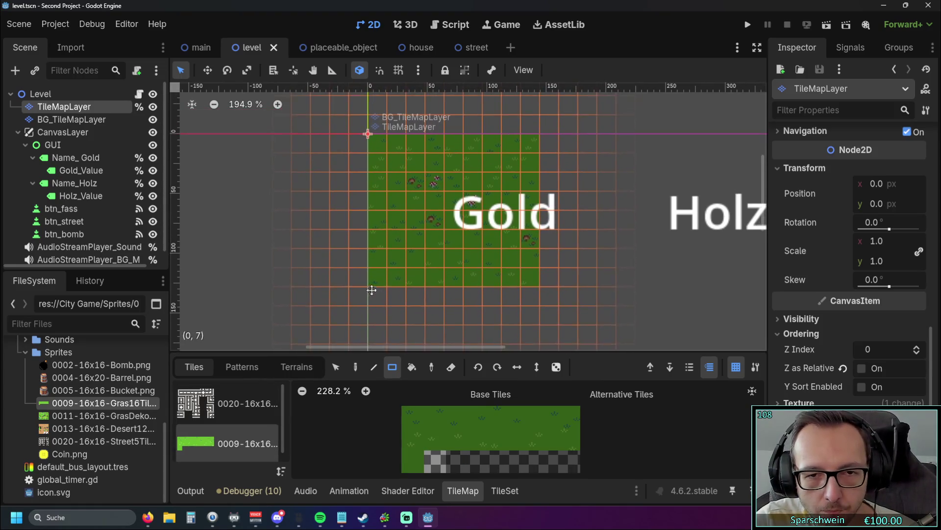
scroll(372, 290, up, 2)
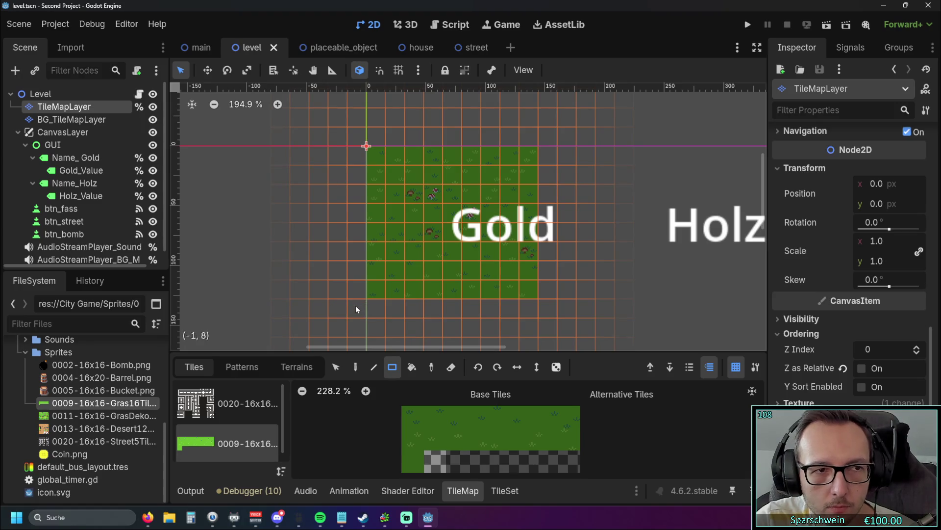
Step: Try moving BG_TileMapLayer above TileMapLayer and compare the two layers' properties
click(84, 120)
mouse_move(83, 120)
mouse_down()
mouse_move(74, 100)
mouse_move(72, 124)
mouse_up()
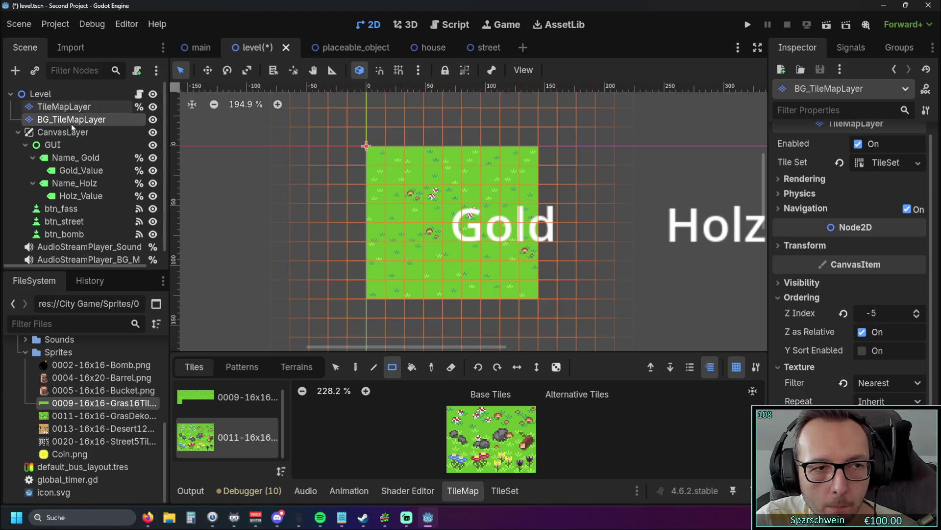
click(69, 107)
click(72, 119)
click(71, 107)
drag(326, 242, 340, 245)
scroll(343, 243, up, 3)
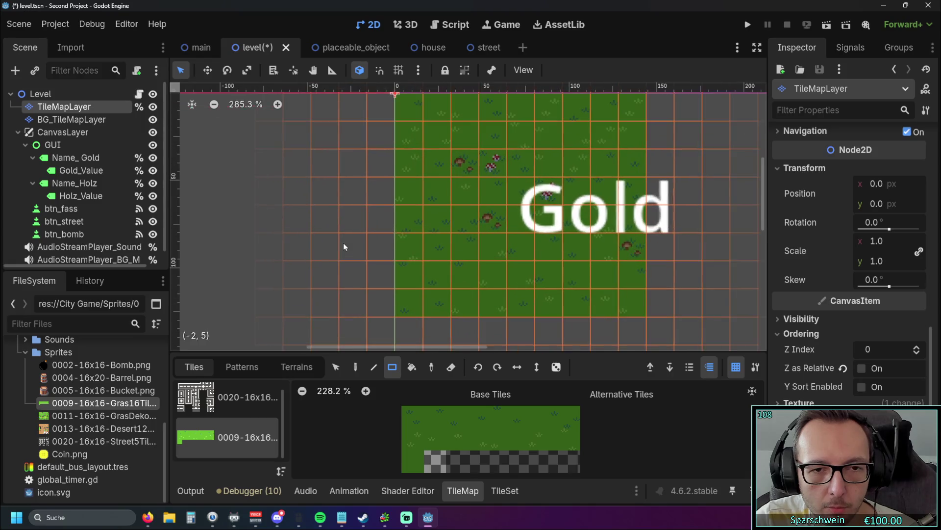
scroll(411, 241, down, 2)
scroll(386, 235, right, 3)
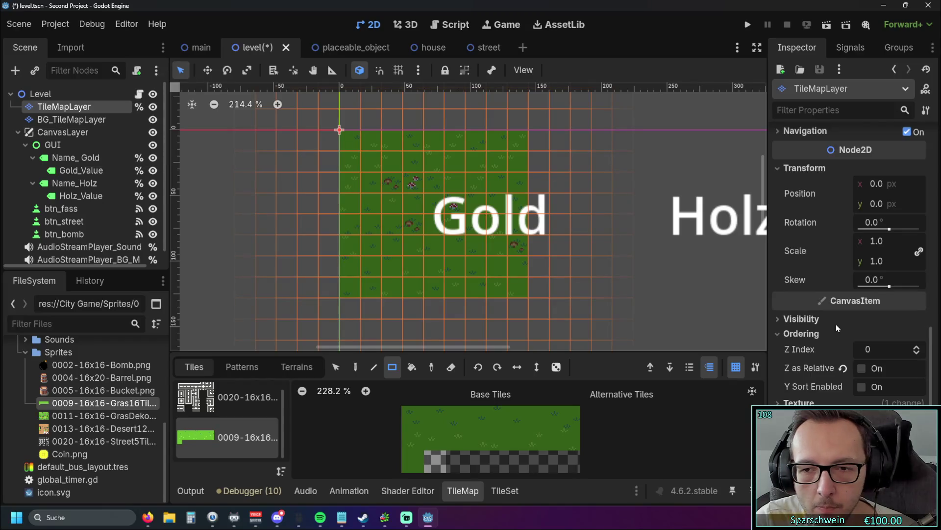
Step: Turn off relative Z index ordering on TileMapLayer and BG_TileMapLayer
click(865, 372)
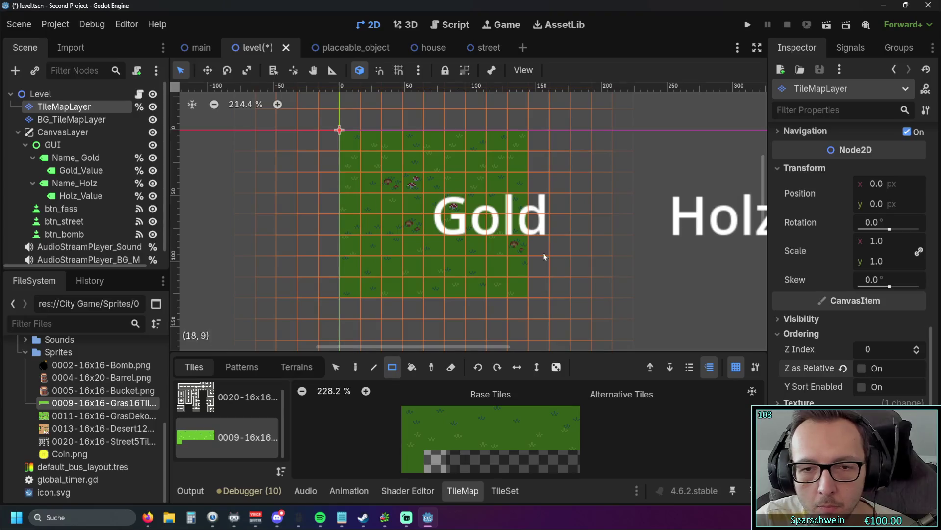
click(84, 119)
click(862, 333)
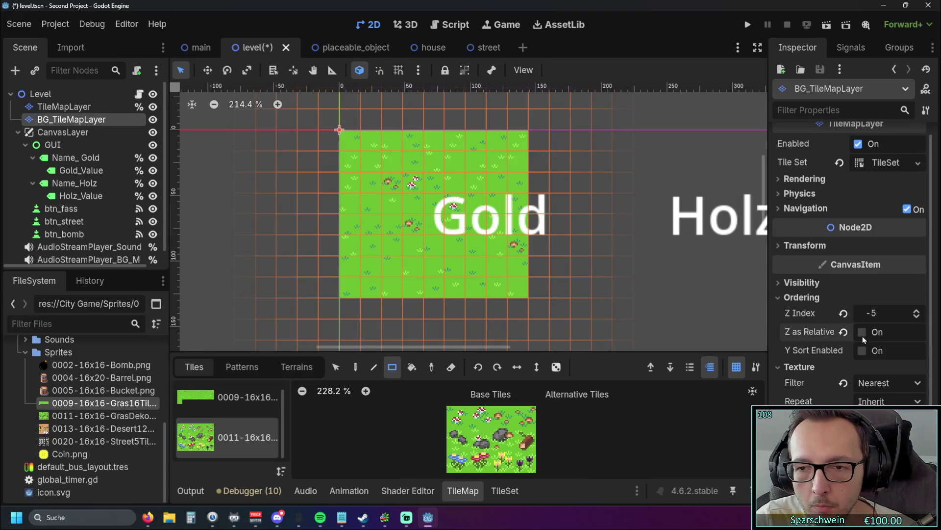
Step: Launch the game and place a street at (5, 5) and barrels at (3, 5) and (5, 2)
click(747, 25)
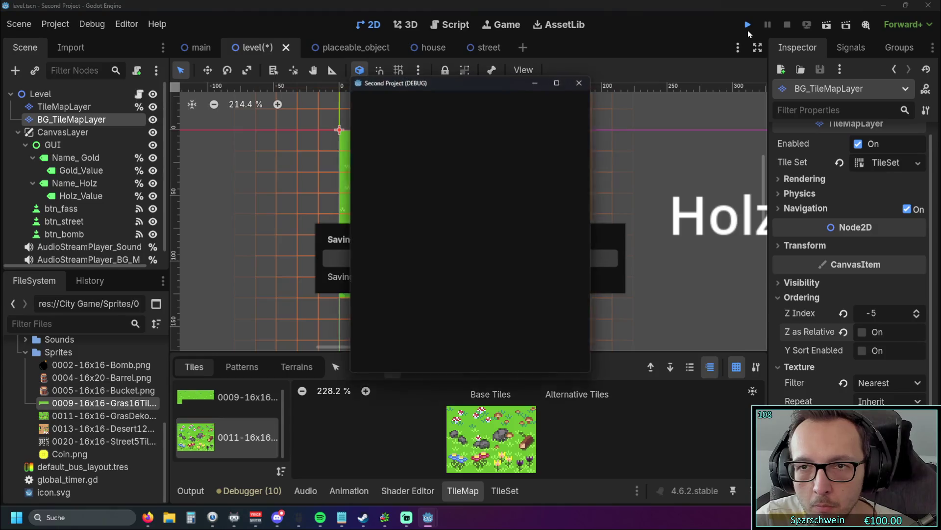
click(504, 355)
click(489, 287)
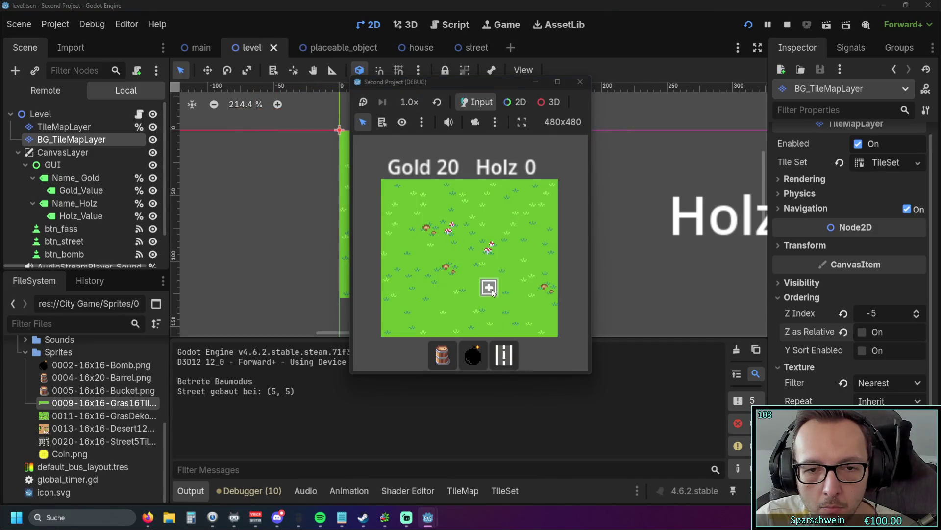
click(449, 363)
click(450, 283)
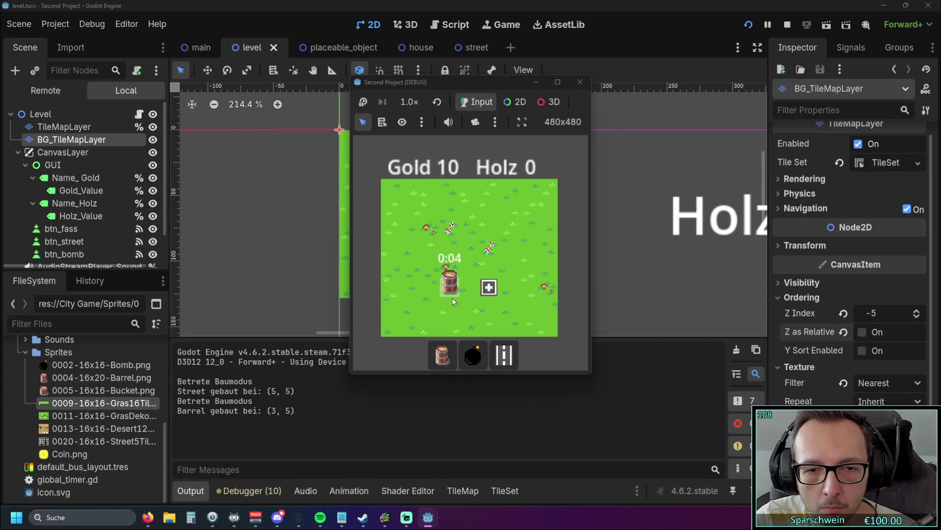
click(473, 354)
click(407, 262)
click(407, 262)
click(442, 355)
click(491, 241)
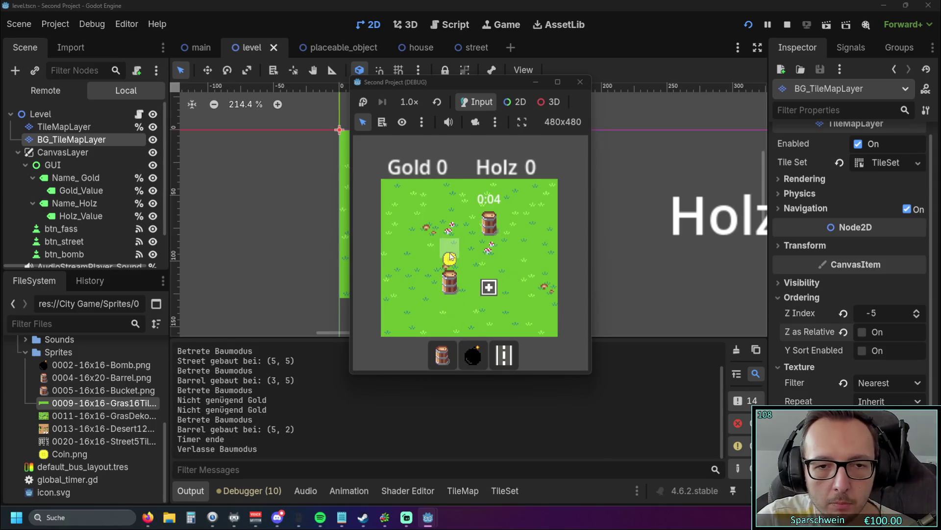
click(490, 228)
Step: Lay an L-shaped street, collect both barrels' gold, and demolish the street at (5, 5)
click(504, 355)
mouse_move(489, 286)
mouse_down()
mouse_move(470, 274)
mouse_move(469, 227)
mouse_up()
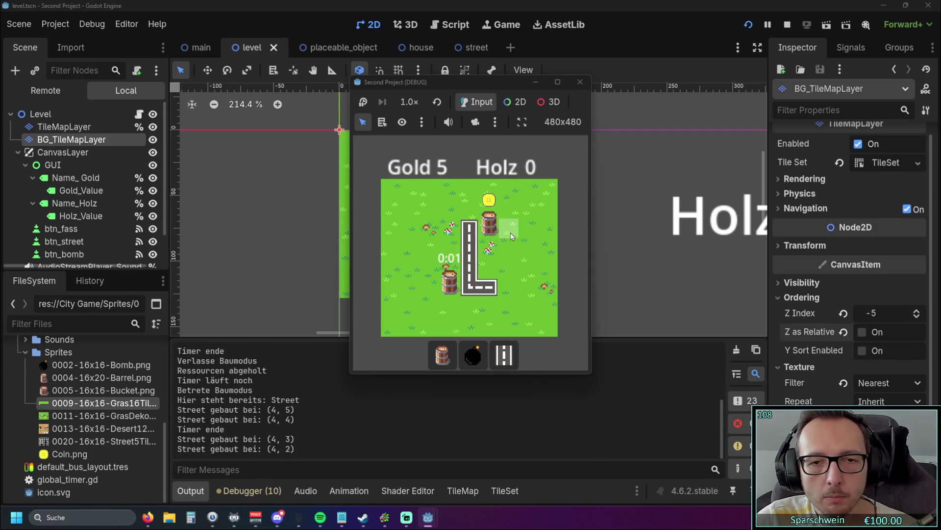
click(489, 199)
click(449, 259)
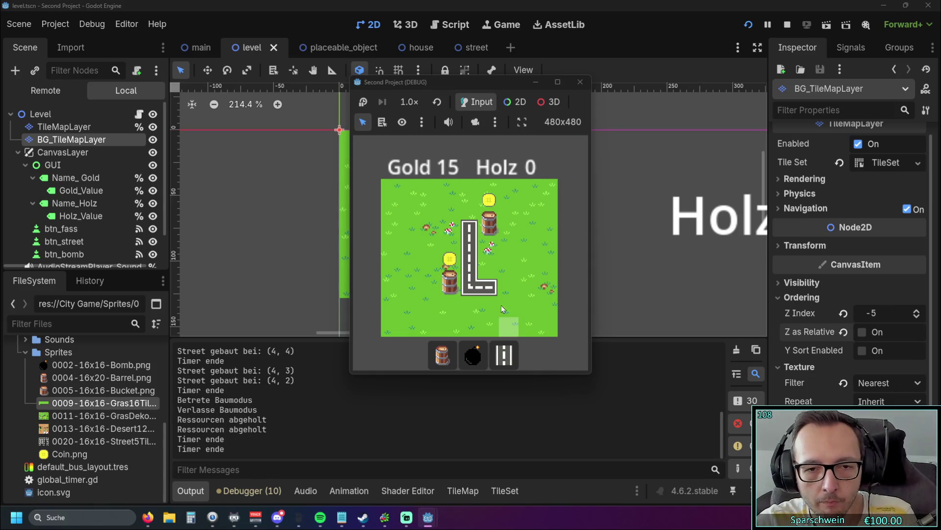
right_click(491, 290)
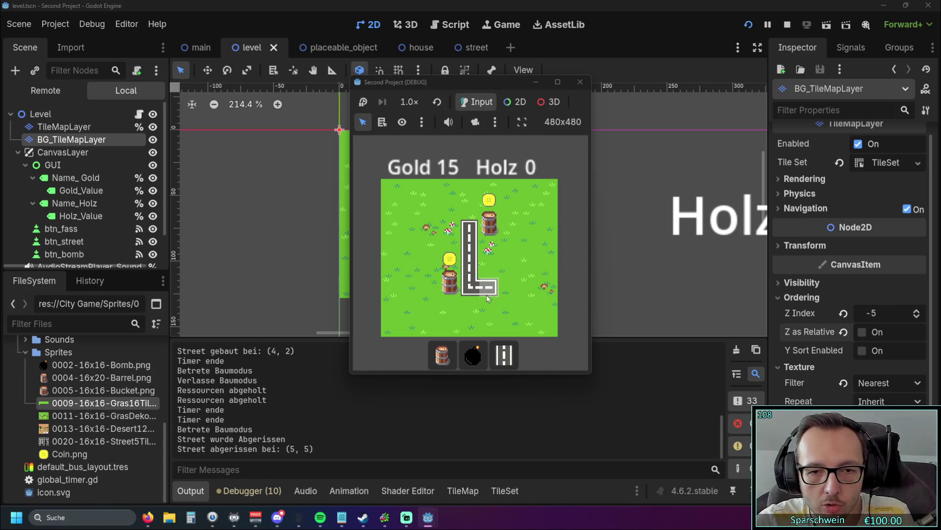
right_click(491, 290)
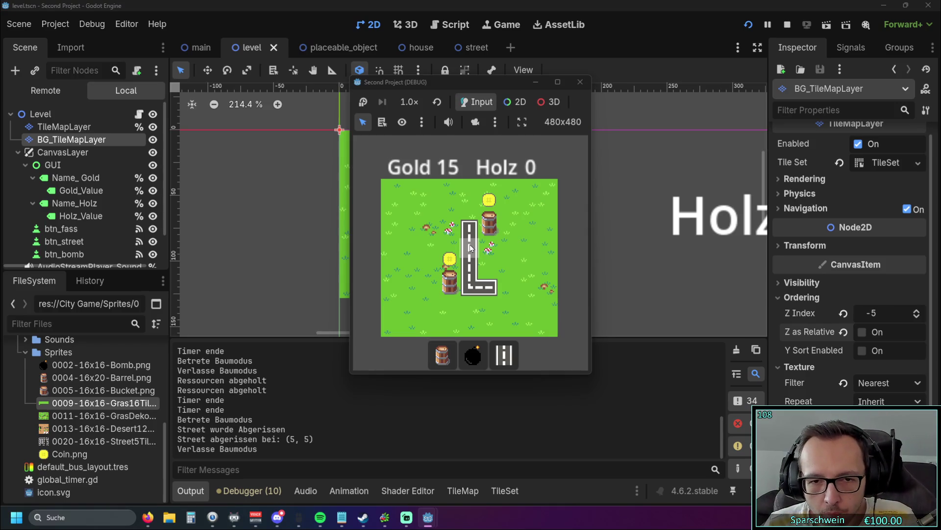
Step: Build a street tile at (4, 6) below the road, leave build mode, and stop the game
click(470, 307)
click(500, 355)
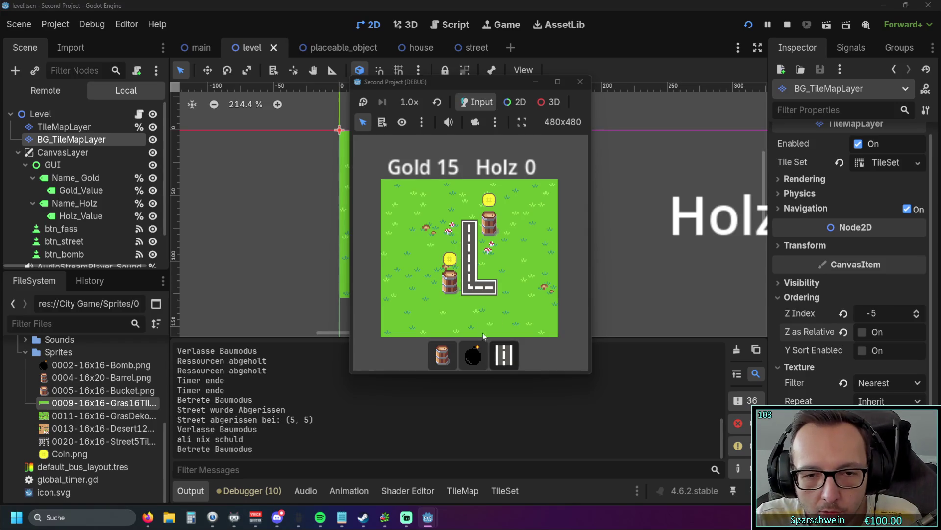
click(472, 308)
right_click(490, 294)
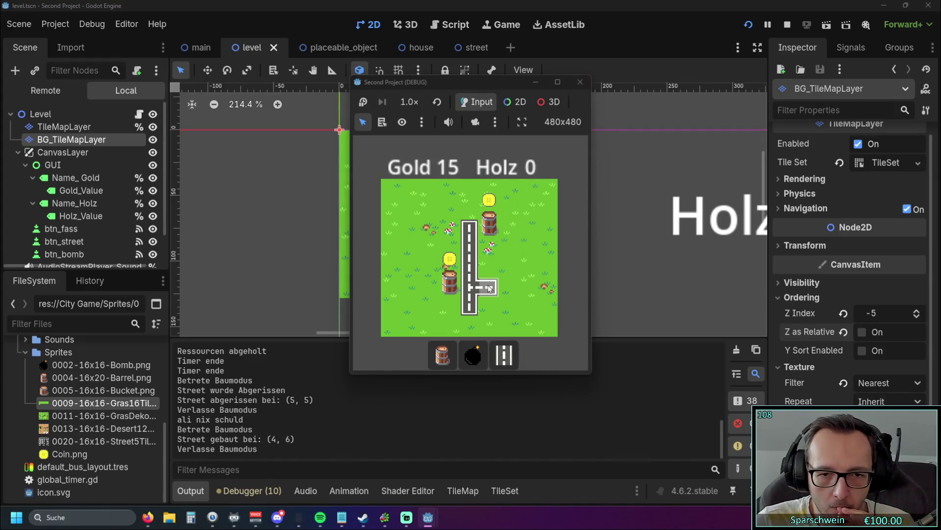
click(580, 82)
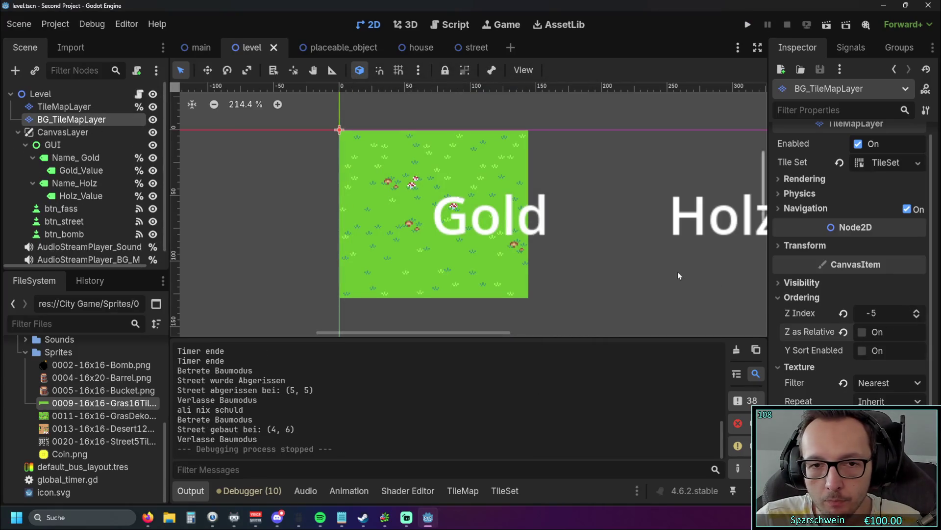
Step: Run the level, build and demolish streets at (5, 5) and (4, 5), then reopen level.gd
click(68, 112)
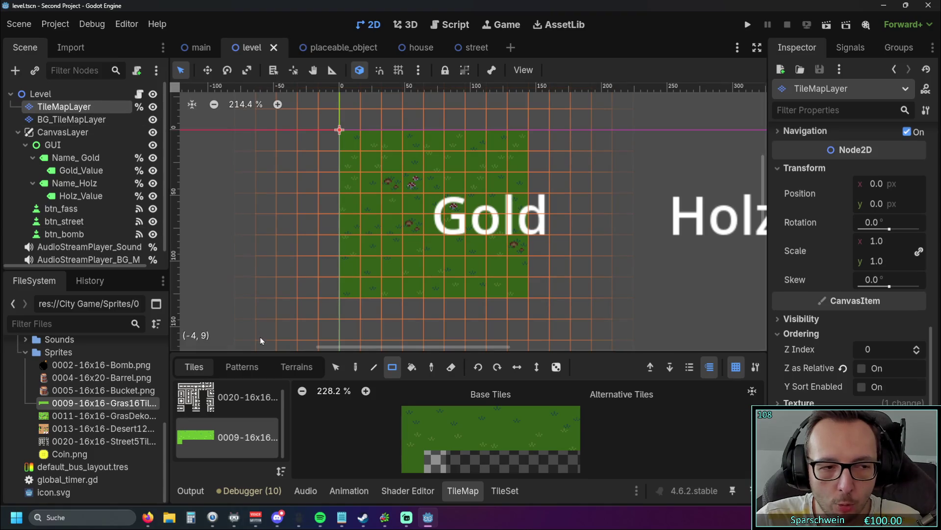
key(F5)
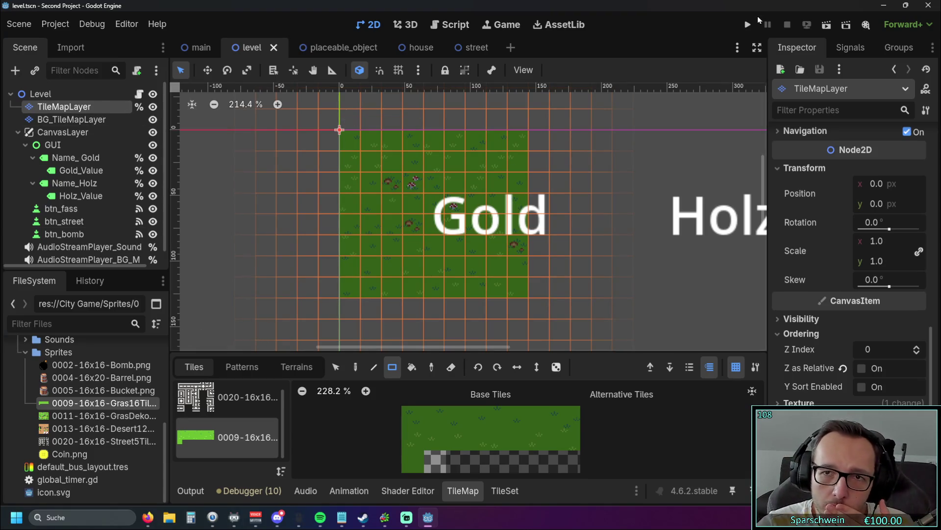
click(504, 354)
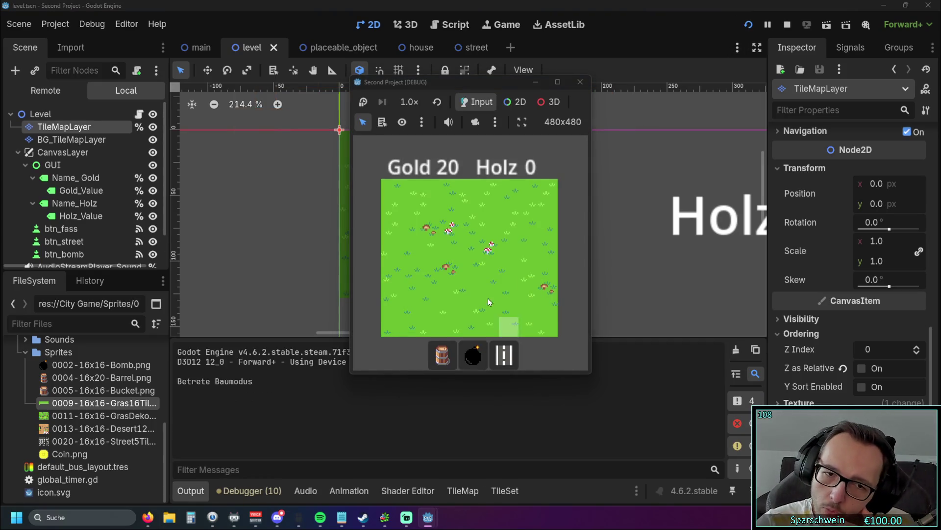
click(488, 289)
click(469, 292)
right_click(467, 290)
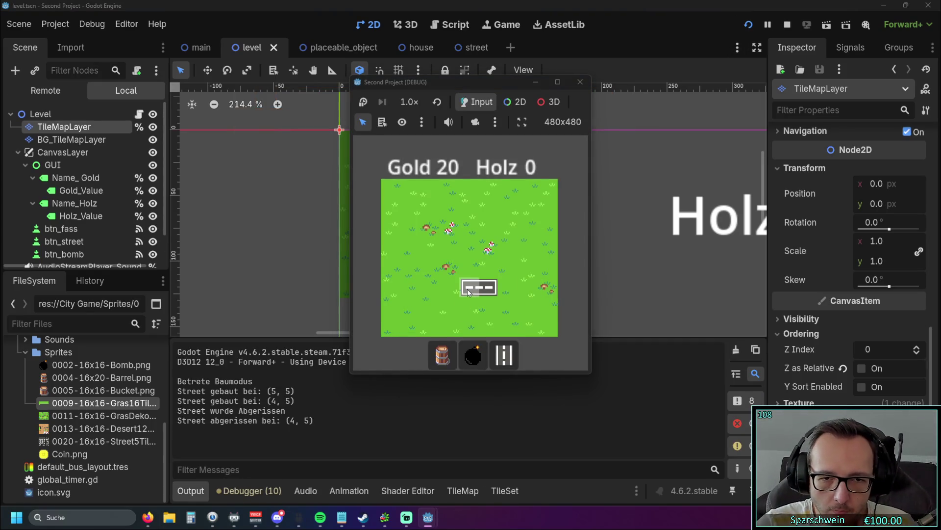
right_click(494, 288)
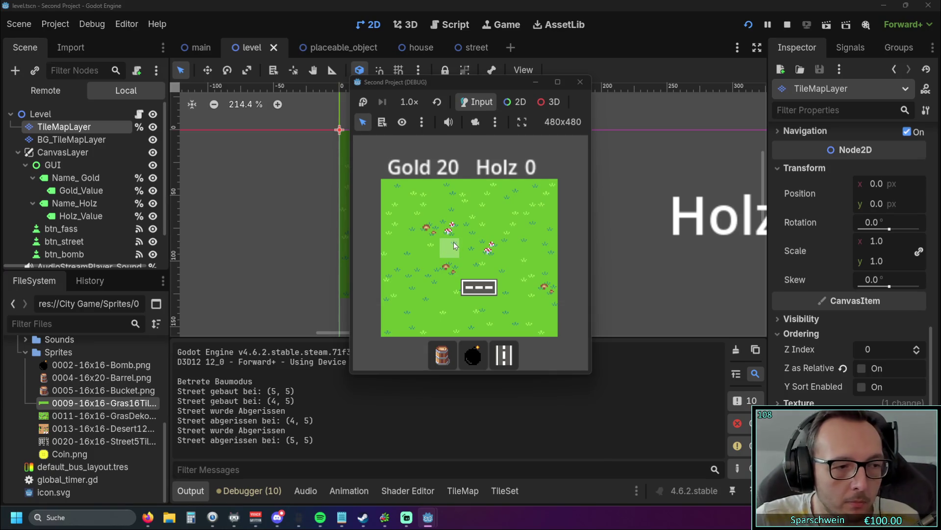
click(469, 290)
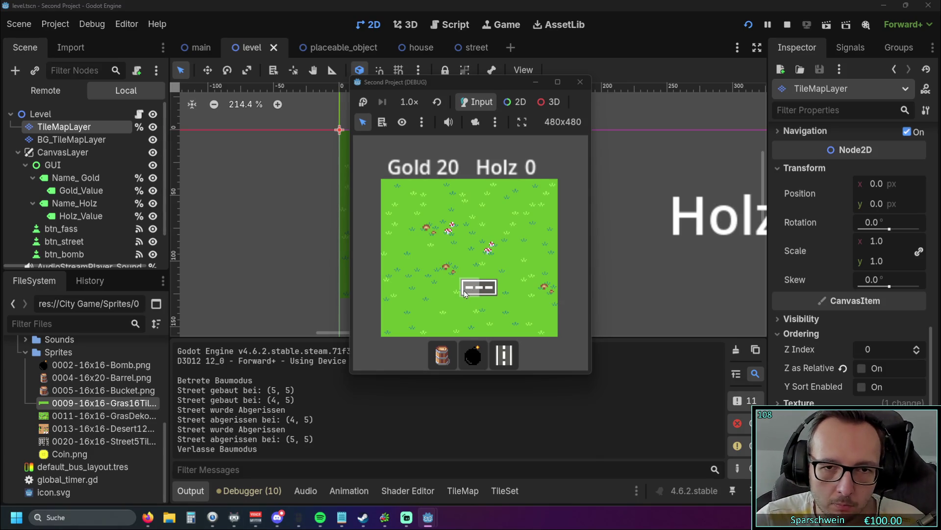
click(580, 82)
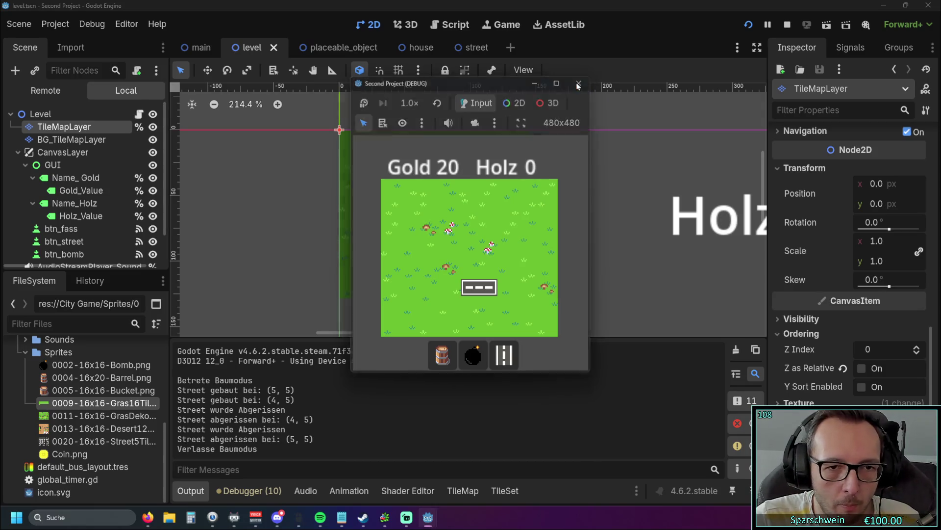
click(438, 29)
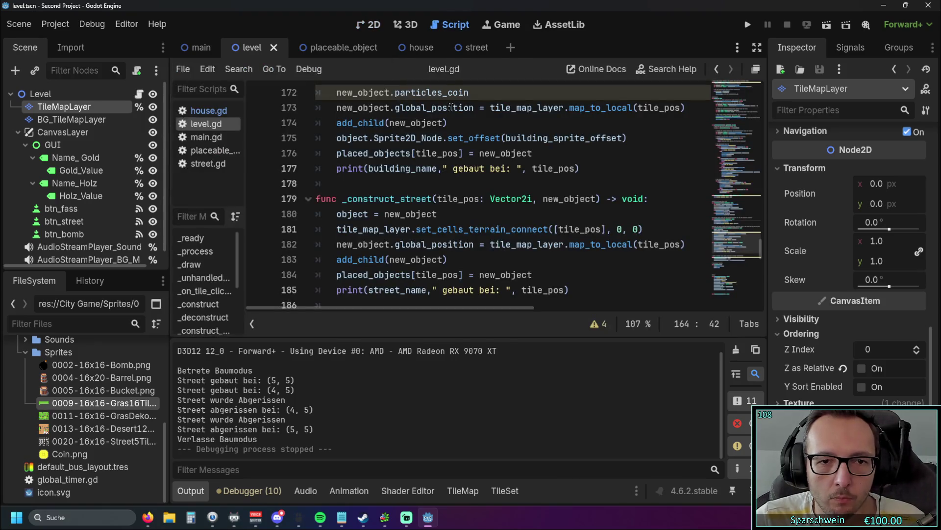
scroll(519, 175, up, 5)
scroll(520, 175, down, 3)
scroll(520, 176, up, 2)
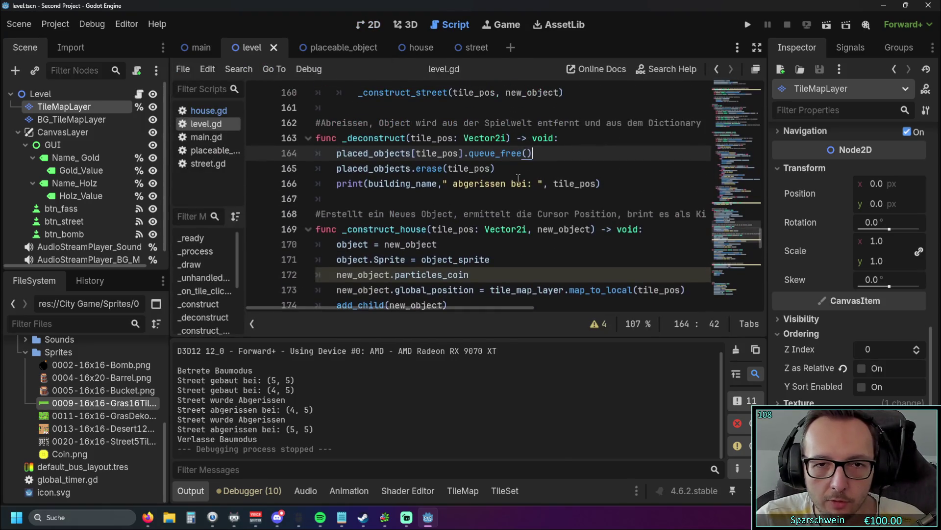
scroll(649, 192, up, 1)
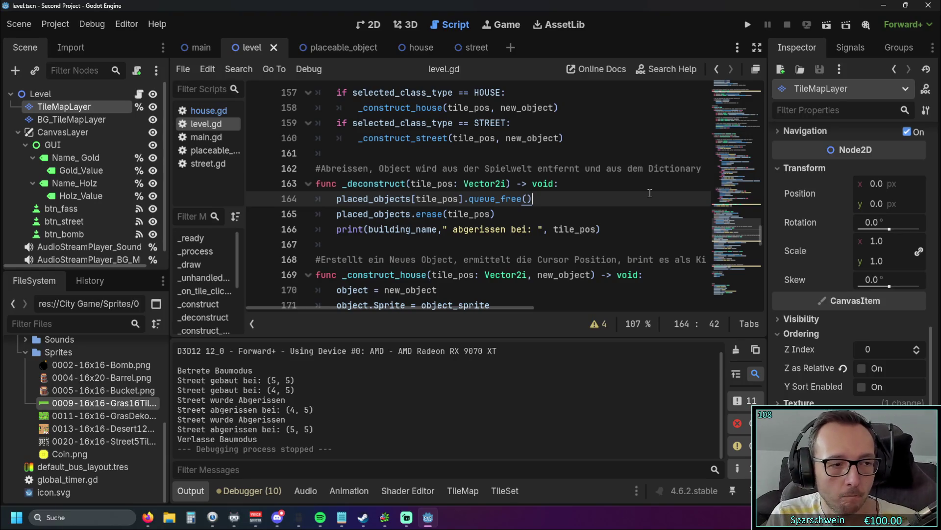
scroll(437, 147, down, 6)
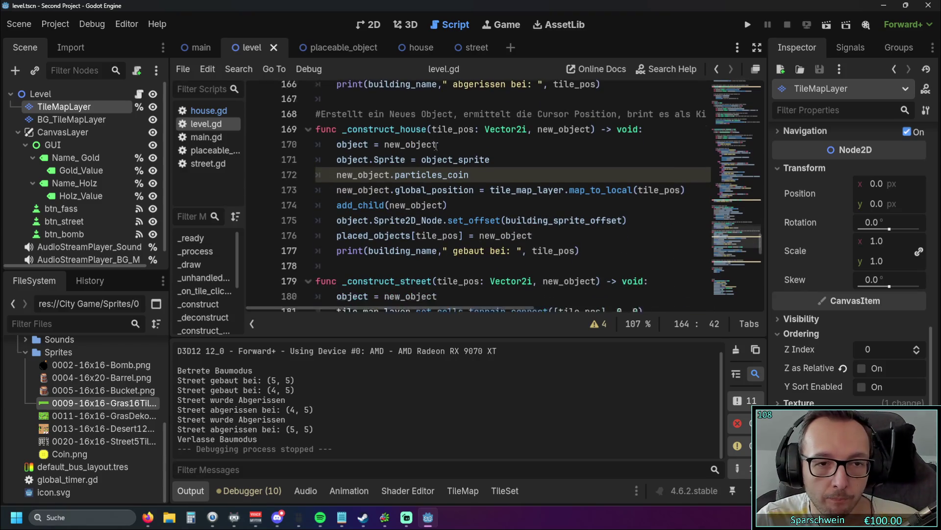
scroll(436, 147, up, 1)
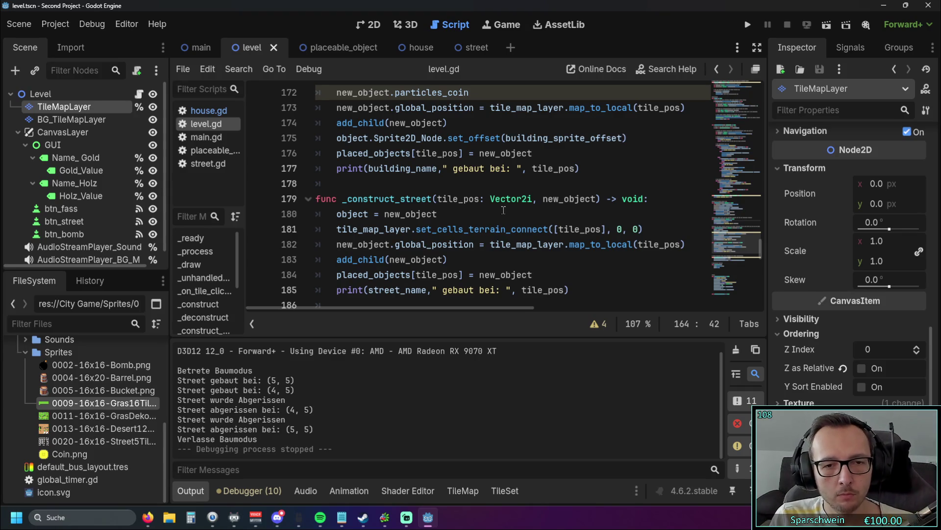
scroll(498, 208, up, 5)
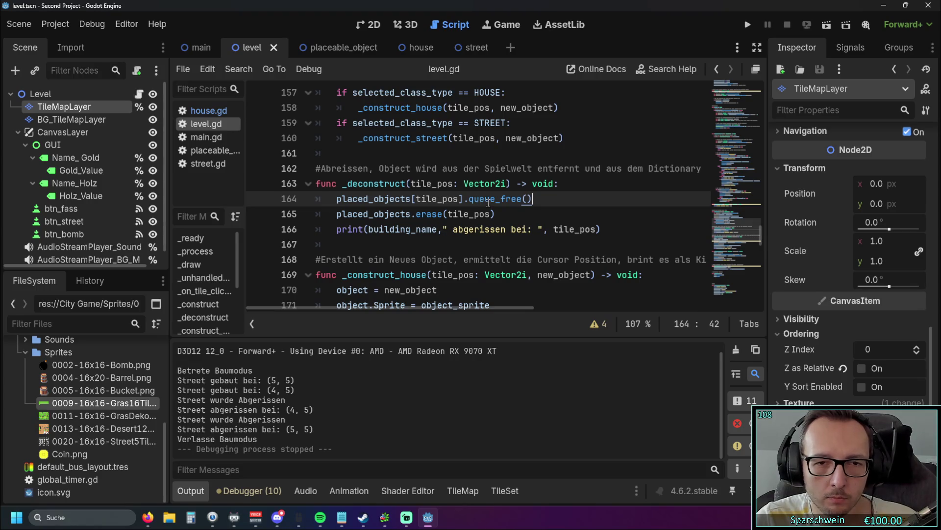
key(Down)
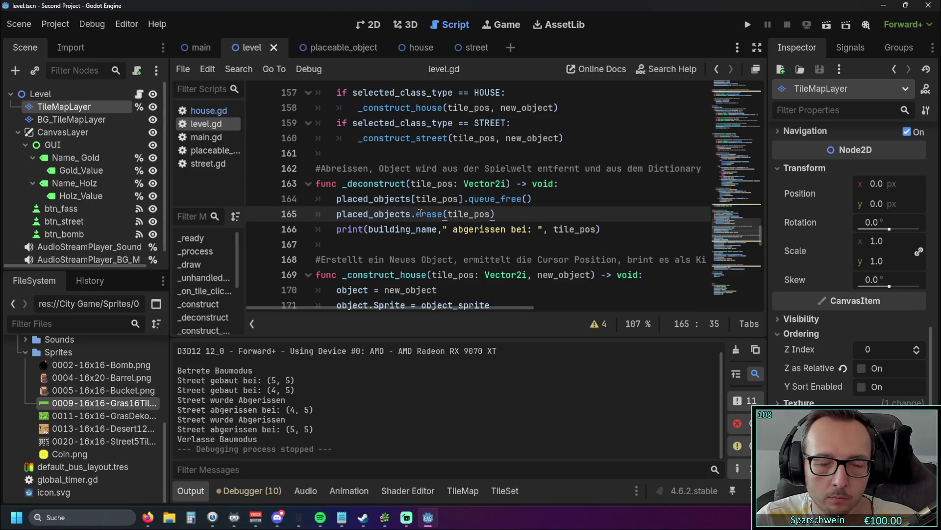
mouse_move(420, 214)
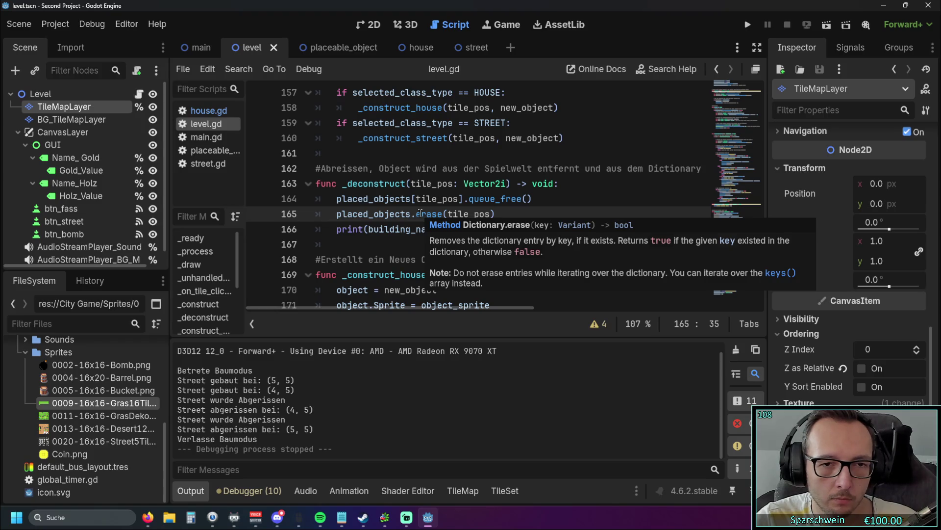
scroll(590, 197, down, 7)
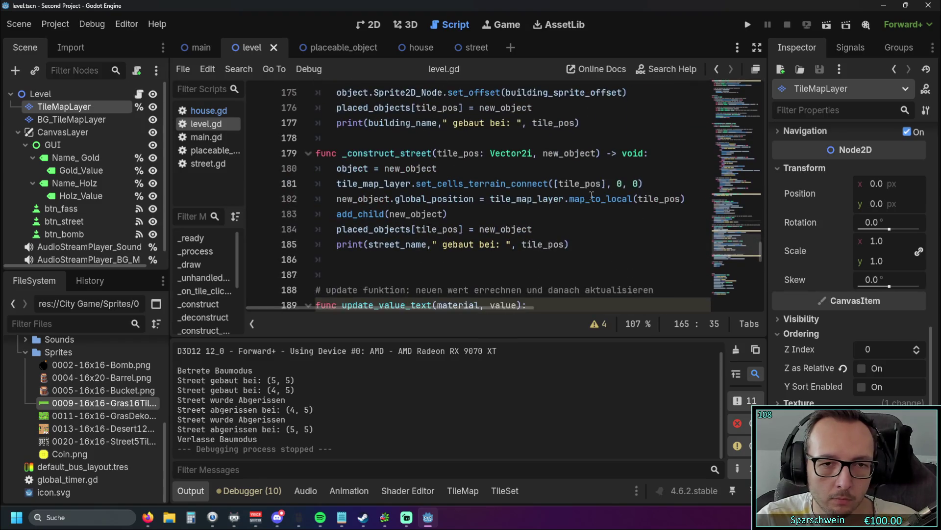
scroll(591, 201, down, 1)
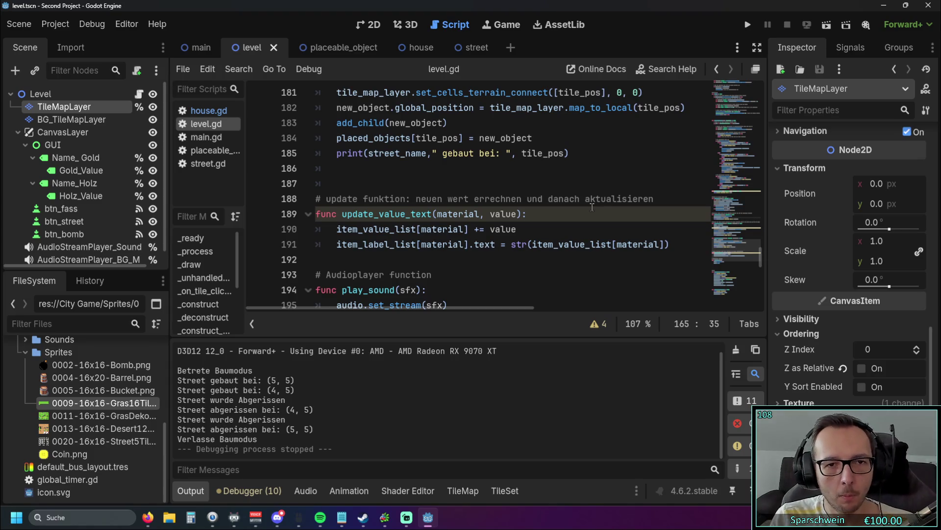
scroll(591, 206, down, 1)
scroll(578, 221, up, 3)
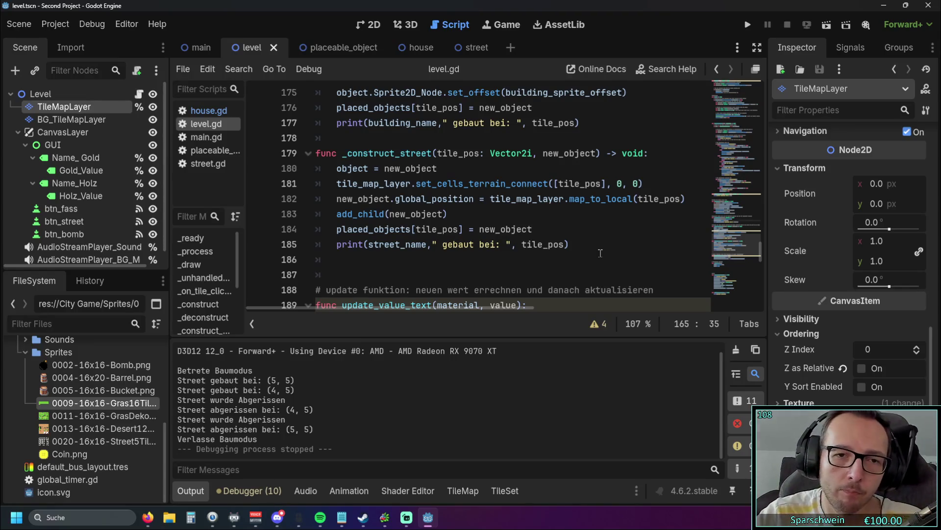
mouse_move(476, 184)
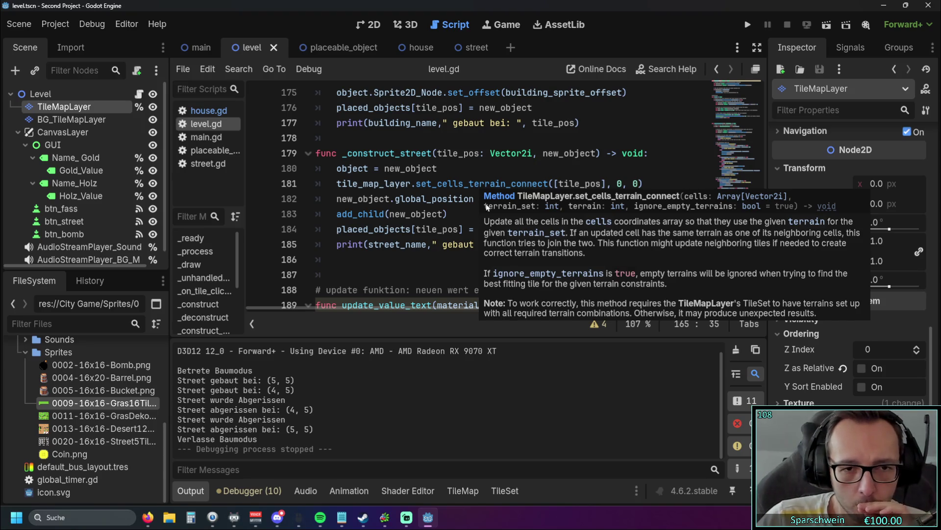
scroll(392, 233, up, 1)
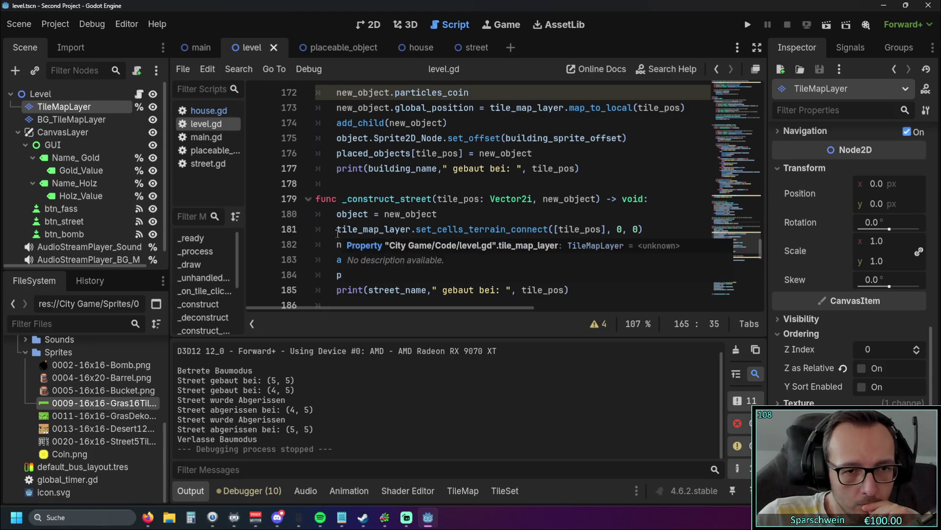
scroll(488, 198, up, 1)
scroll(489, 198, down, 1)
scroll(485, 199, up, 4)
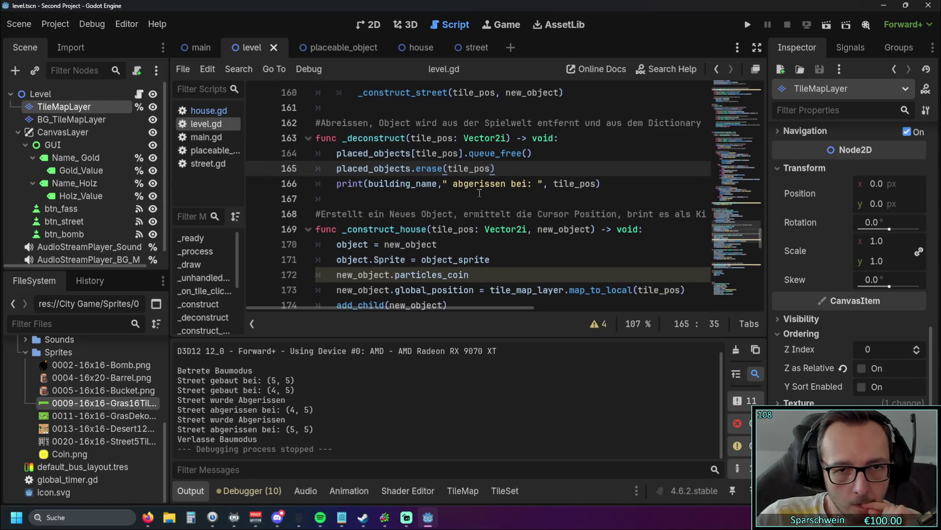
Step: Add an 'if' line after line 164 and indent the erase line beneath it
click(536, 154)
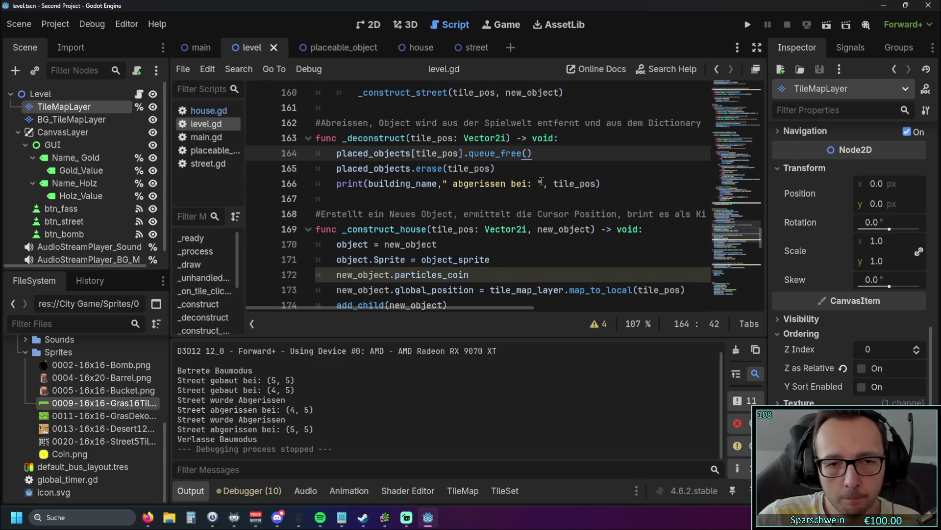
key(Return)
text(if)
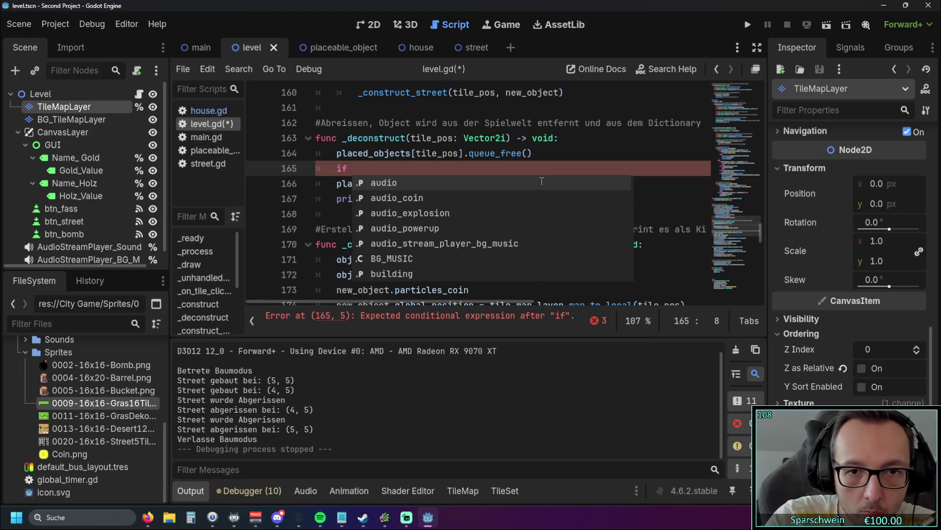
scroll(548, 185, down, 3)
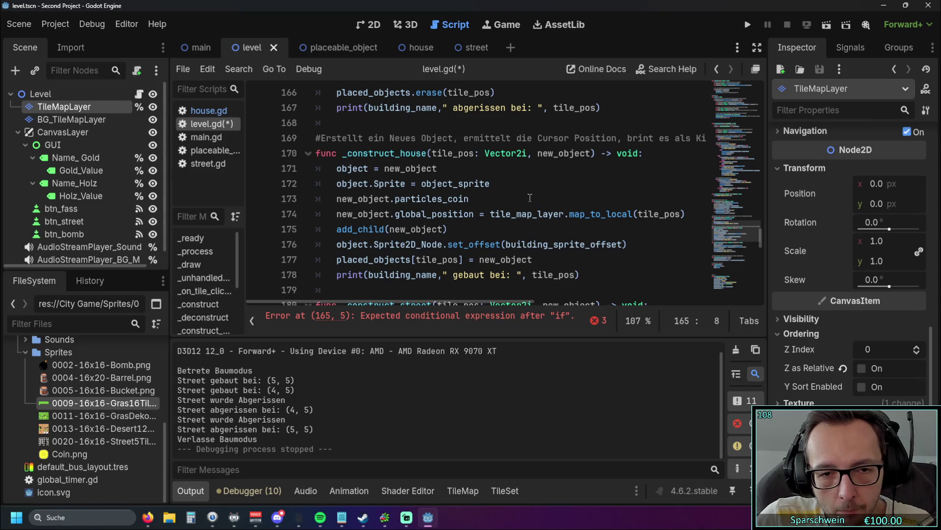
scroll(529, 198, up, 5)
scroll(528, 200, down, 3)
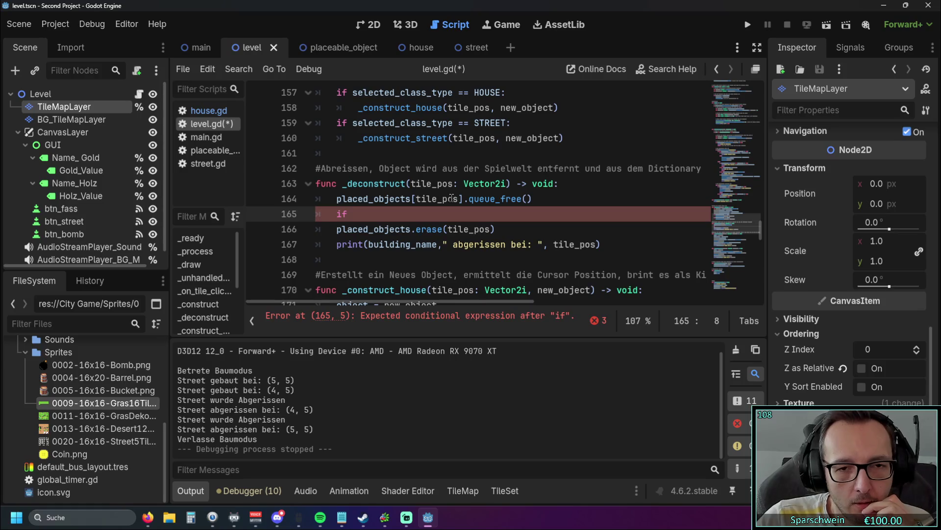
click(336, 229)
key(Tab)
key(Up)
mouse_move(407, 235)
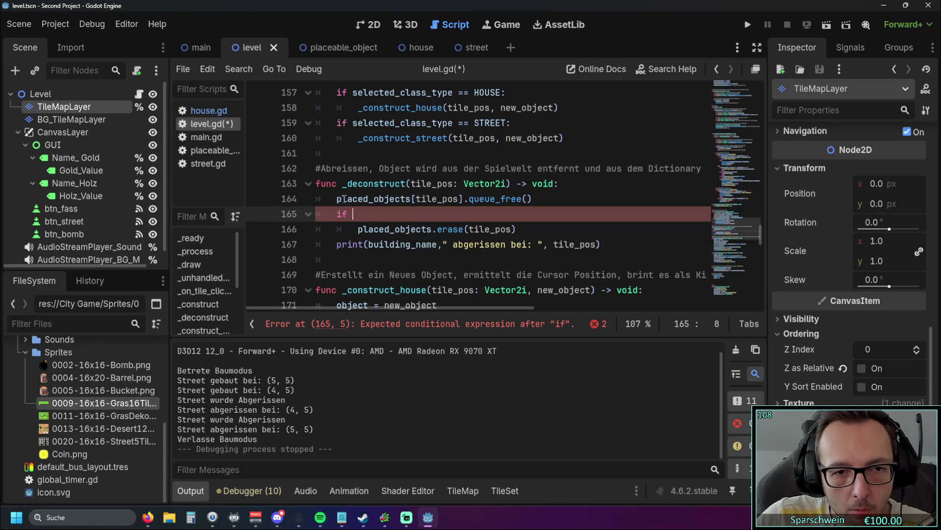
Step: Complete the condition as 'if placed_objects[tile_pos] == HOUSE:'
drag(336, 198, 465, 198)
key(ctrl+c)
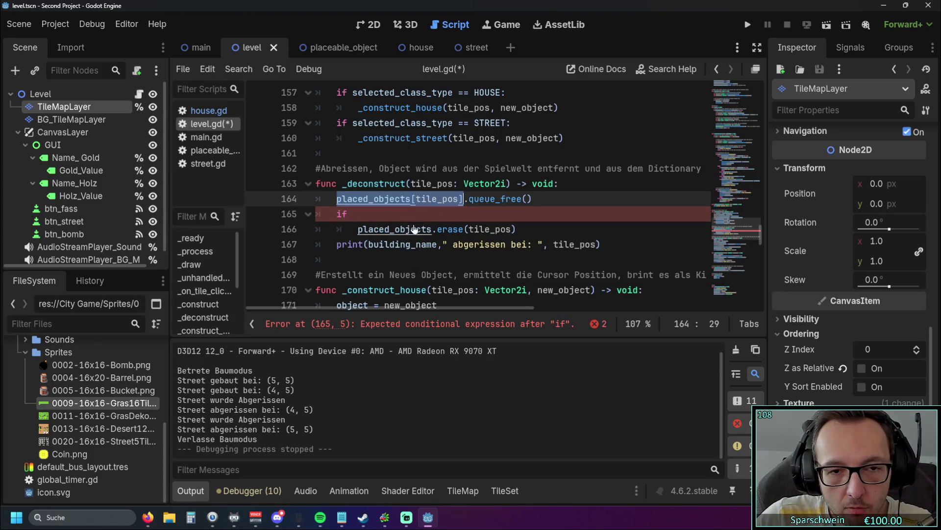
click(386, 213)
key(ctrl+v)
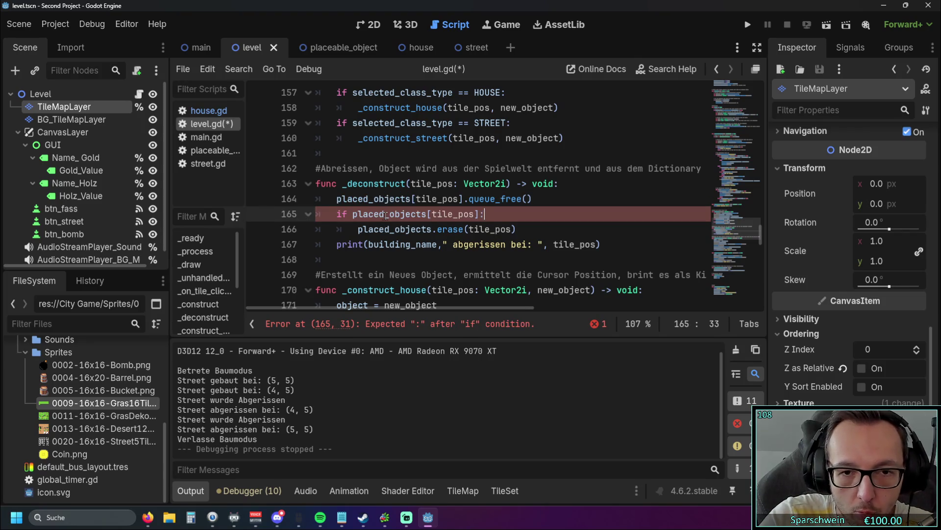
text(: Hpo)
key(BackSpace)
key(BackSpace)
key(BackSpace)
text(= Hous)
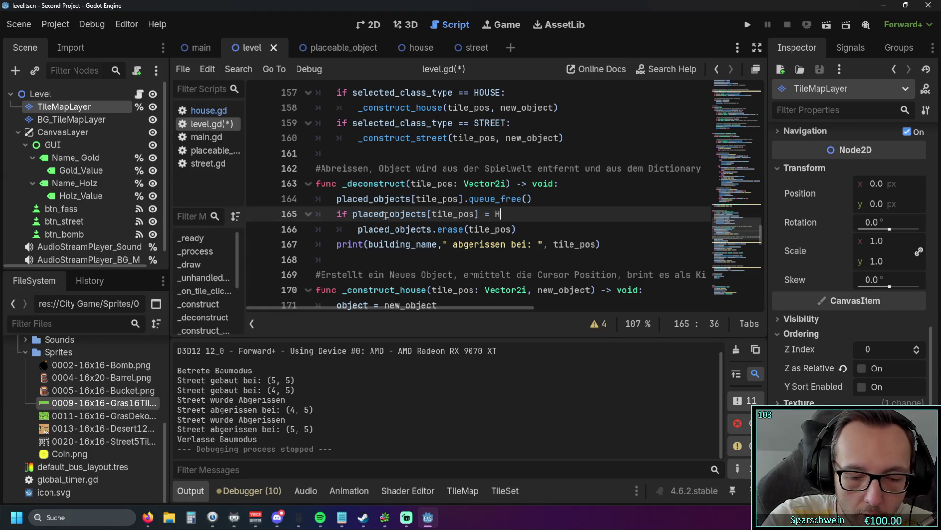
key(BackSpace)
key(BackSpace)
key(BackSpace)
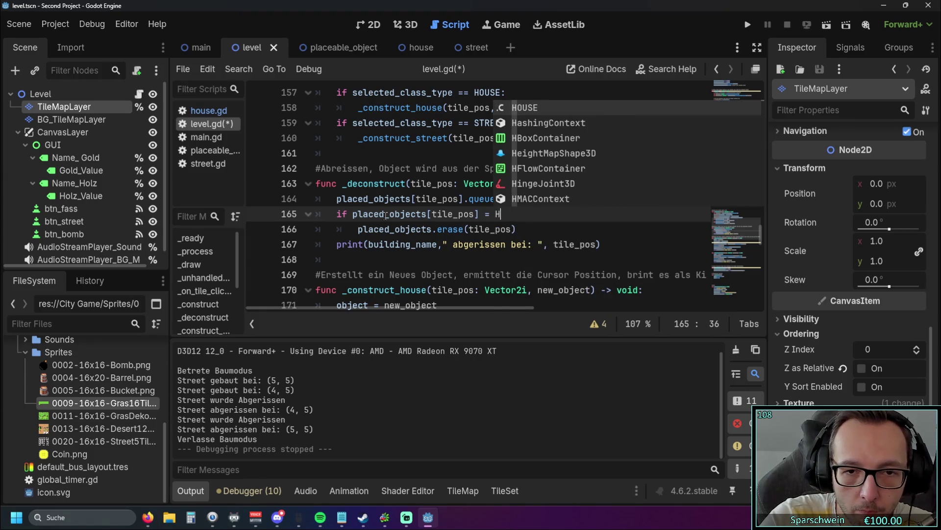
text(OUSE)
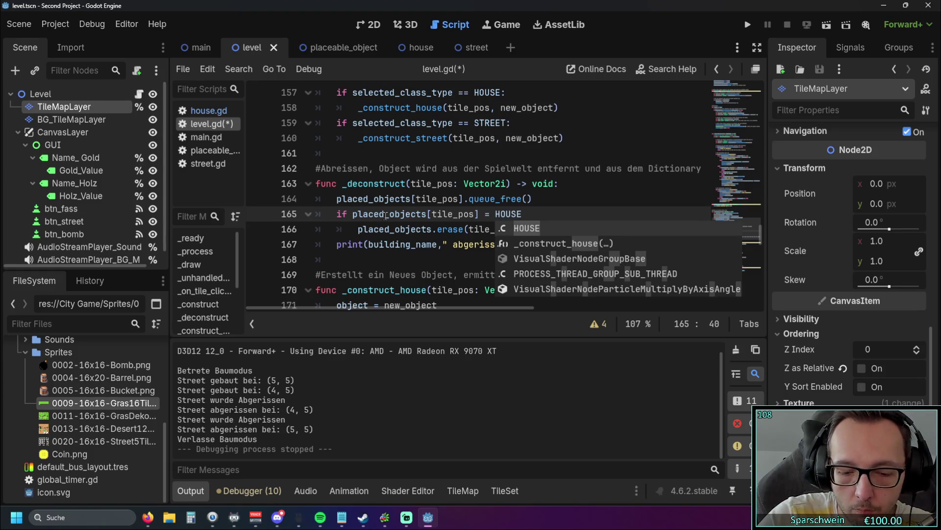
text(:)
click(438, 273)
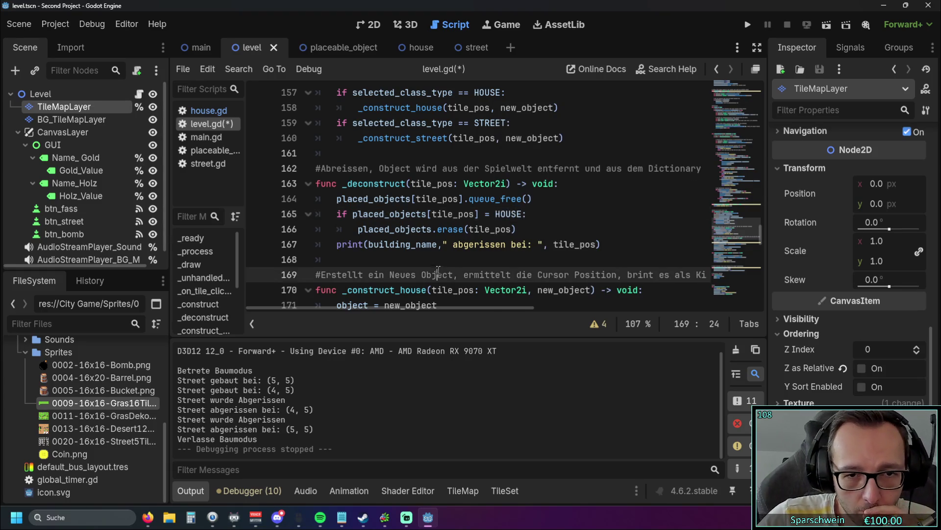
click(489, 215)
text(=)
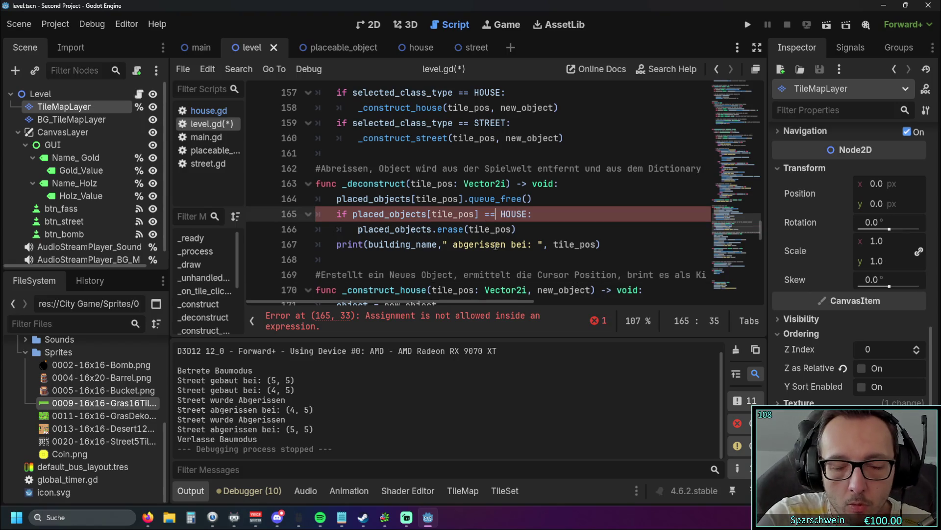
click(495, 259)
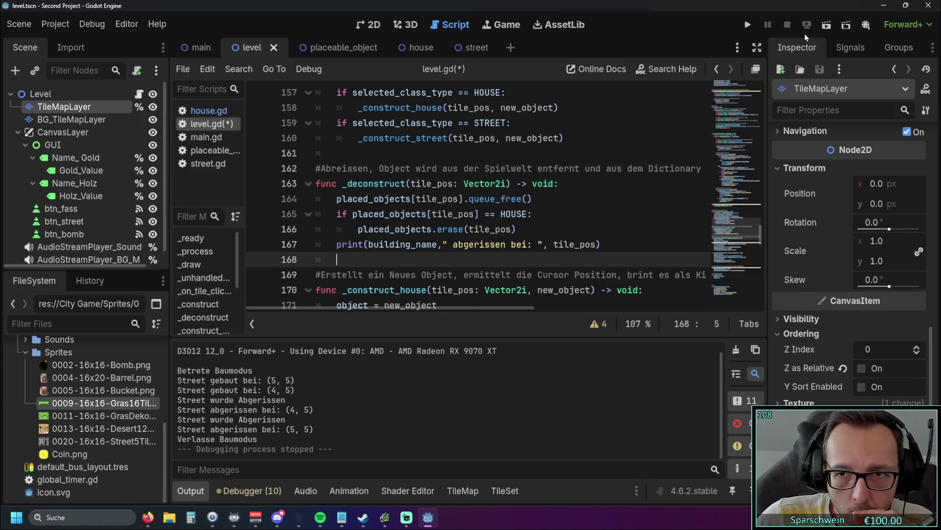
Step: Run the game, build and demolish a barrel at (5, 4), then close the game
click(749, 25)
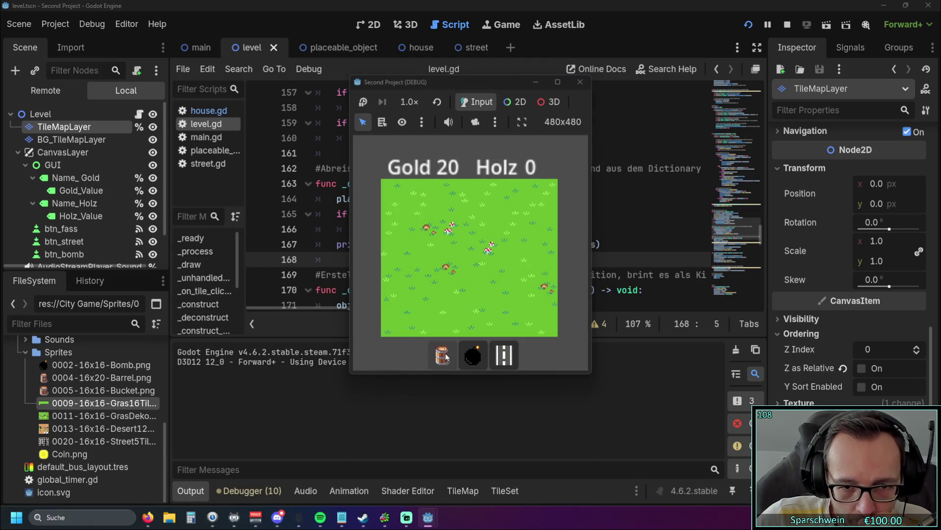
click(480, 275)
right_click(491, 268)
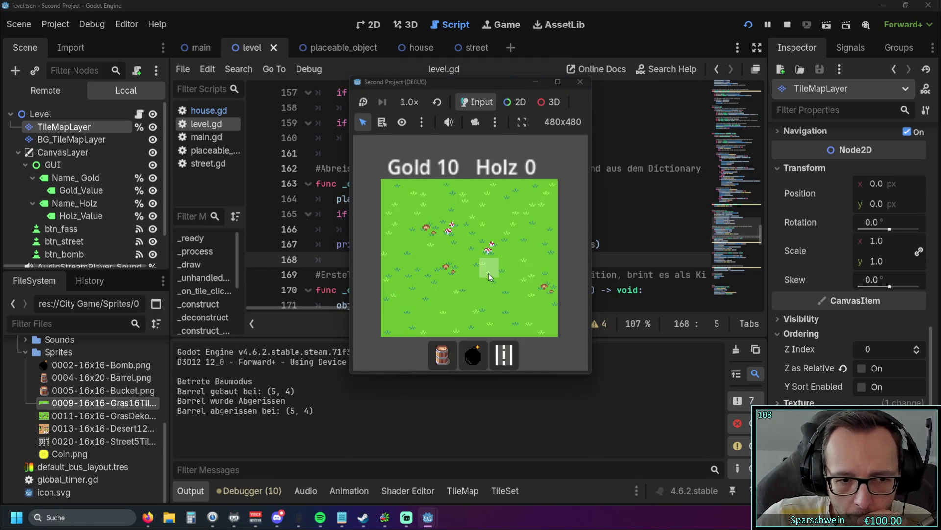
click(580, 82)
click(523, 226)
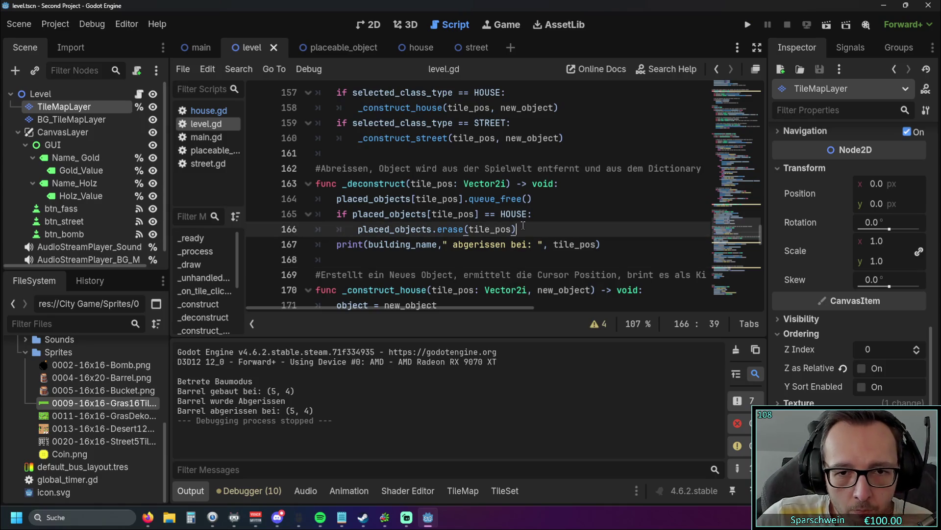
Step: Write 'if placed_objects[tile_pos] == STREET:' below the erase line and begin its indented body
key(Return)
key(BackSpace)
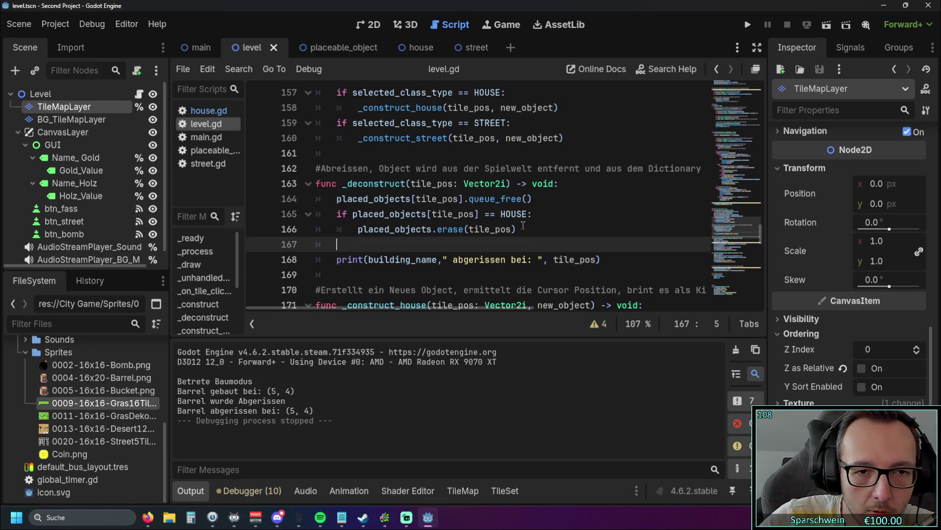
text(if placed)
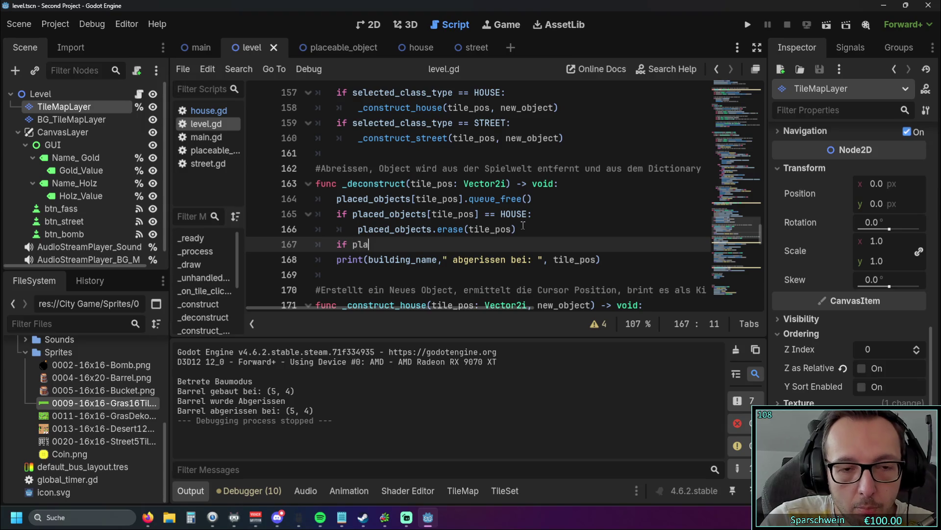
text(_)
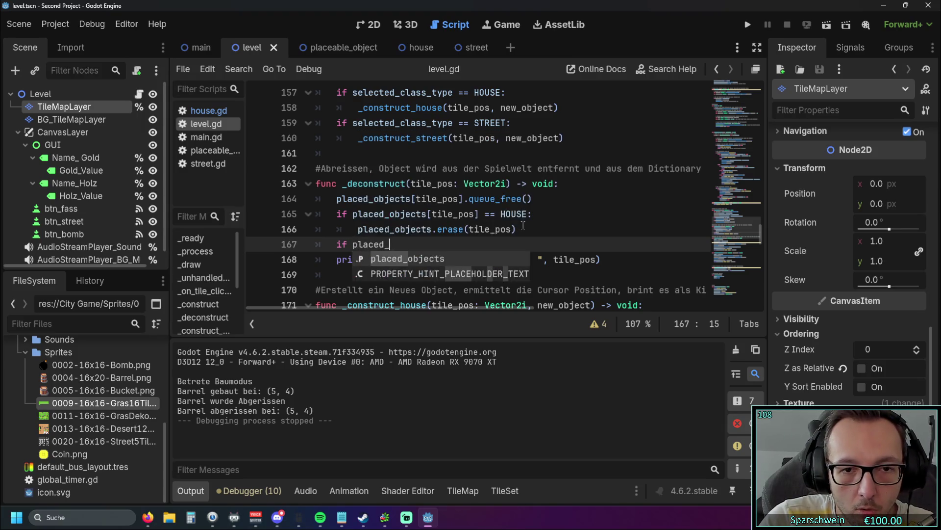
key(Return)
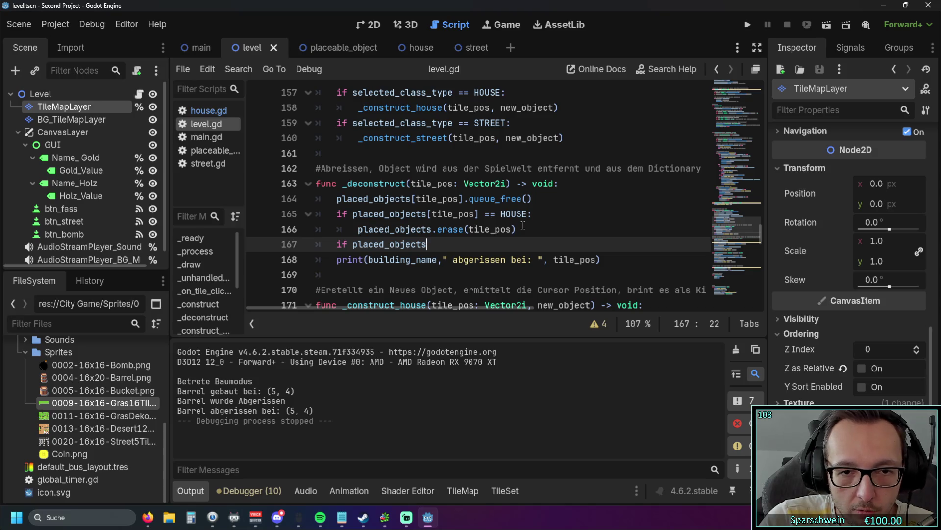
text([)
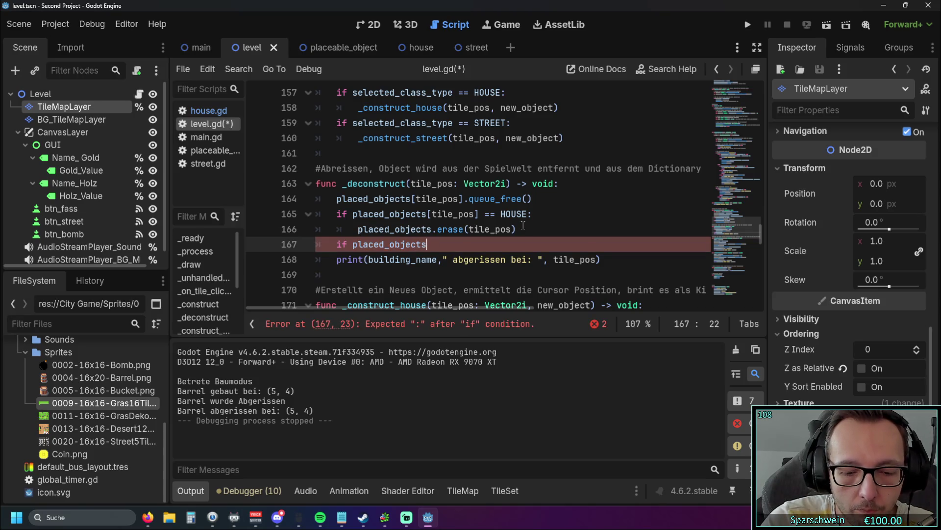
text(tile)
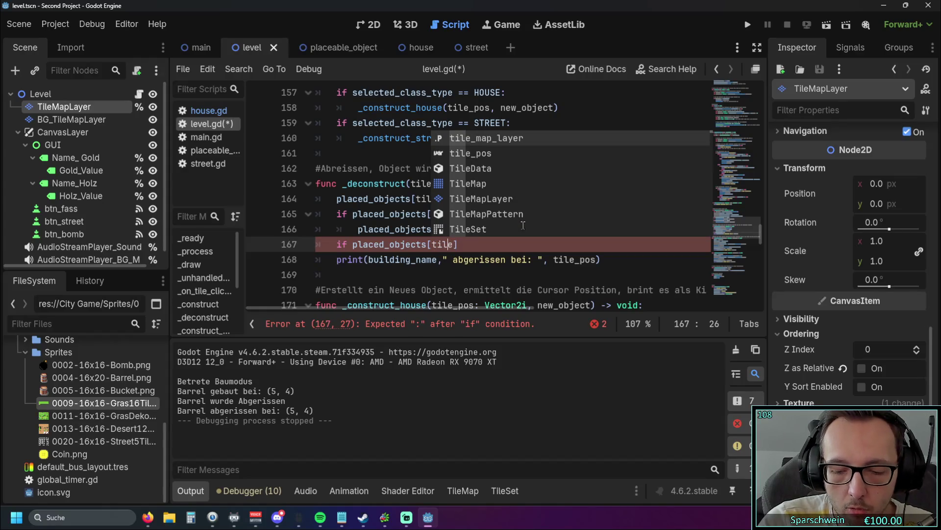
key(Down)
key(Return)
key(Right)
text(== )
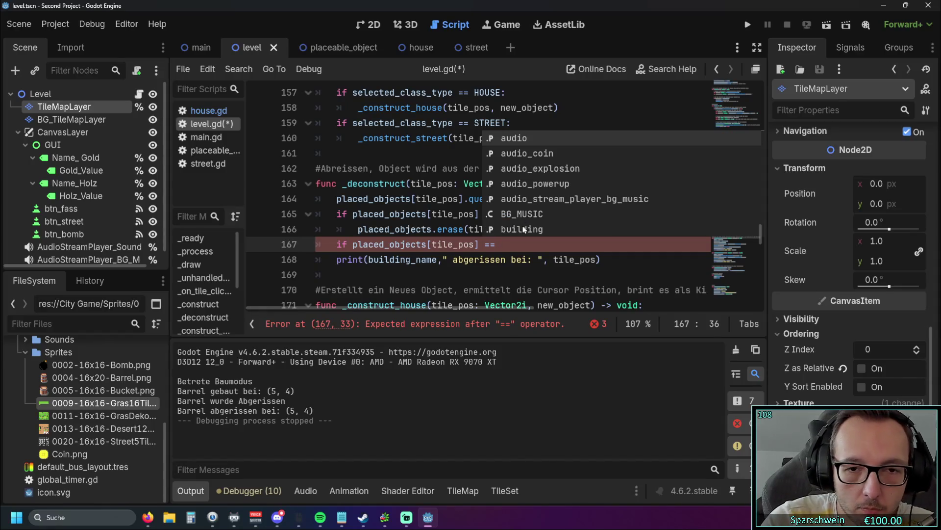
text(S)
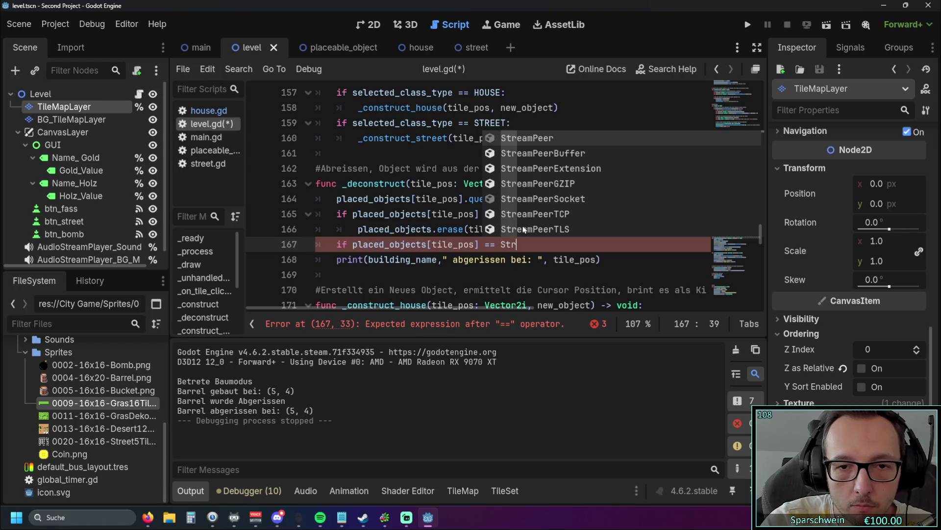
key(Return)
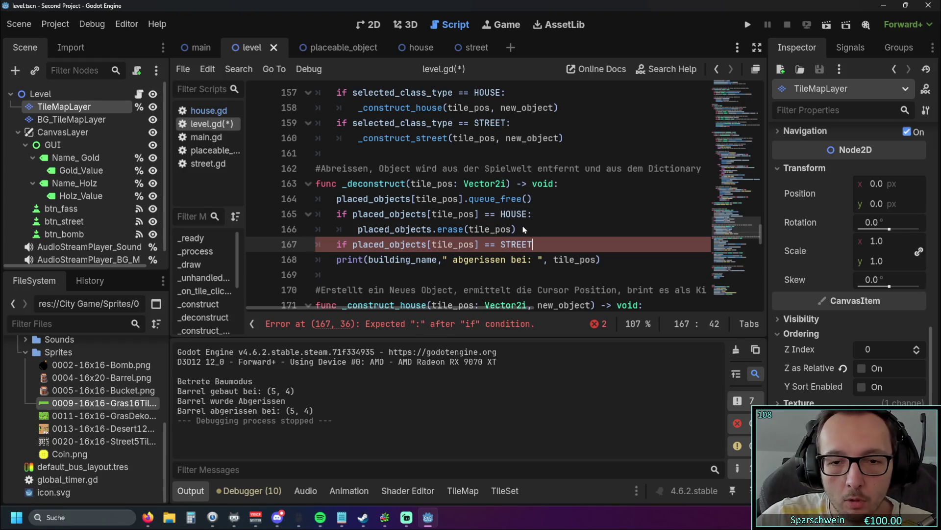
text(:)
key(Return)
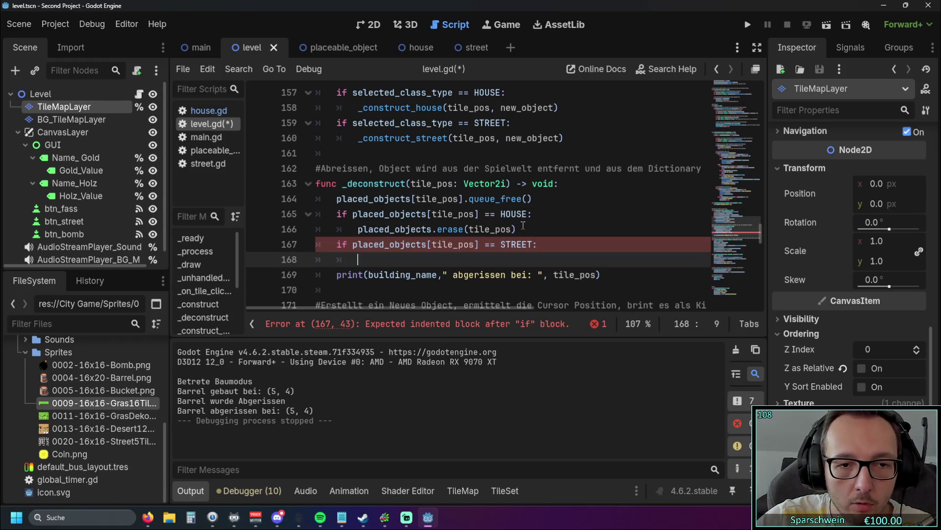
scroll(519, 223, down, 3)
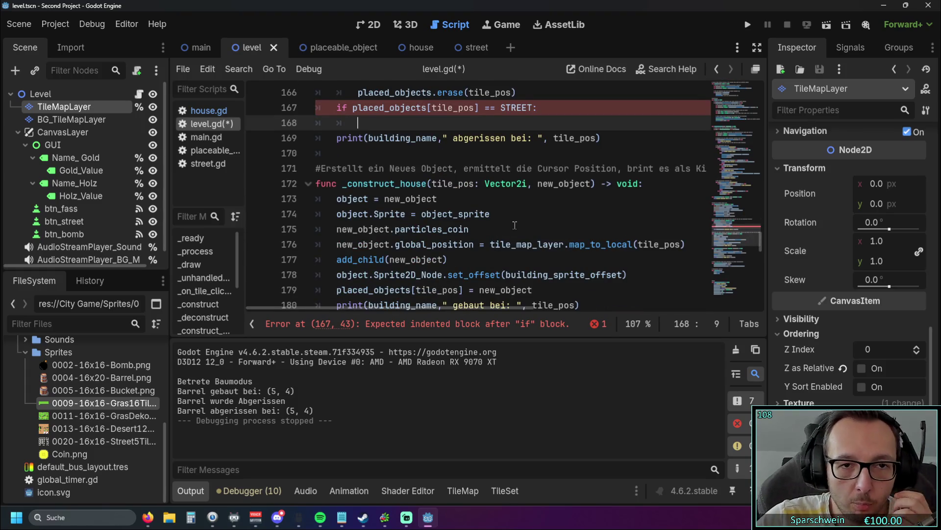
scroll(515, 225, up, 2)
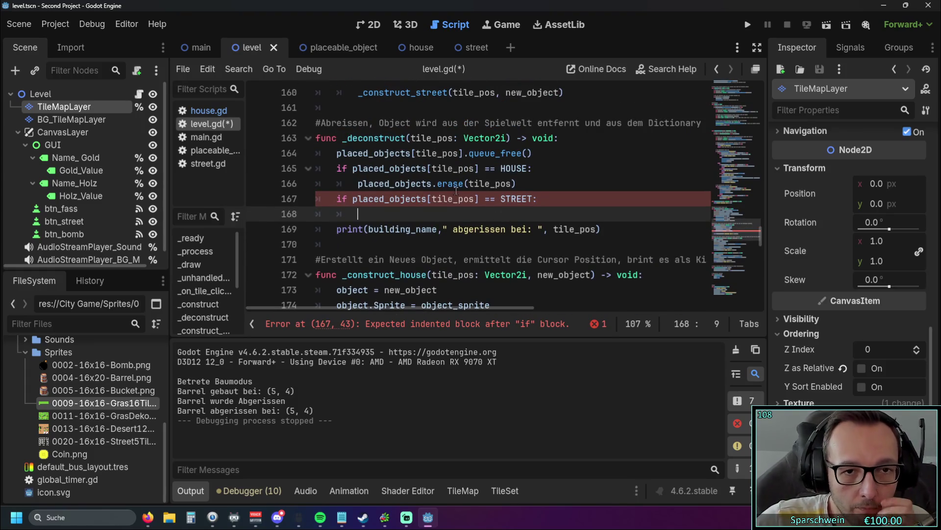
scroll(545, 198, down, 4)
scroll(546, 198, down, 1)
scroll(544, 199, up, 1)
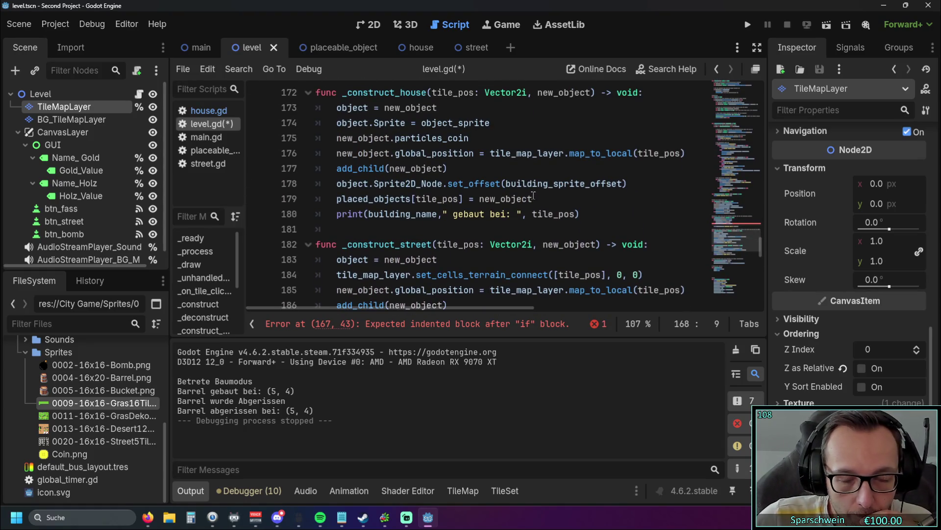
scroll(534, 196, down, 1)
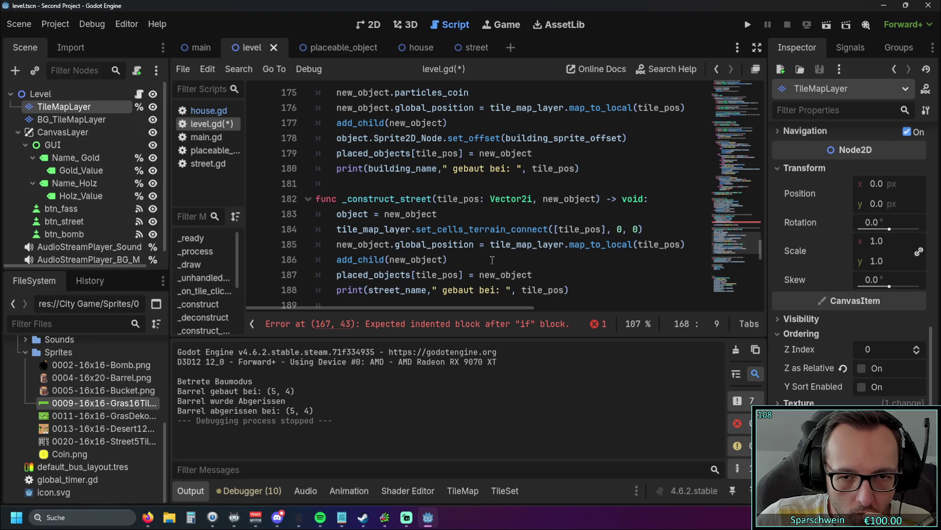
scroll(492, 259, up, 1)
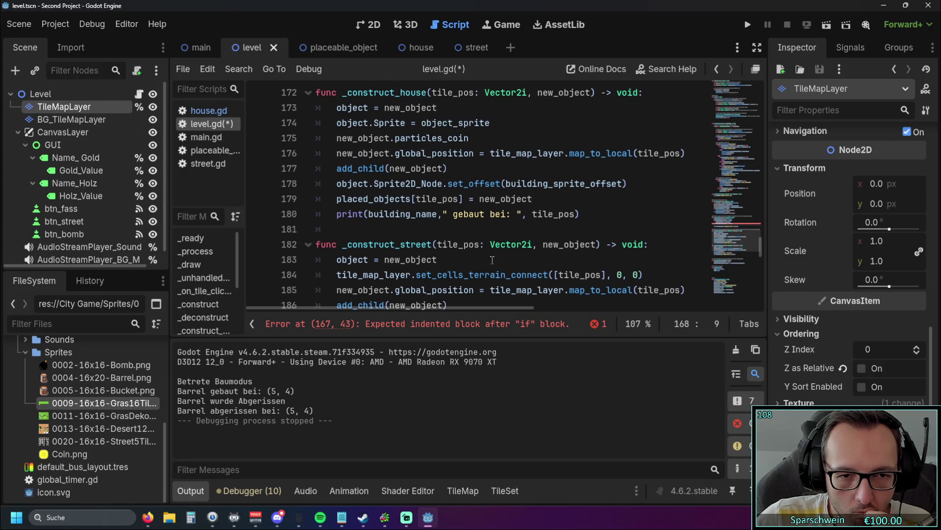
scroll(493, 259, up, 4)
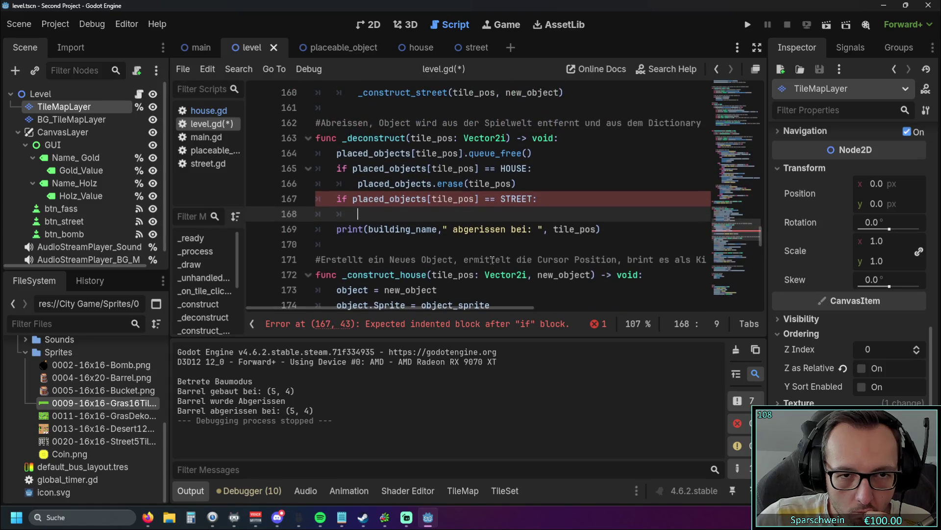
scroll(493, 259, down, 5)
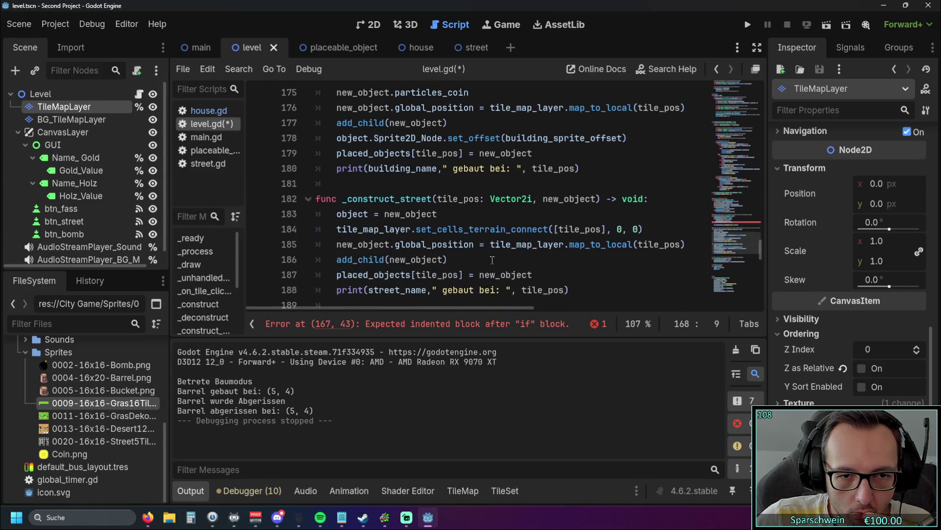
drag(644, 229, 336, 230)
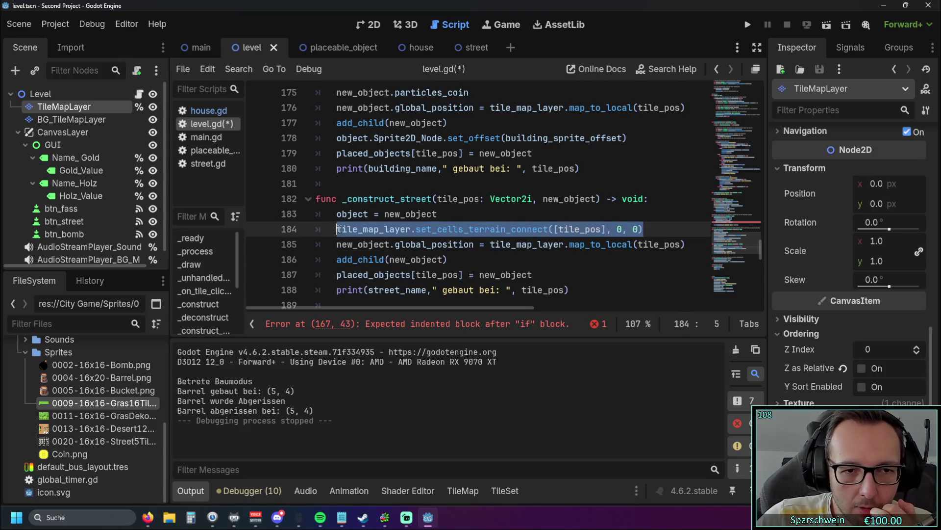
click(447, 259)
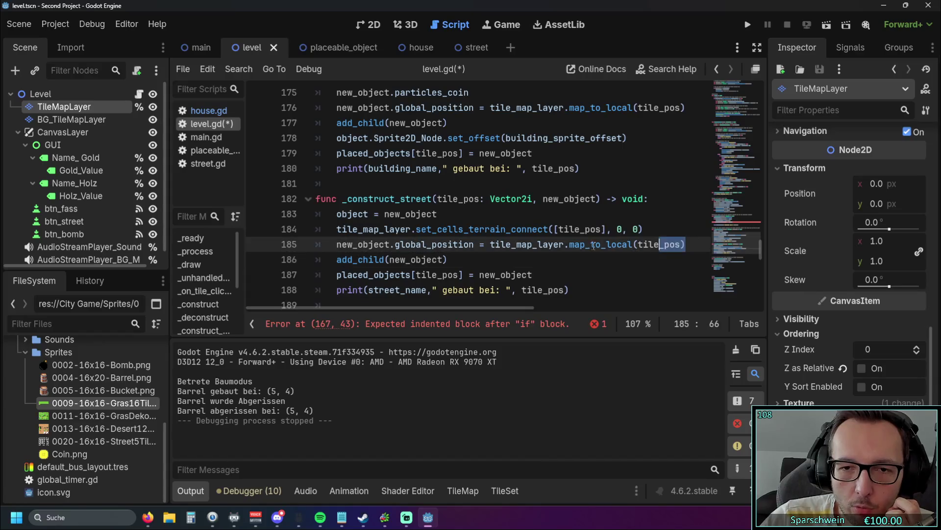
scroll(543, 266, up, 3)
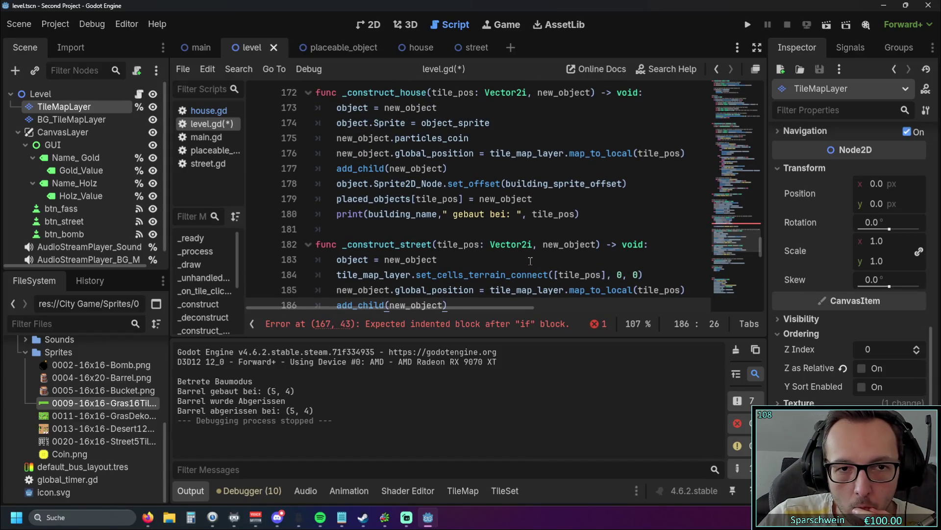
scroll(530, 260, down, 3)
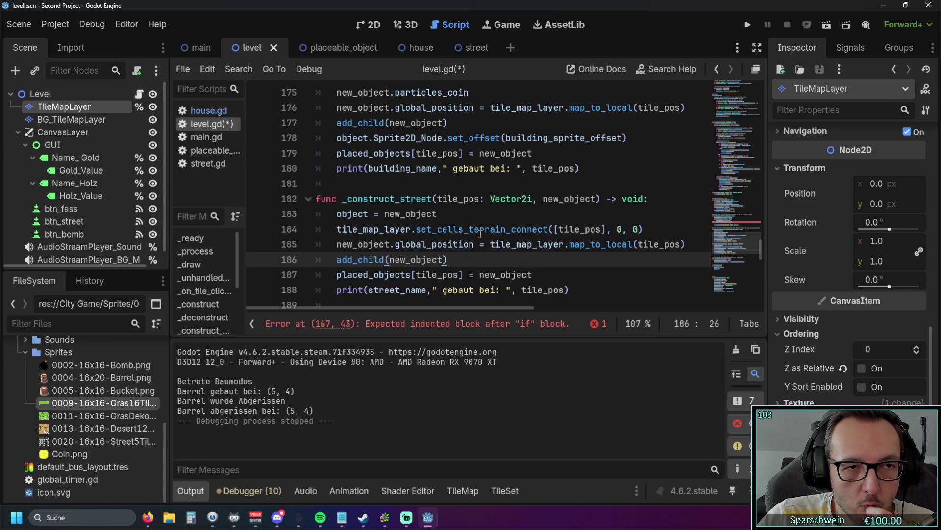
click(157, 23)
Step: Search the help for 'era' and open Array's erase(value: Variant) method description
click(186, 42)
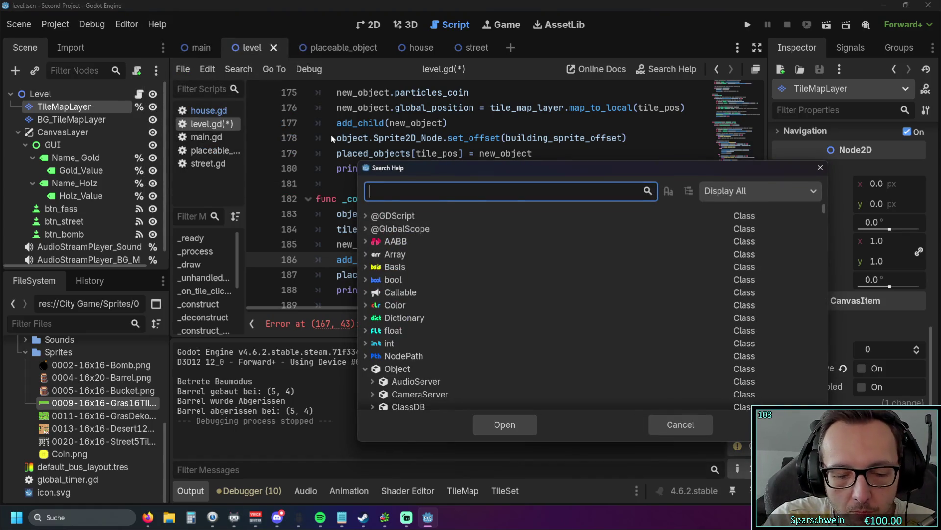
text(r)
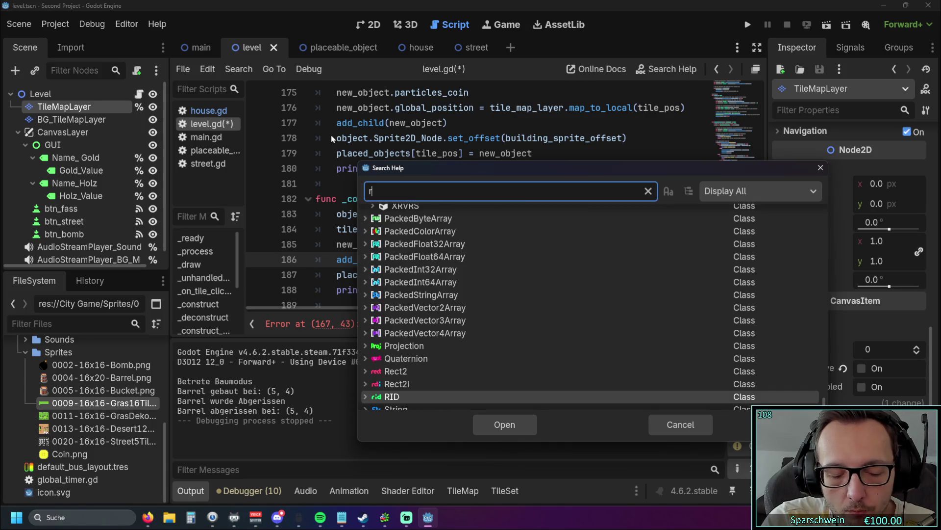
key(BackSpace)
text(era)
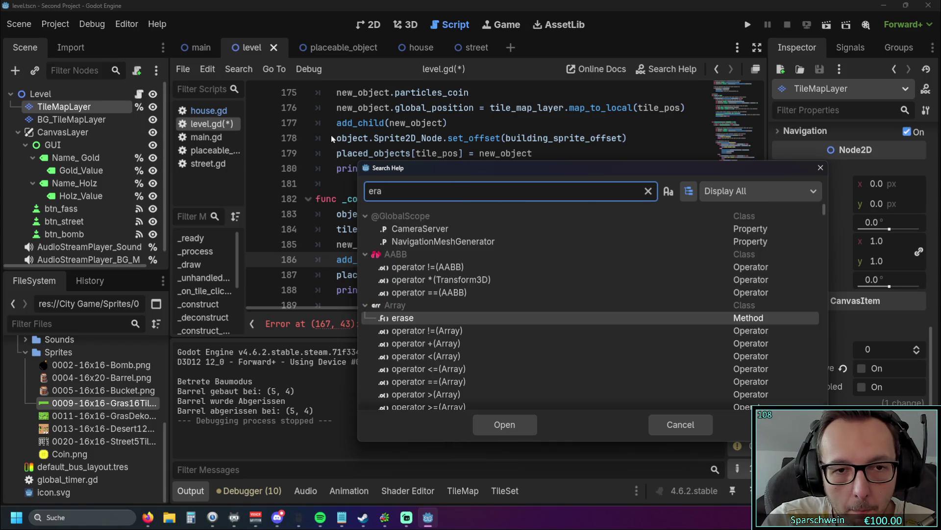
click(400, 318)
double_click(400, 318)
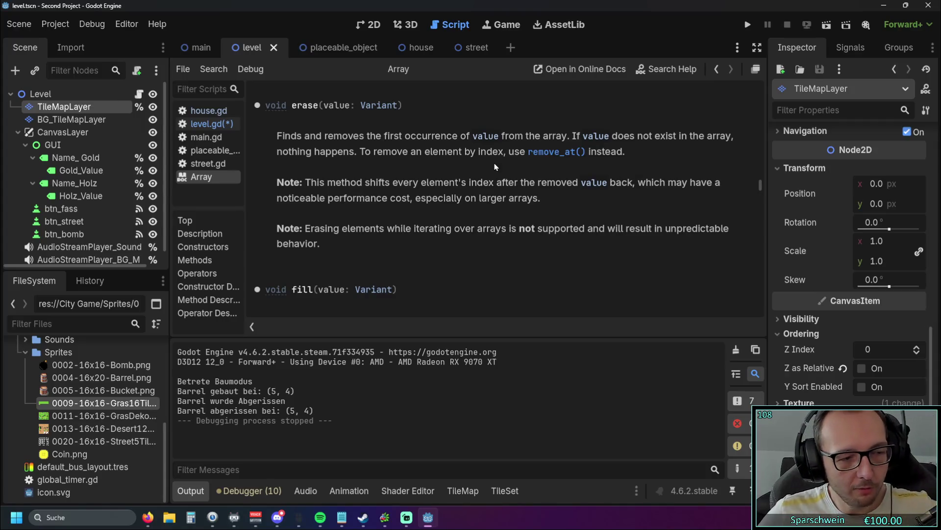
Step: Scroll through the Array erase documentation
scroll(460, 165, down, 5)
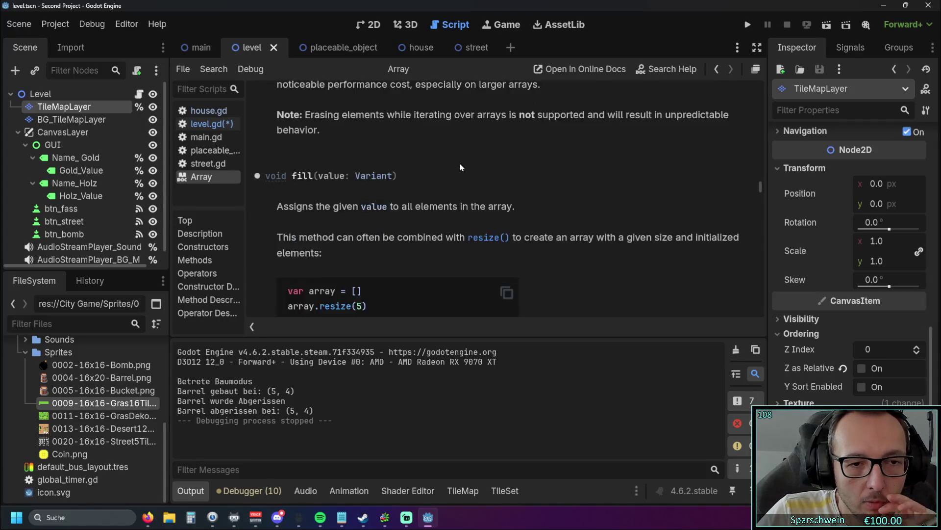
scroll(452, 162, down, 8)
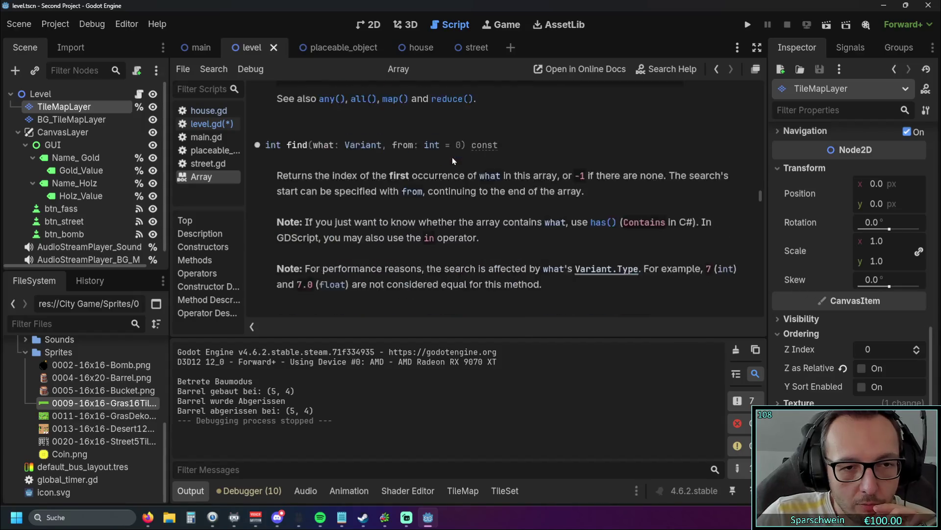
scroll(442, 161, down, 8)
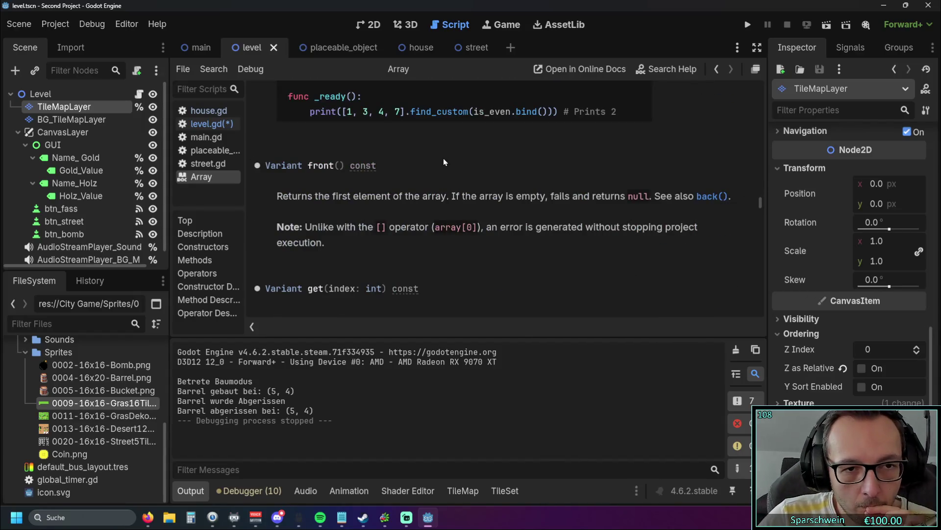
scroll(438, 160, down, 3)
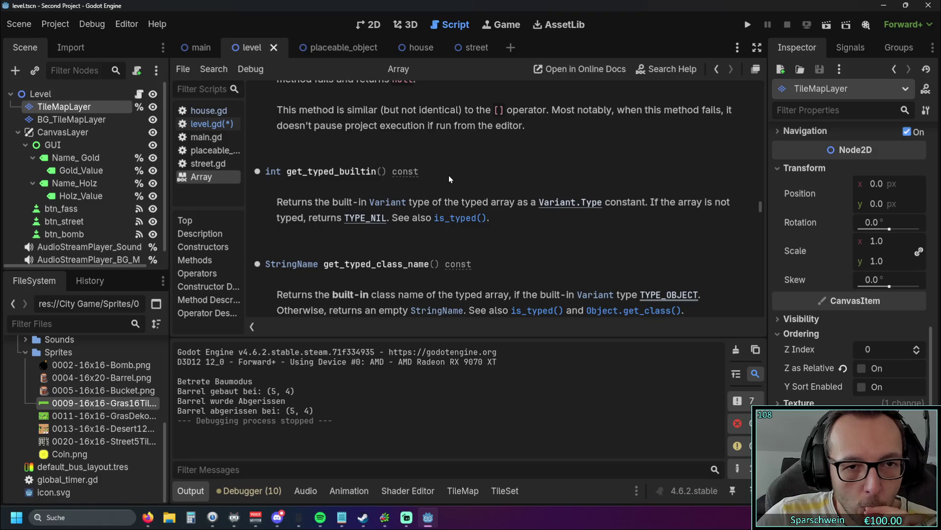
scroll(446, 171, down, 6)
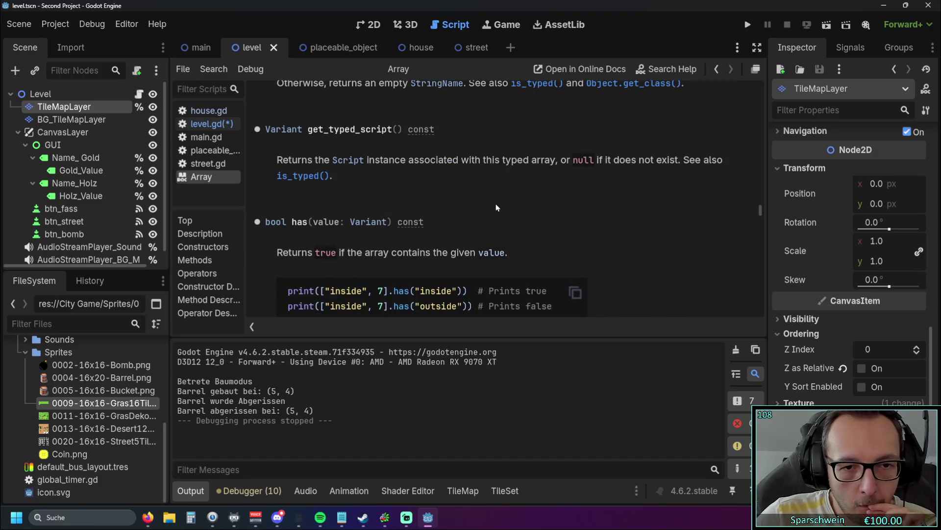
scroll(507, 205, up, 18)
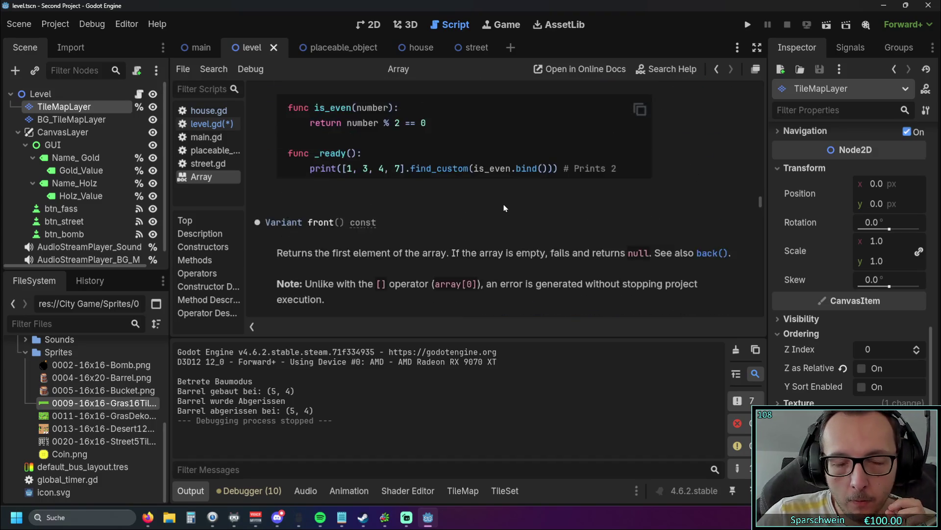
scroll(504, 208, up, 10)
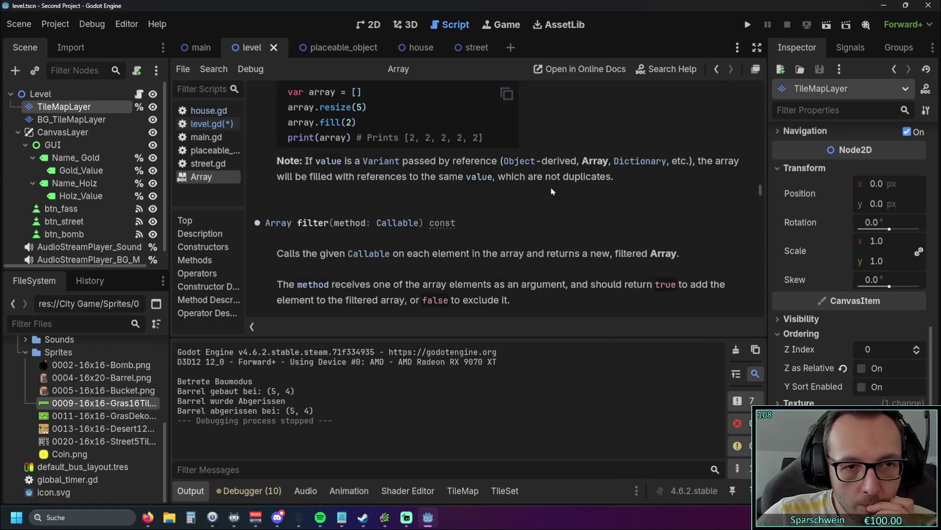
mouse_move(204, 53)
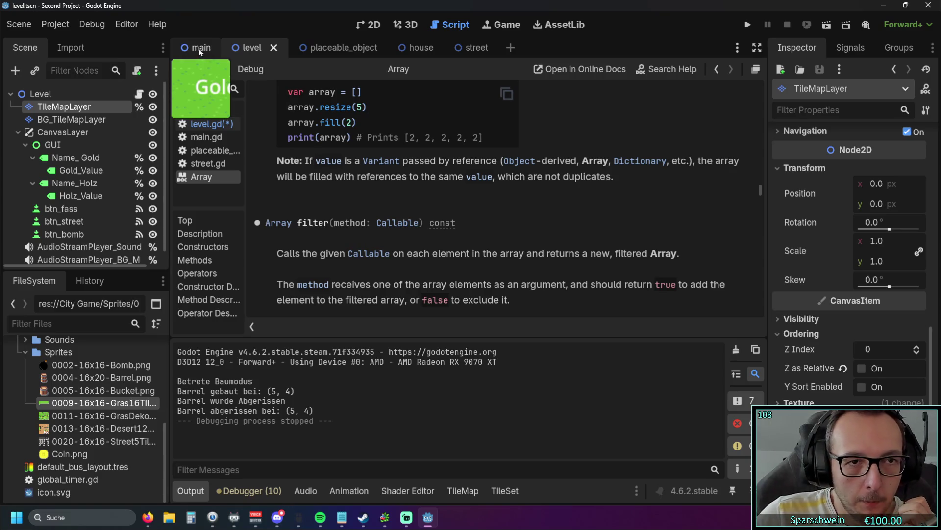
Step: Switch among workspaces and the main, level and placeable_object scenes, reselecting TileMapLayer
click(495, 25)
click(450, 25)
click(405, 25)
click(449, 24)
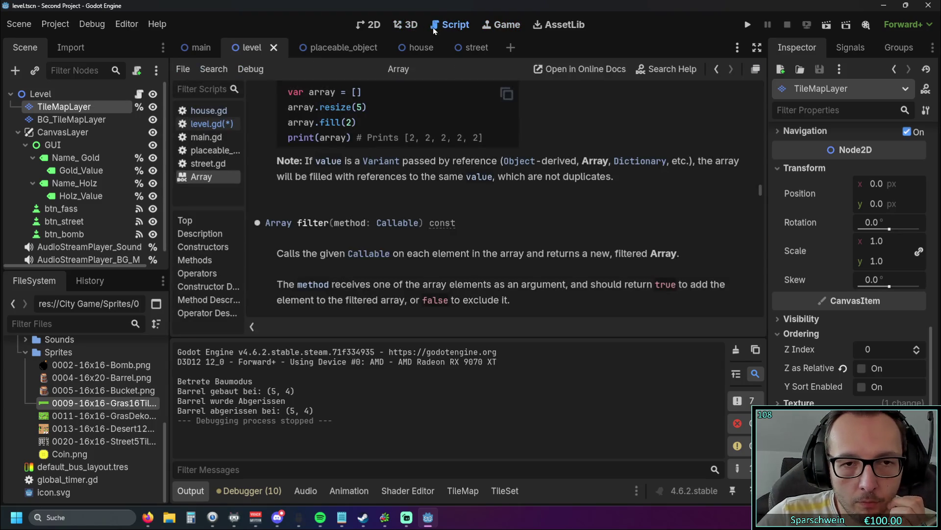
click(190, 51)
click(251, 47)
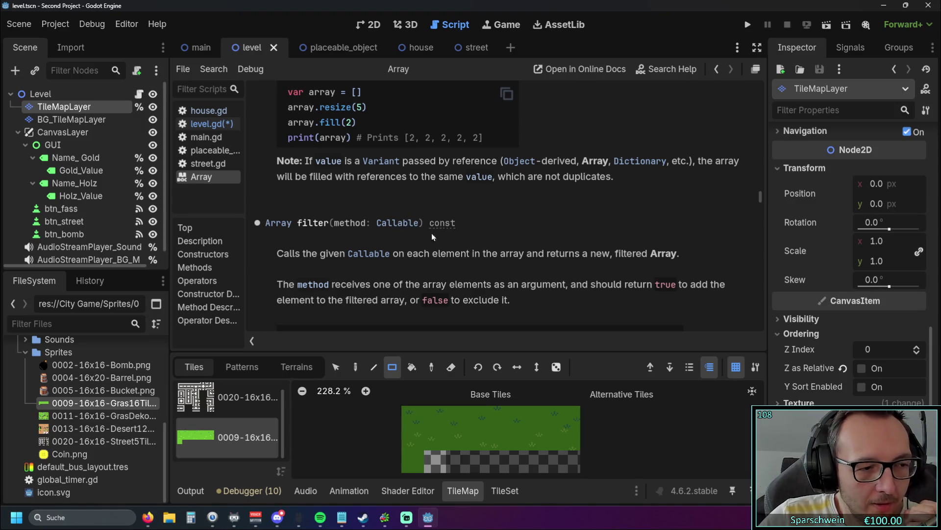
scroll(451, 245, up, 10)
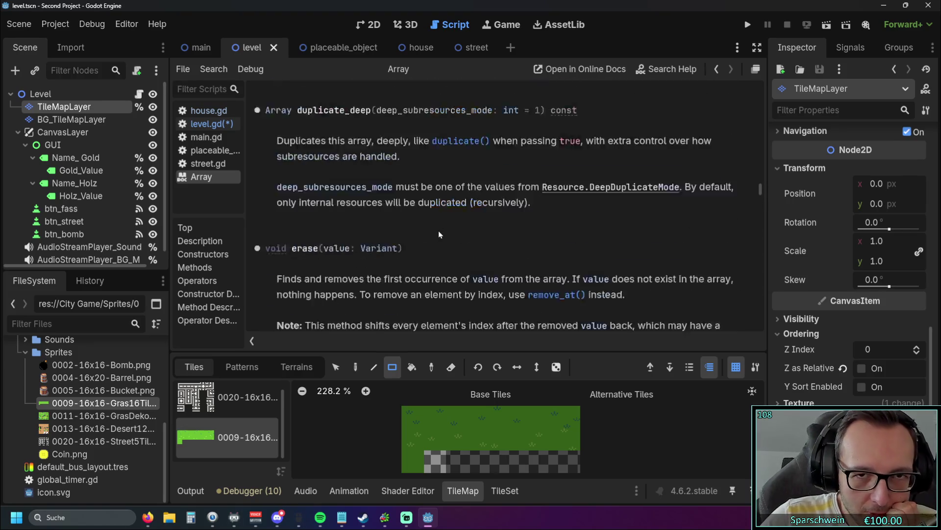
click(341, 51)
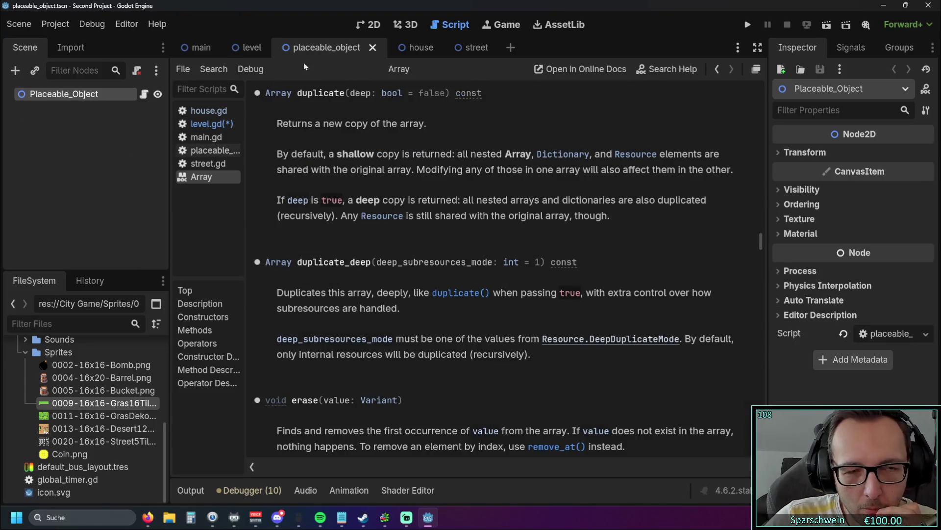
click(241, 48)
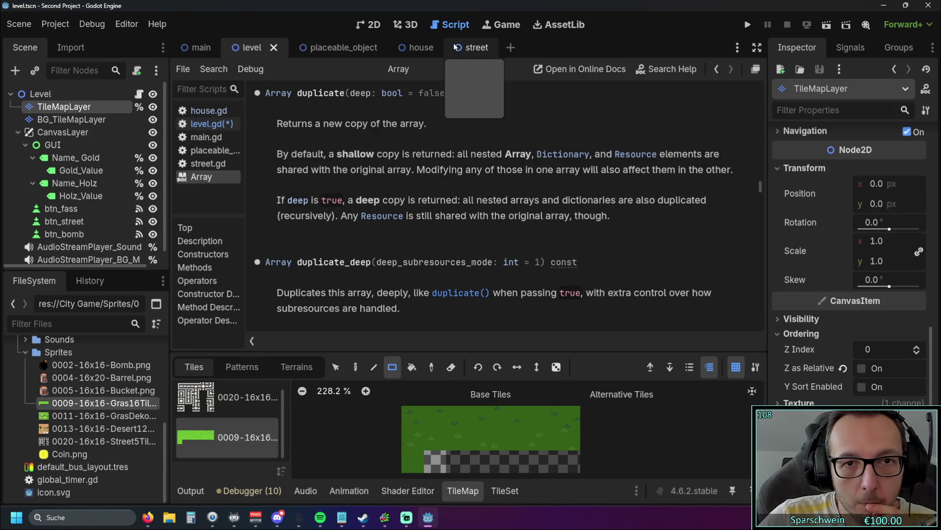
click(378, 28)
click(80, 121)
click(64, 107)
Step: Close the Array help page to return to the level.gd script
click(447, 26)
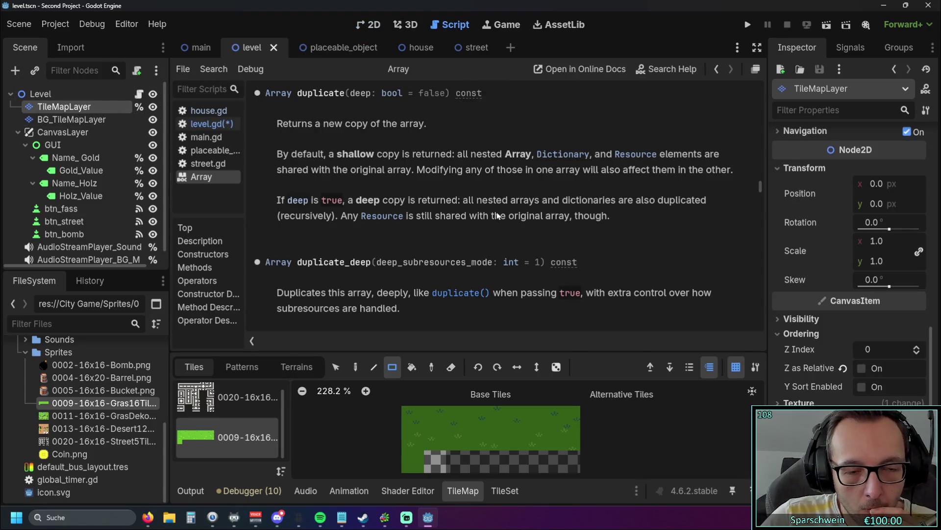
right_click(194, 177)
click(209, 190)
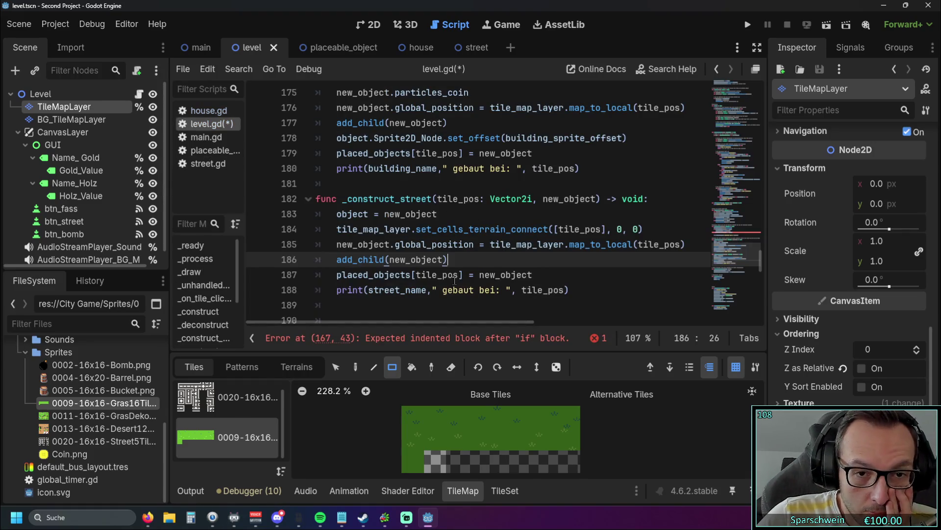
mouse_move(394, 321)
mouse_down()
mouse_move(411, 322)
mouse_move(399, 323)
mouse_up()
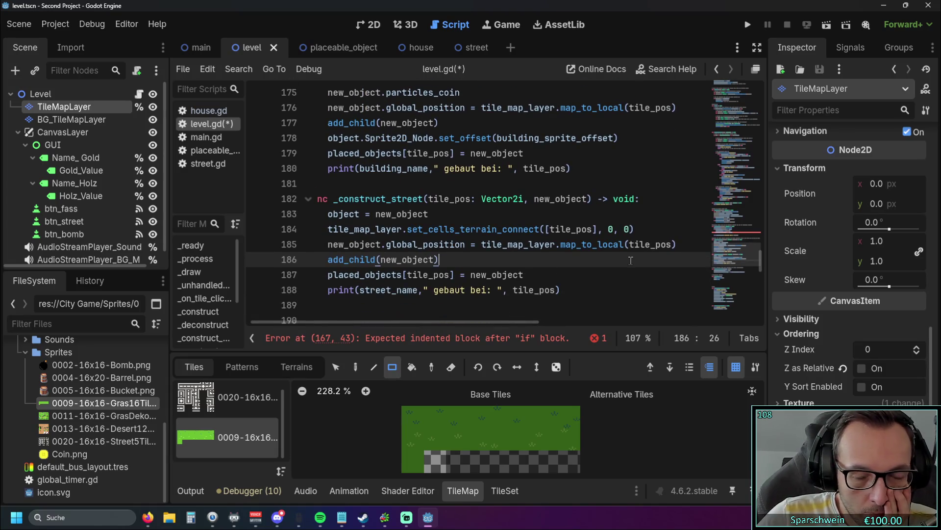
scroll(631, 260, up, 1)
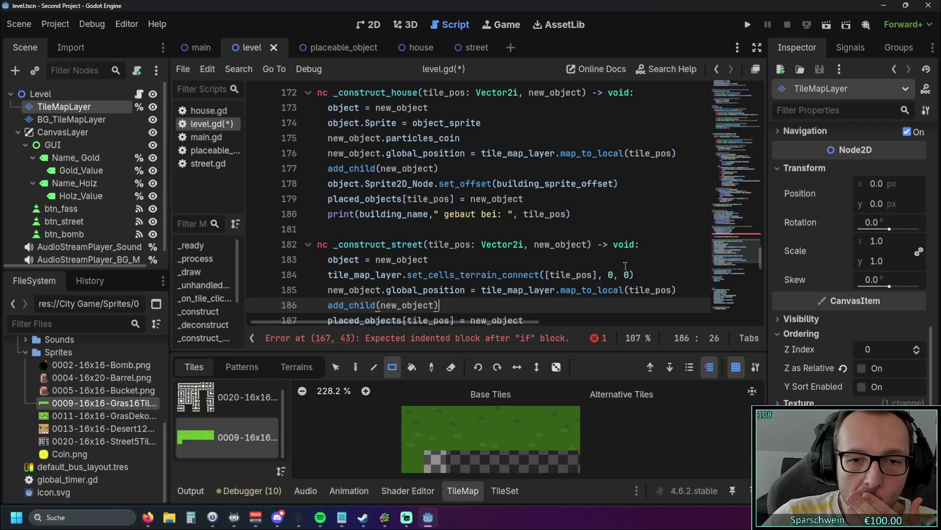
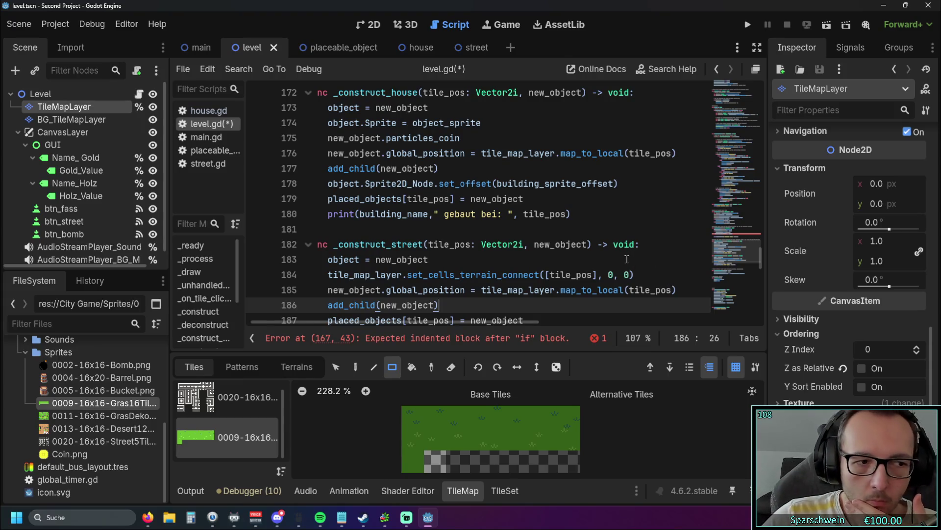
Step: Pick a street tile from the 0020 street atlas and return to the level's 2D view
click(222, 407)
click(454, 471)
scroll(408, 428, down, 1)
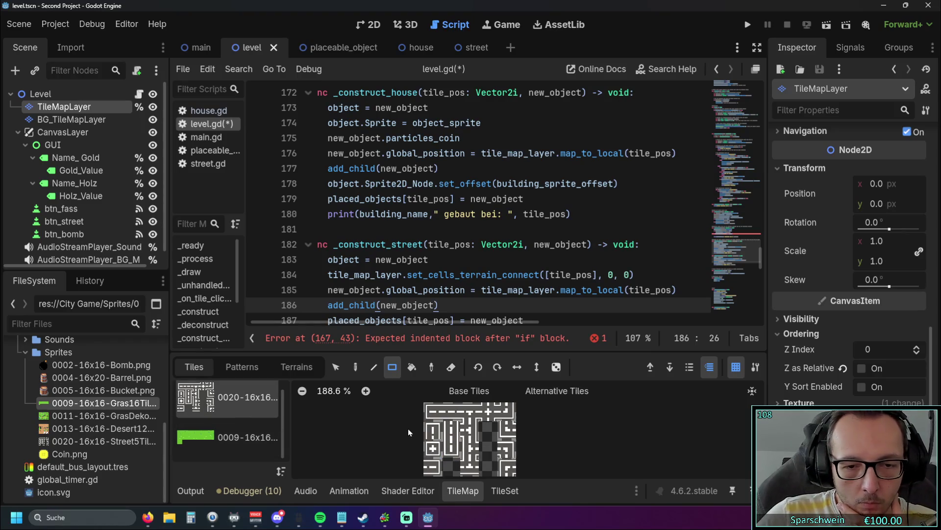
scroll(399, 433, up, 1)
drag(398, 426, 400, 411)
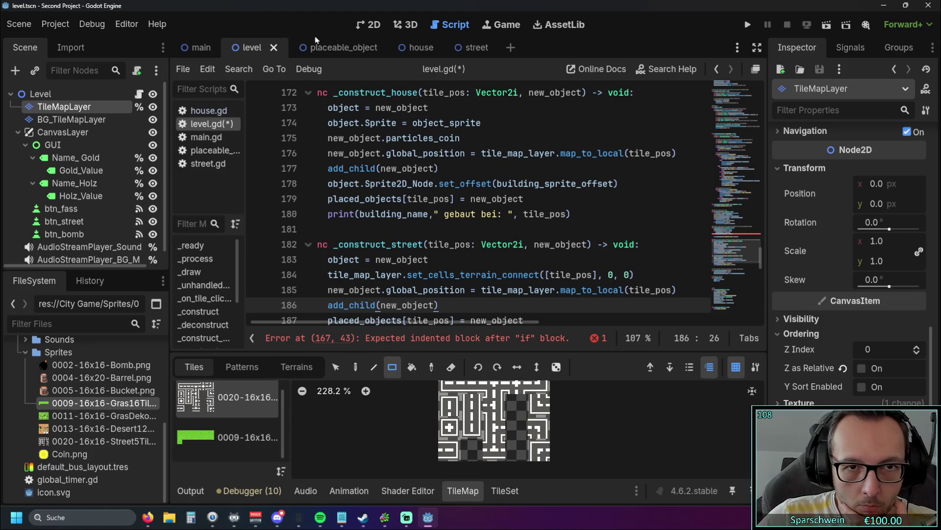
click(365, 26)
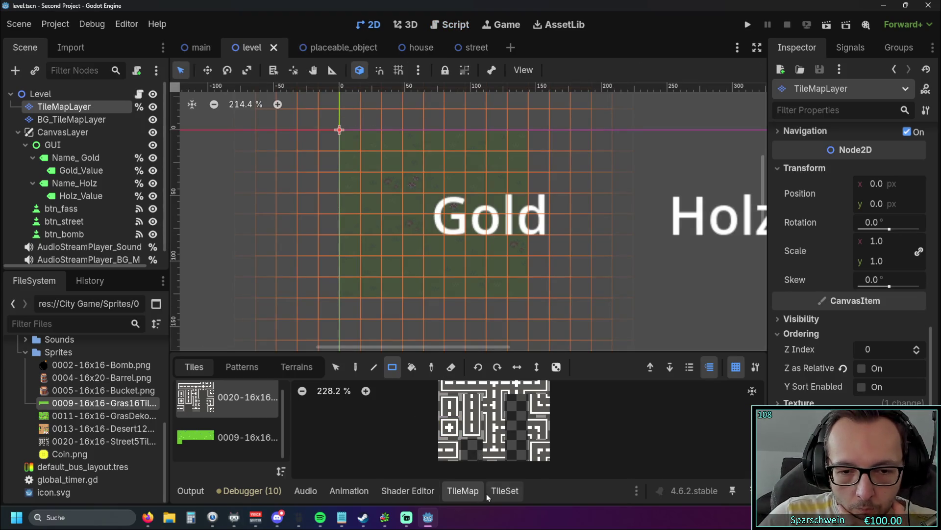
Step: In the TileSet editor, create a street tile from the empty atlas cell (1, 3)
click(505, 490)
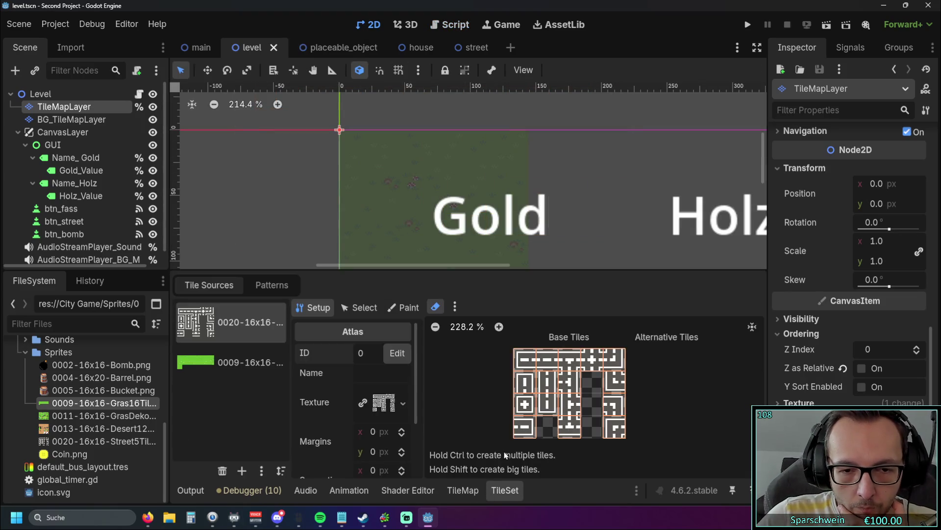
click(545, 436)
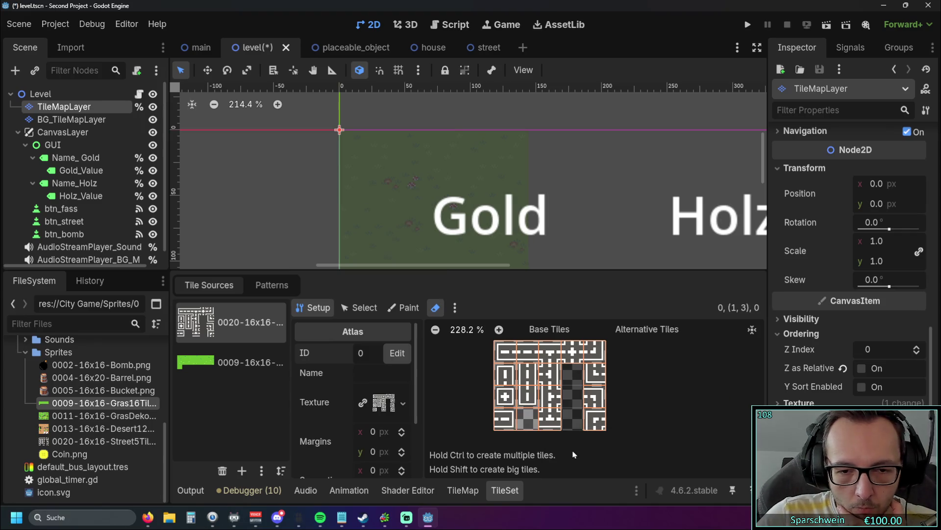
scroll(571, 203, down, 3)
scroll(608, 170, down, 1)
scroll(595, 185, up, 2)
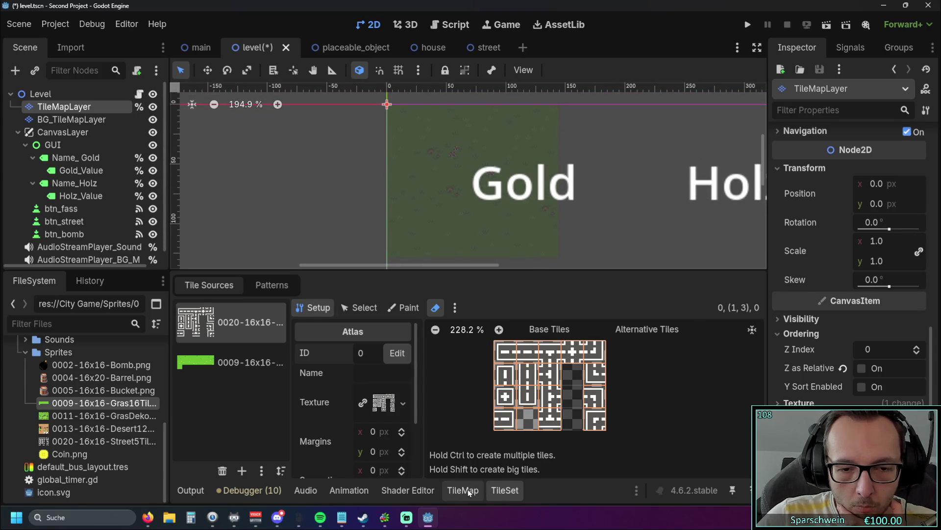
scroll(582, 230, down, 1)
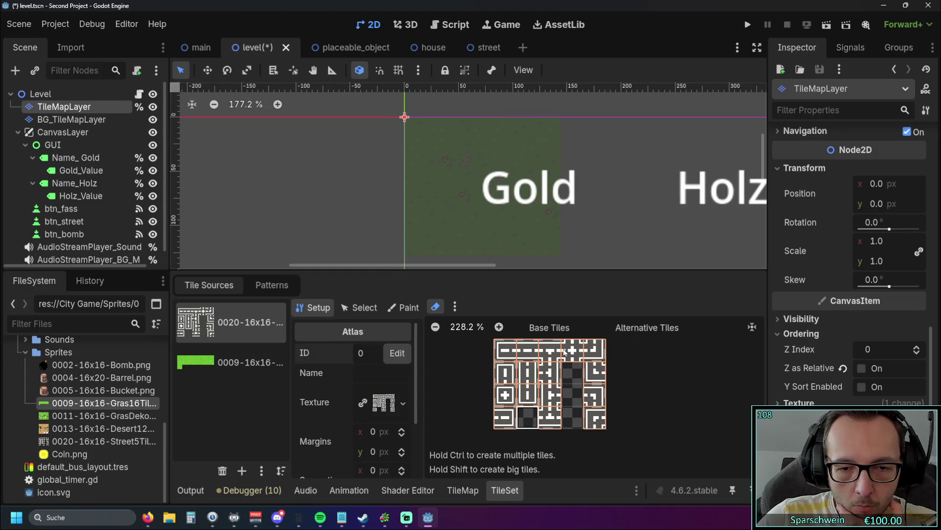
click(462, 490)
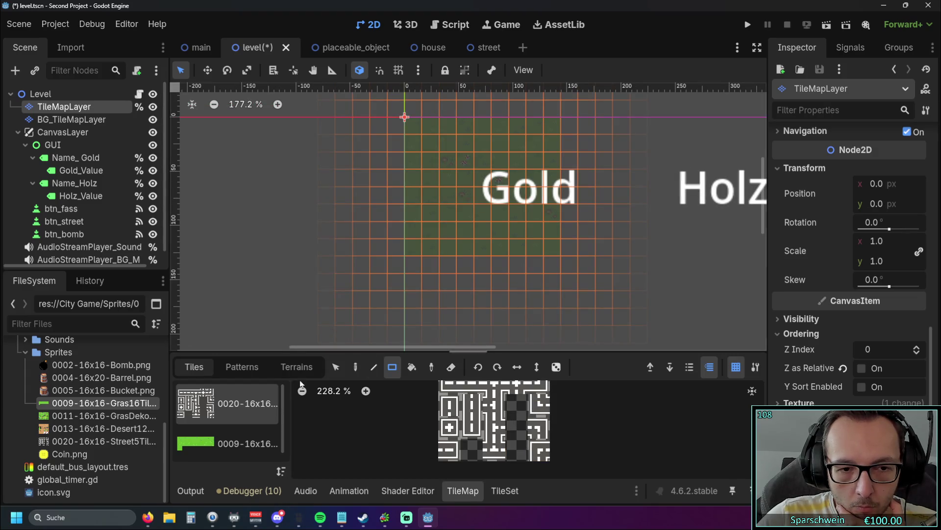
Step: Create another street tile at atlas cell (3, 2), then pick a street tile for painting
click(255, 436)
click(240, 415)
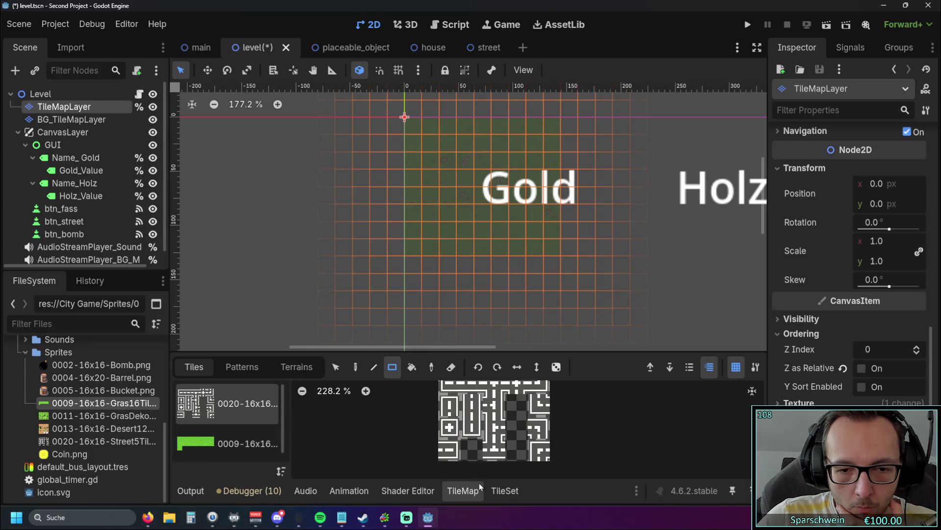
click(505, 490)
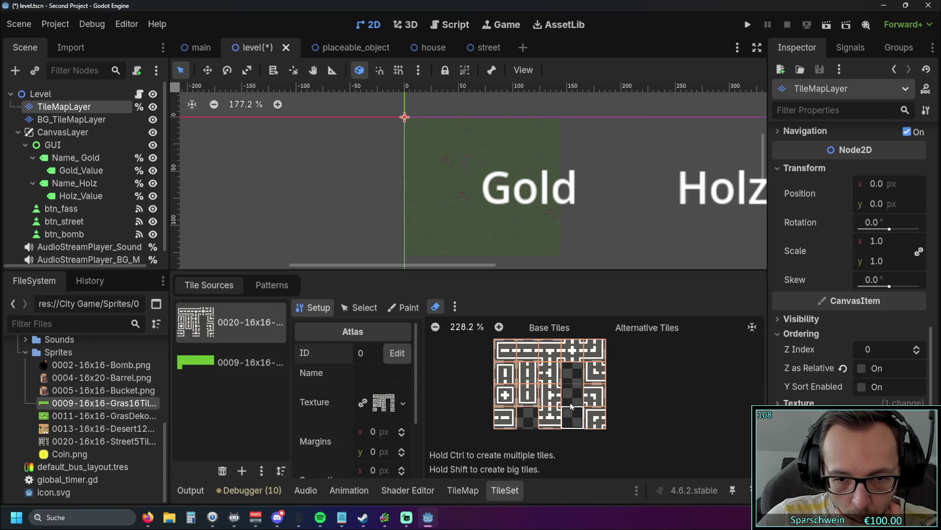
click(401, 309)
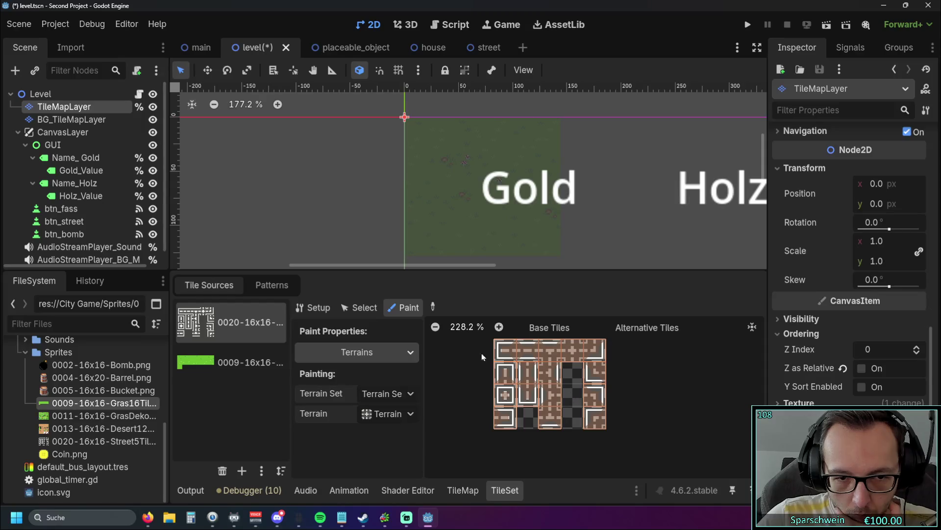
key(e)
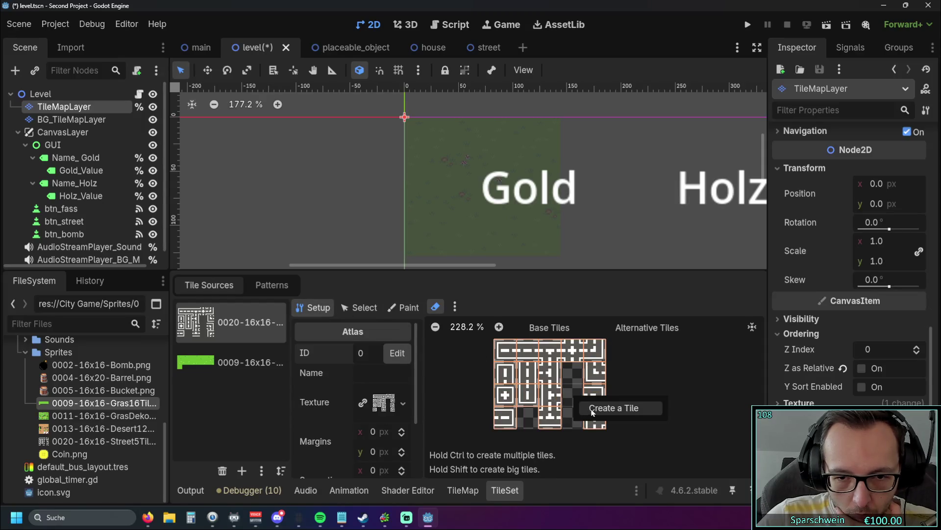
click(575, 399)
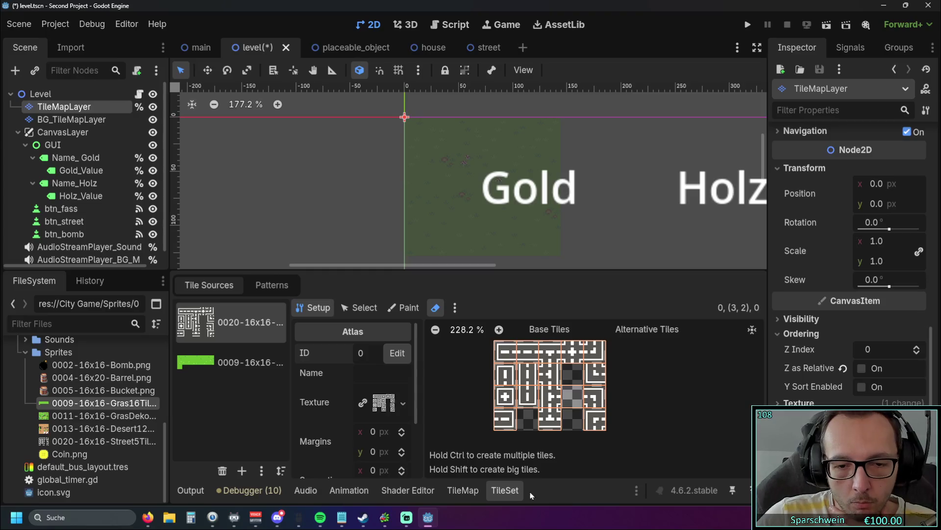
click(463, 491)
click(515, 428)
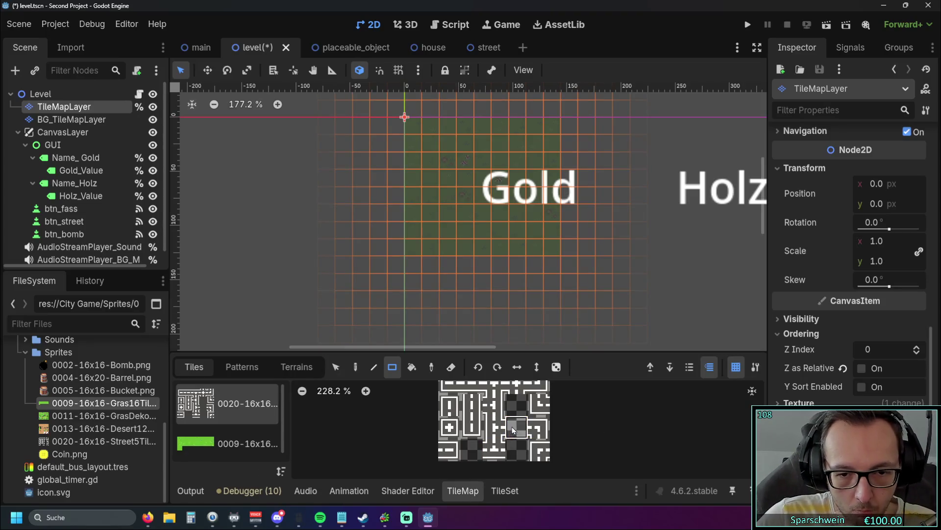
Step: Inspect the grass atlas in the TileSet editor, selecting its first bottom-row tile
scroll(678, 284, up, 2)
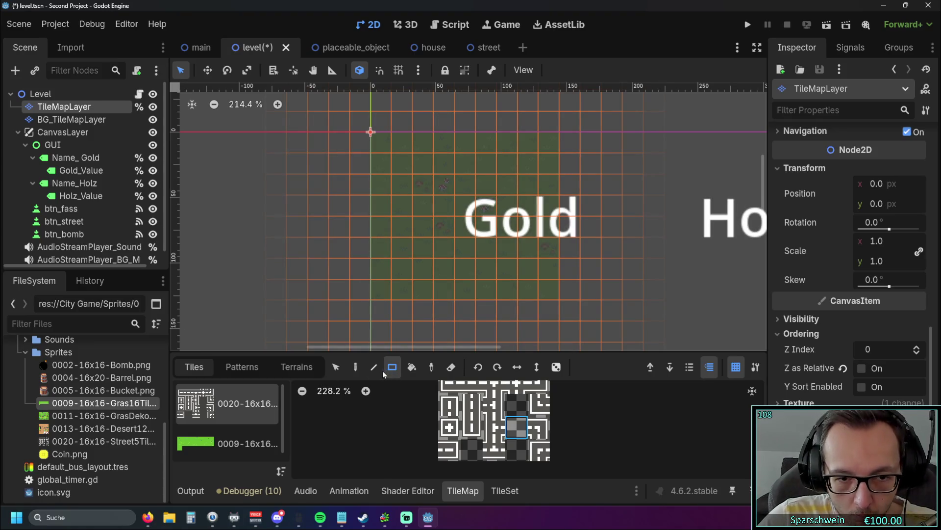
click(229, 444)
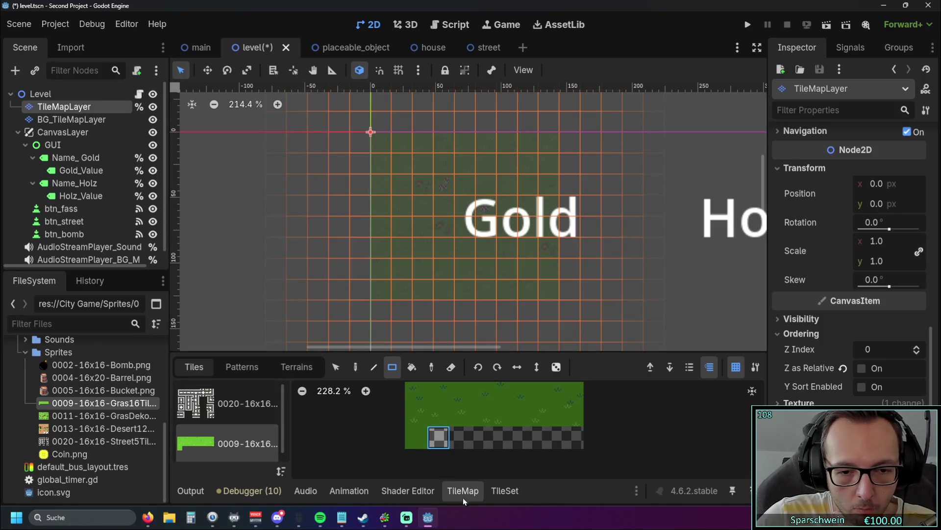
click(490, 493)
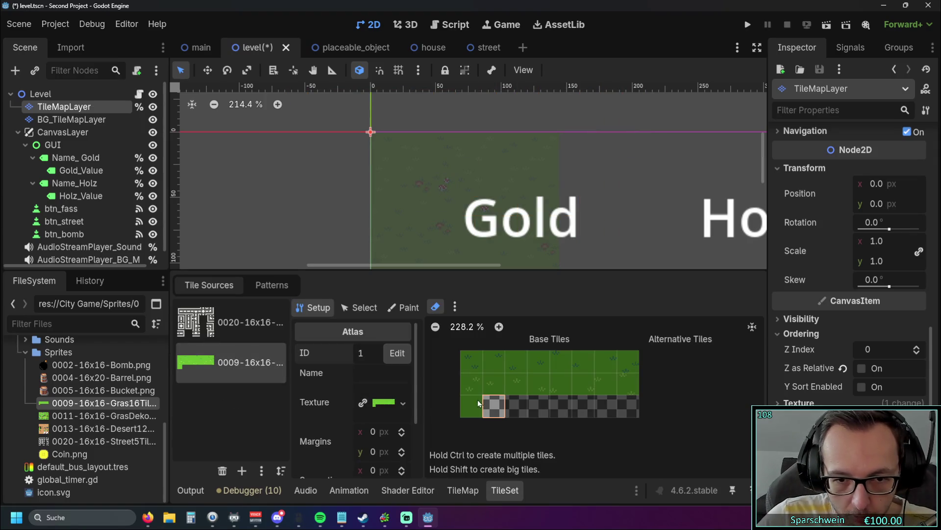
click(466, 411)
drag(468, 271, 468, 341)
click(472, 492)
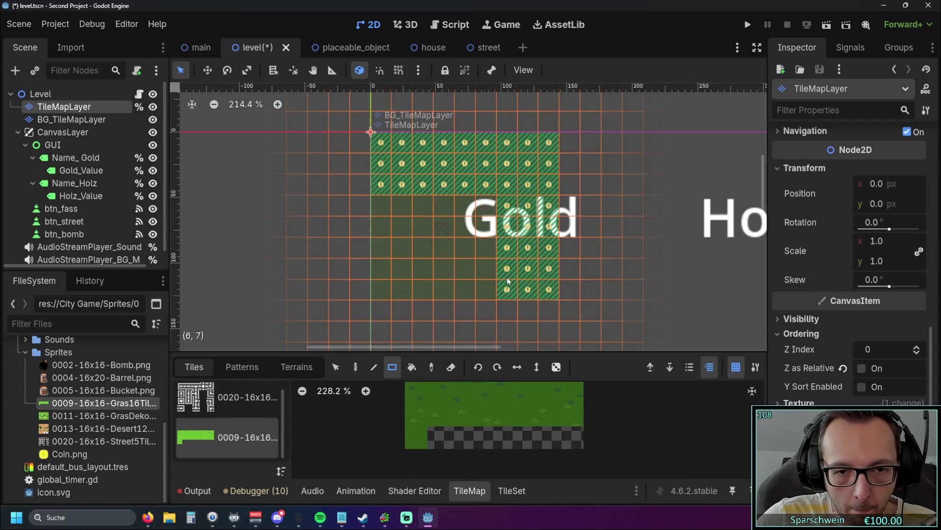
Step: Paint a 9×8 rectangle of street tiles from the origin and run the game
click(228, 398)
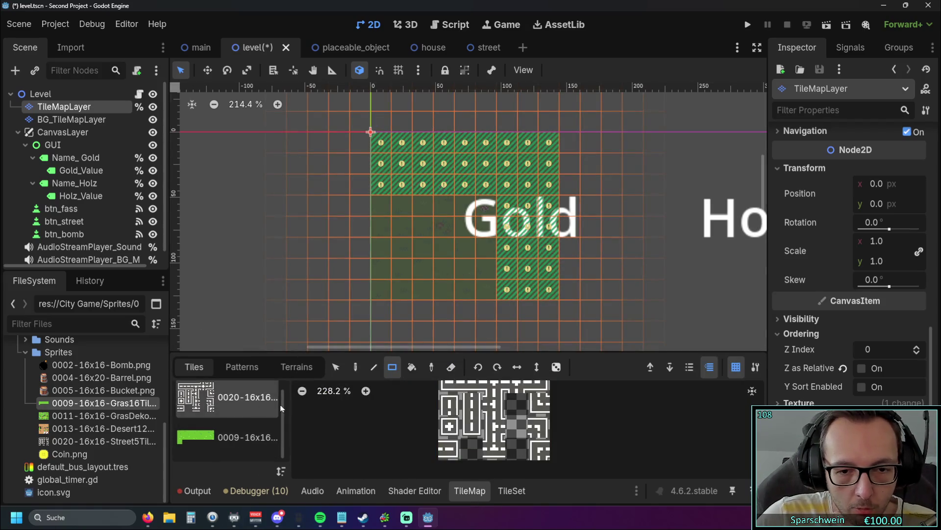
click(509, 431)
mouse_move(383, 290)
mouse_down()
mouse_move(545, 149)
mouse_move(528, 159)
mouse_up()
click(751, 23)
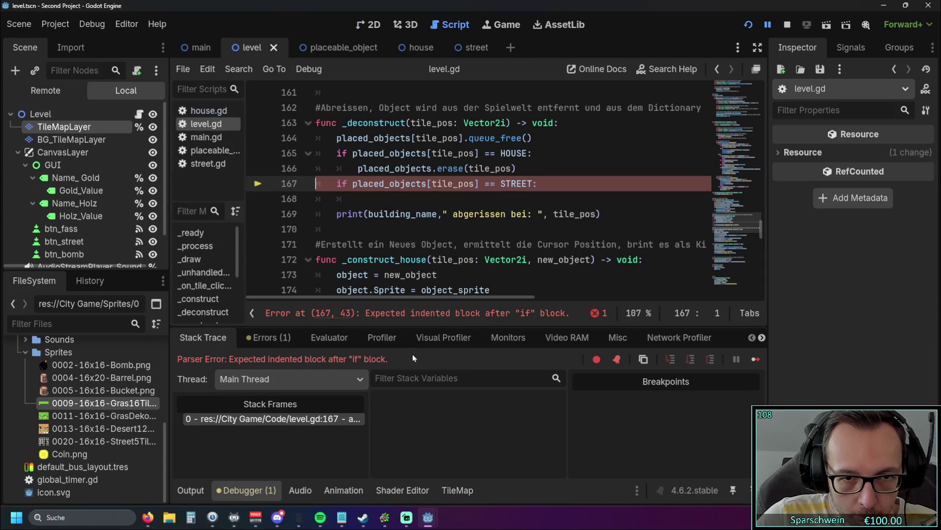
Step: Add an indented 'pass' line to the STREET branch and run the game again
key(End)
key(Return)
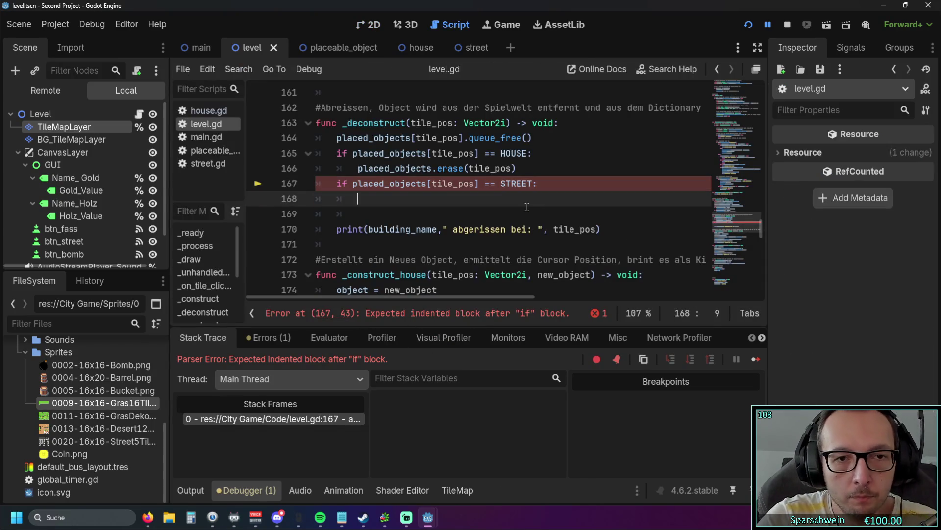
text(pass)
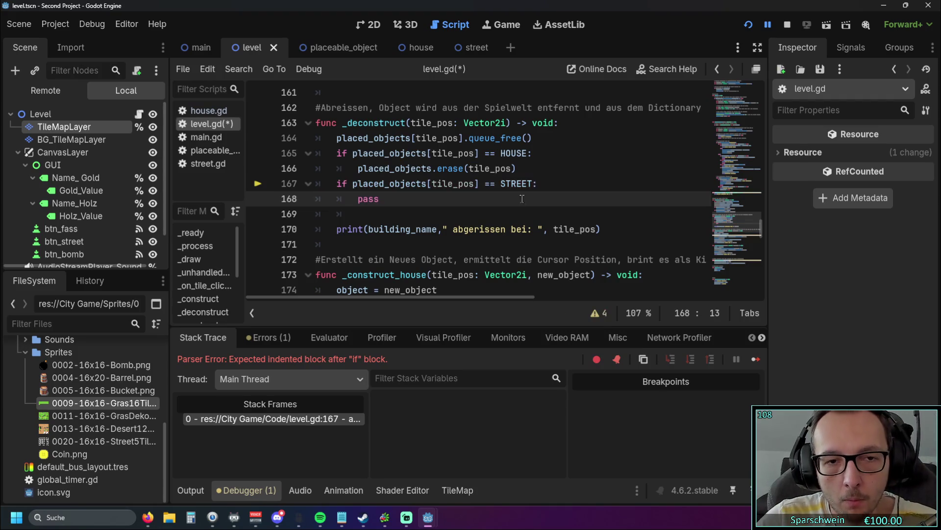
click(750, 27)
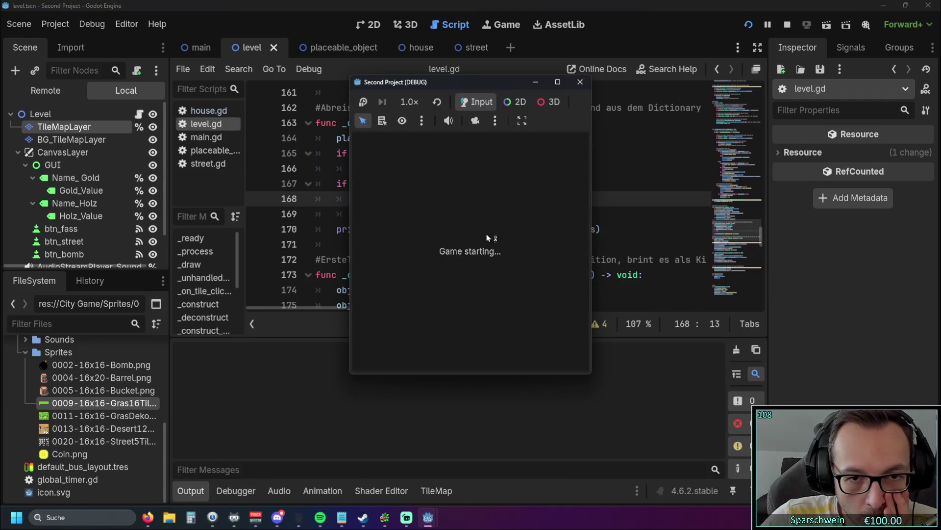
Step: Try placing a building in the running game, then restart it
click(496, 358)
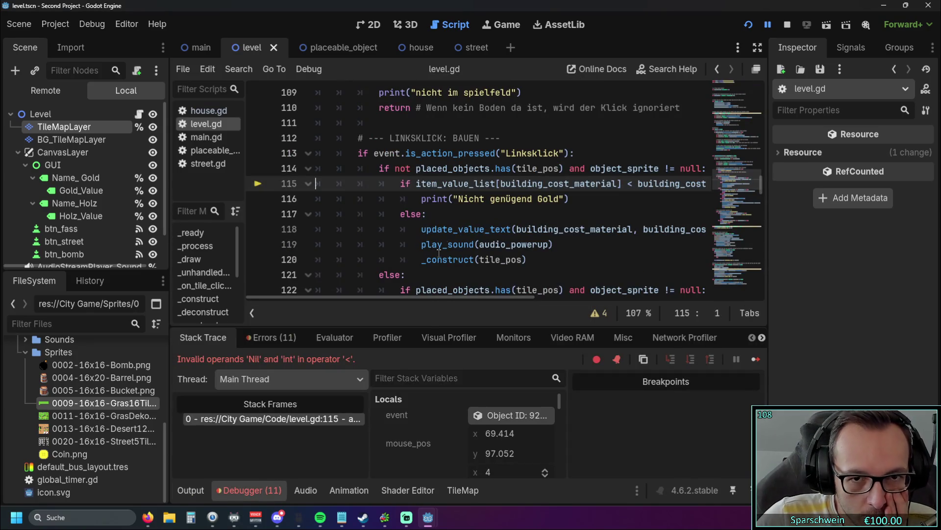
mouse_move(400, 299)
mouse_down()
mouse_move(474, 295)
mouse_move(381, 295)
mouse_up()
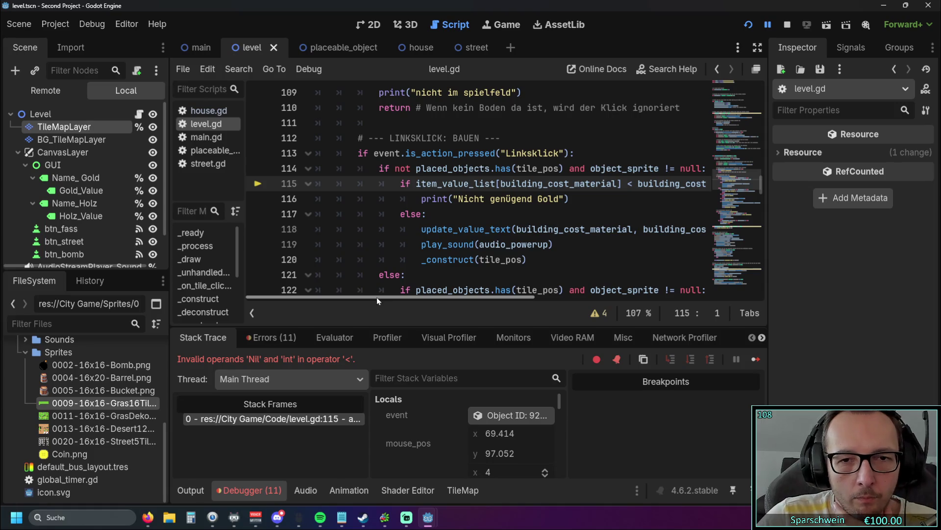
mouse_move(376, 297)
mouse_down()
mouse_move(469, 298)
mouse_move(390, 303)
mouse_up()
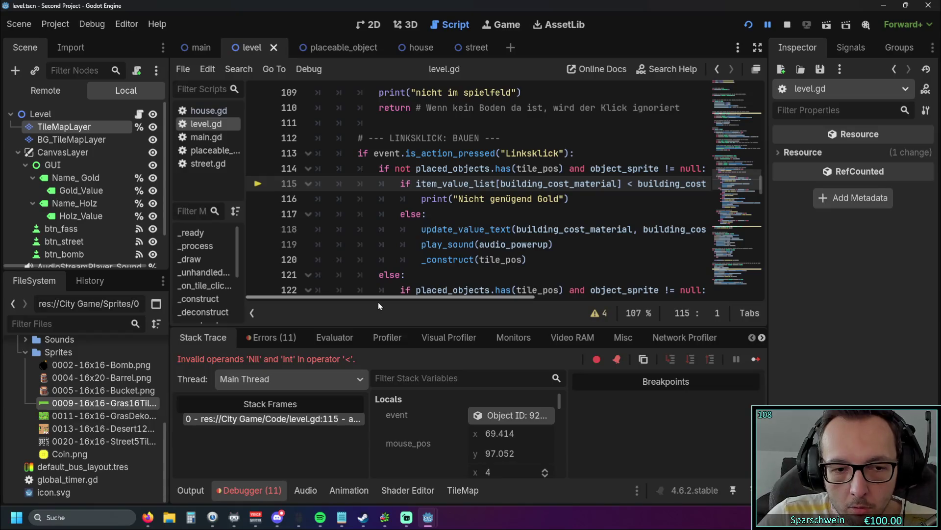
click(751, 25)
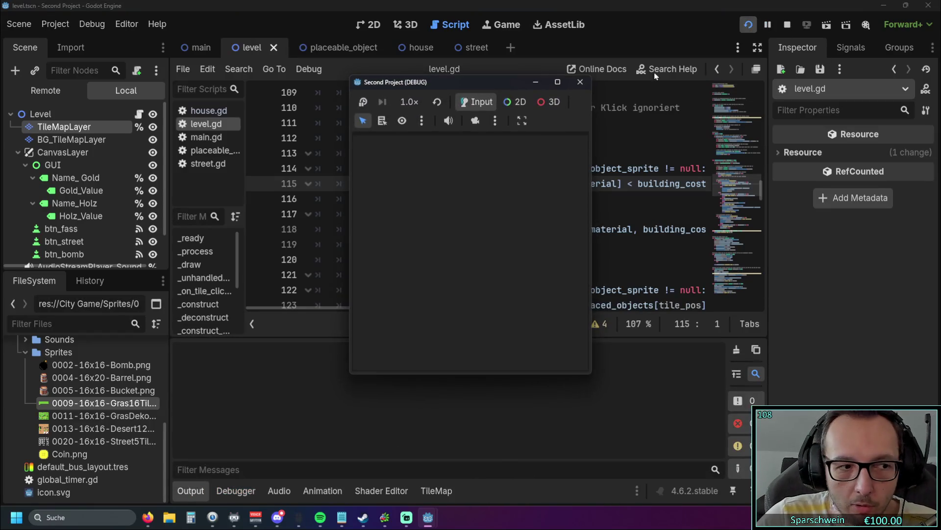
click(450, 312)
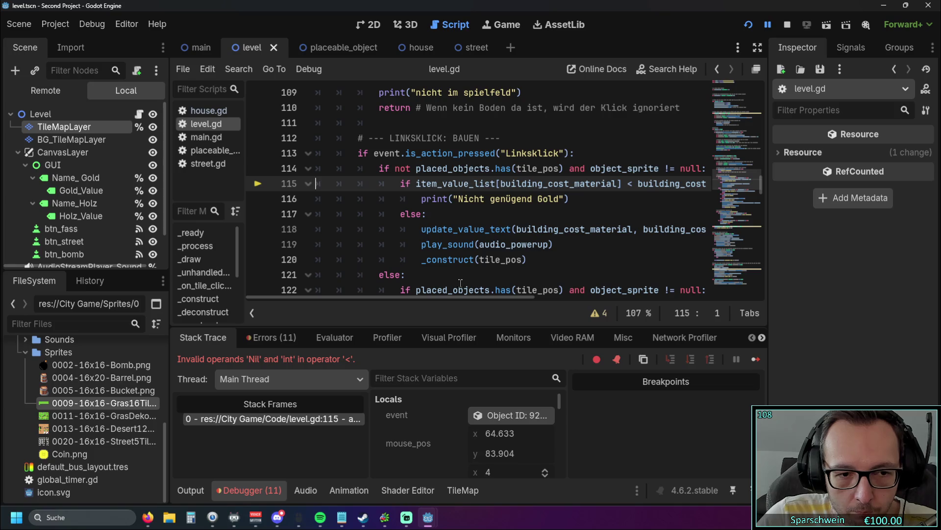
drag(421, 298, 444, 298)
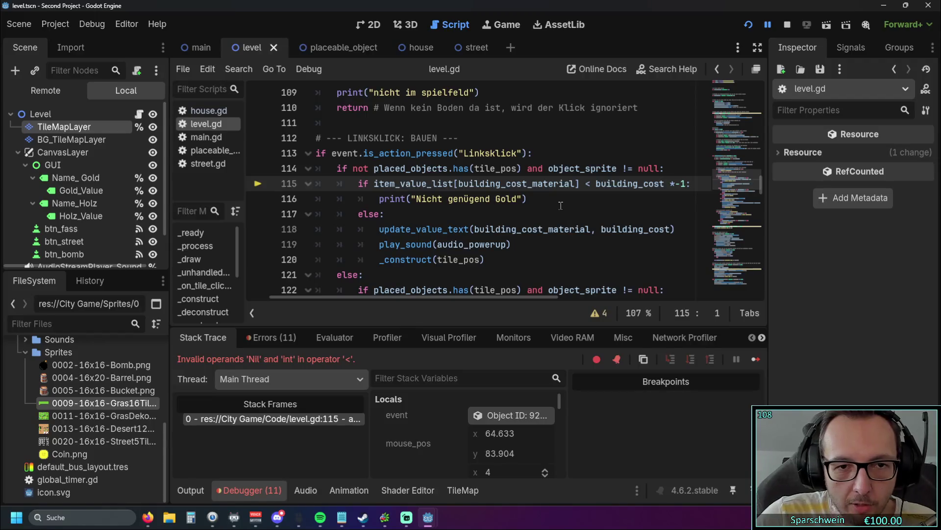
scroll(555, 202, down, 20)
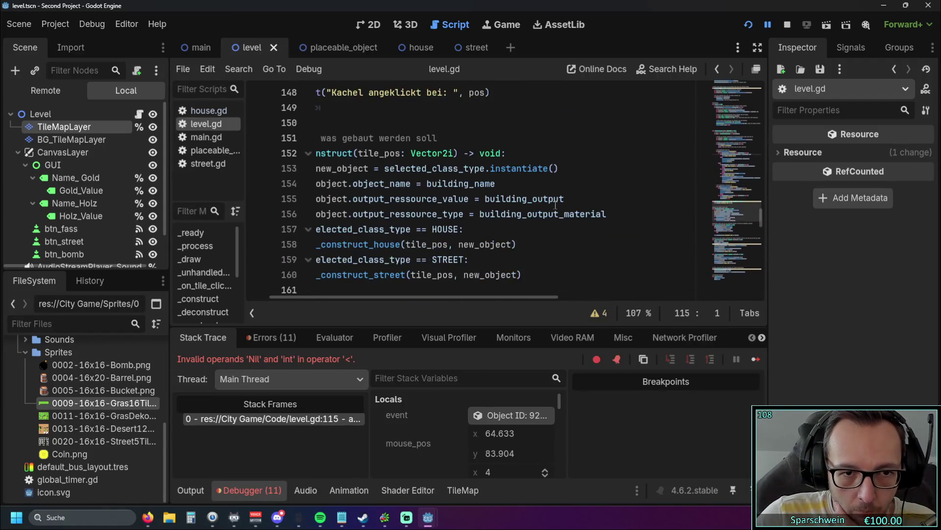
scroll(555, 210, down, 5)
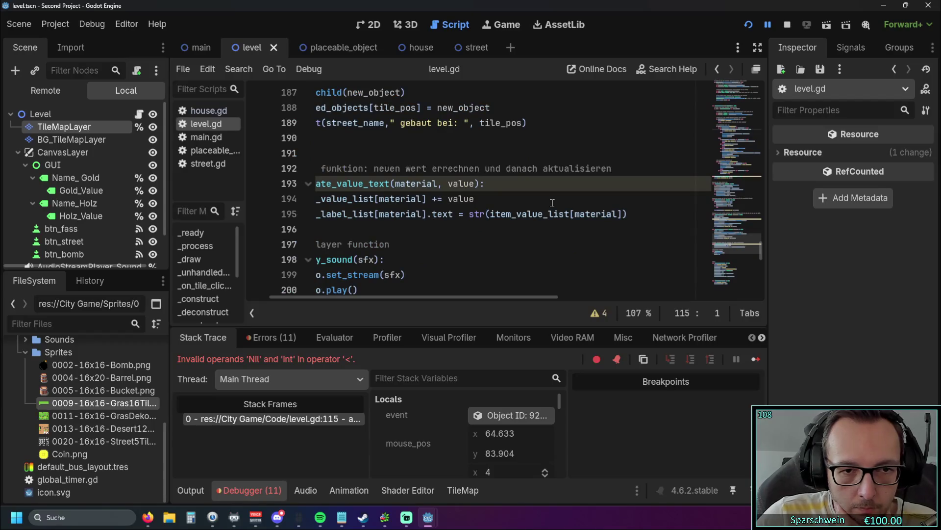
drag(430, 297, 343, 294)
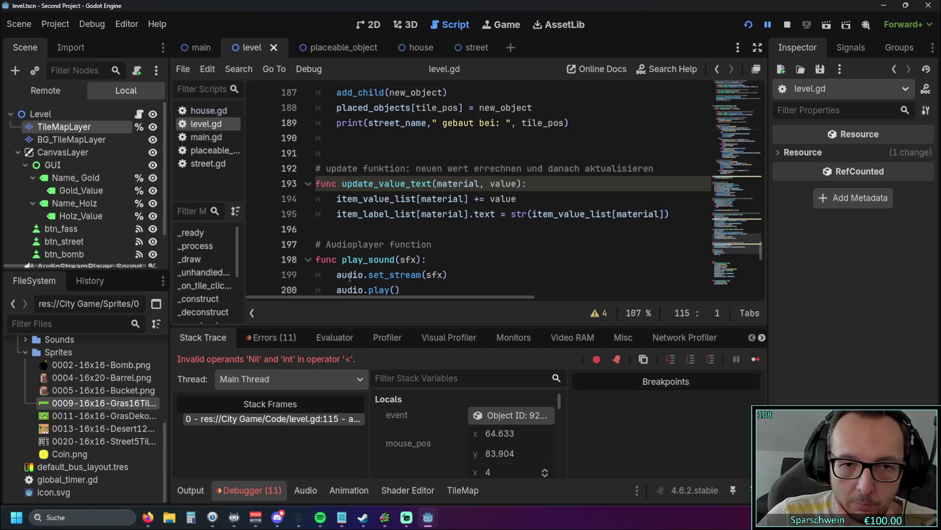
scroll(454, 194, down, 13)
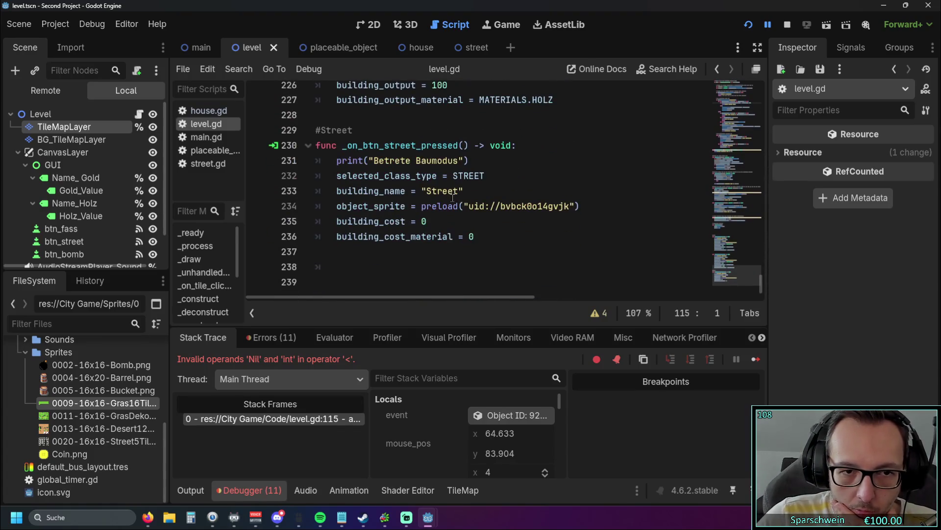
scroll(500, 180, up, 12)
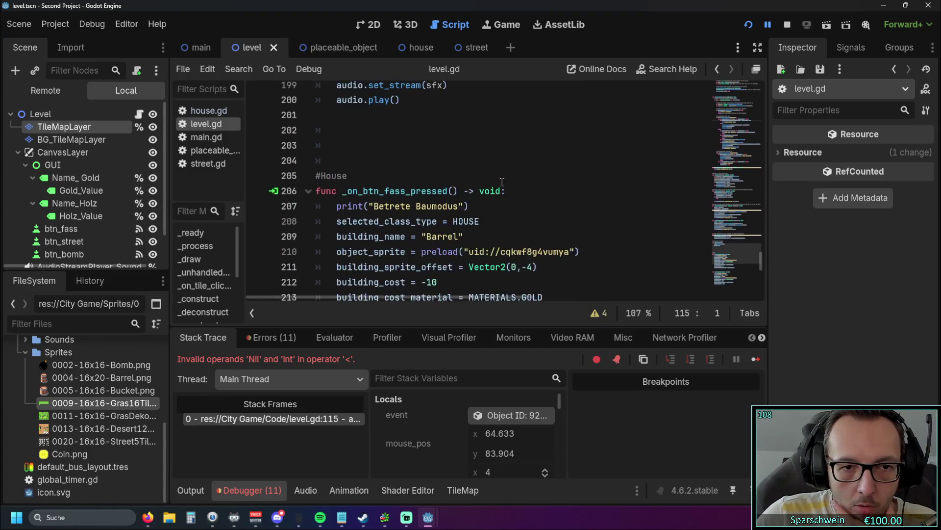
scroll(500, 180, up, 1)
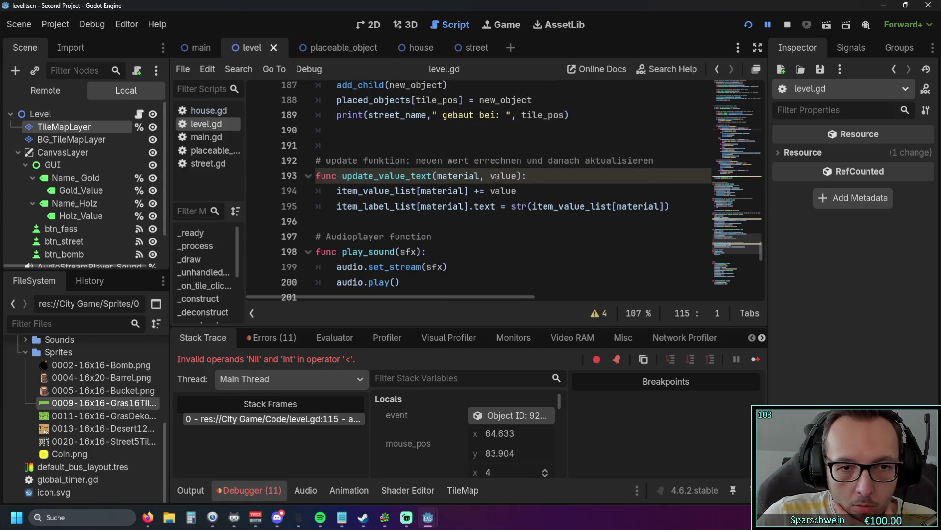
scroll(498, 178, up, 2)
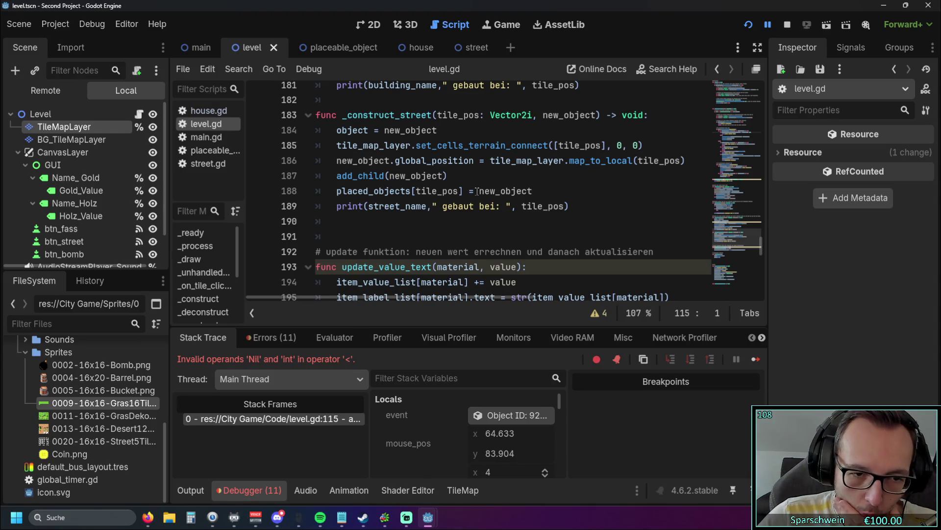
click(748, 24)
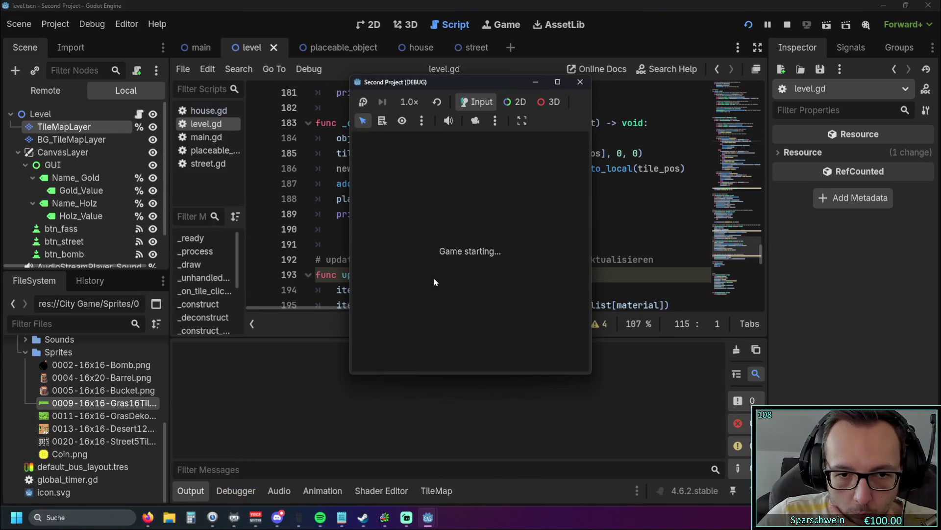
Step: Choose the barrel and place it on the grass, triggering the line 115 error
click(442, 354)
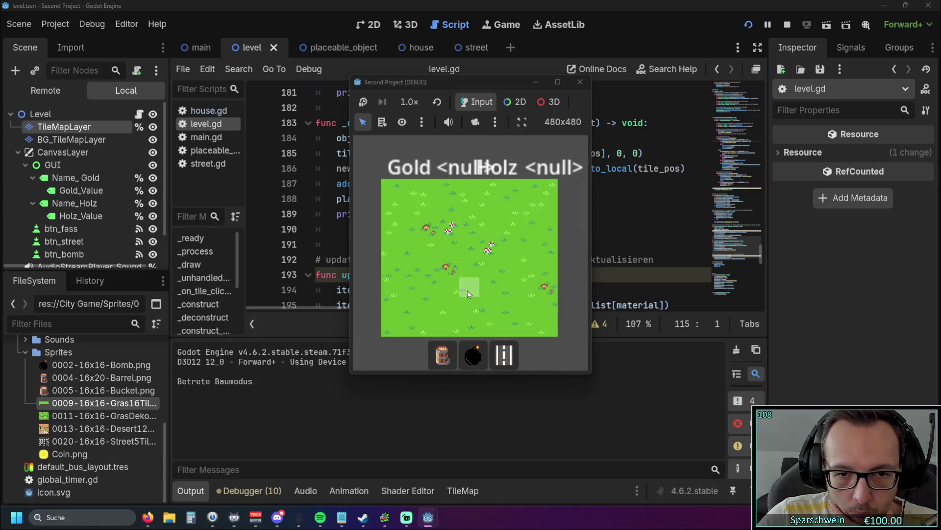
click(466, 290)
mouse_move(458, 299)
mouse_down()
mouse_move(493, 305)
mouse_move(456, 304)
mouse_up()
Step: Inspect the Nil-versus-int break at level.gd line 115, then restart the game
scroll(453, 254, down, 10)
scroll(453, 254, down, 4)
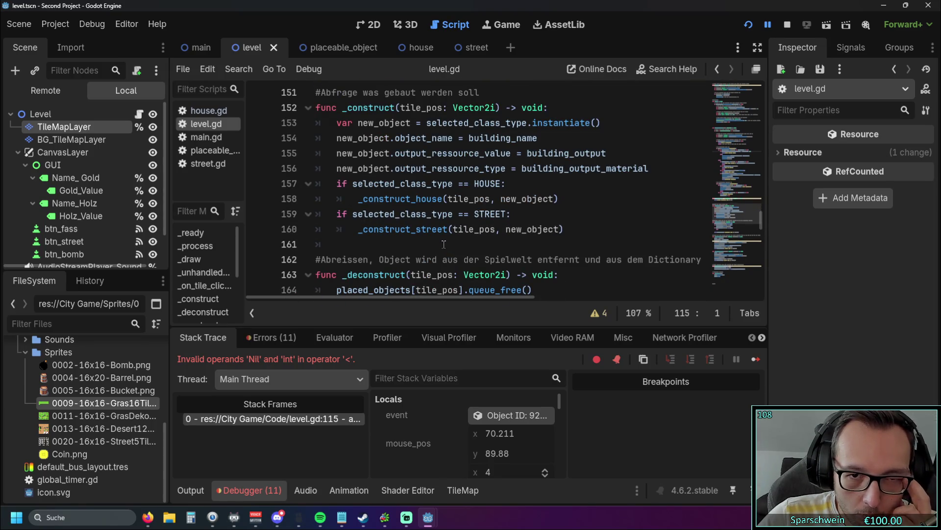
scroll(443, 244, down, 2)
scroll(444, 244, up, 1)
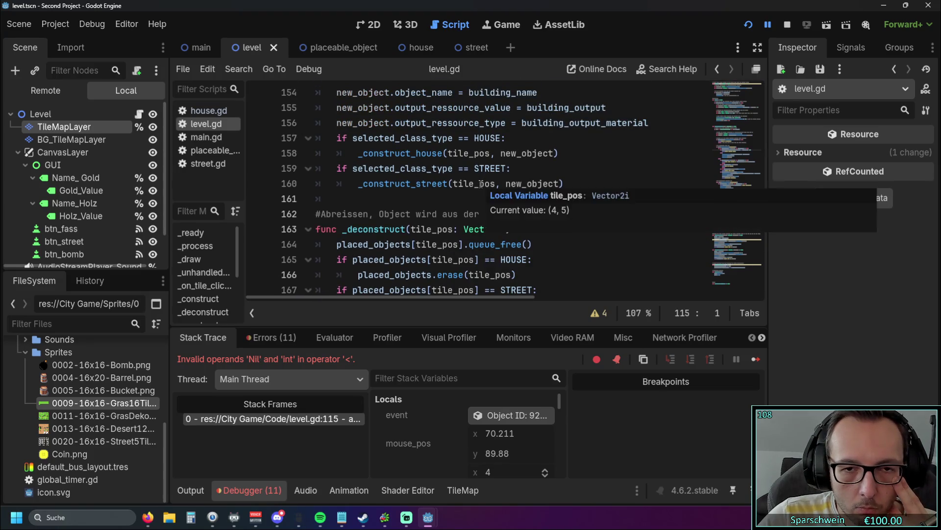
scroll(418, 199, down, 1)
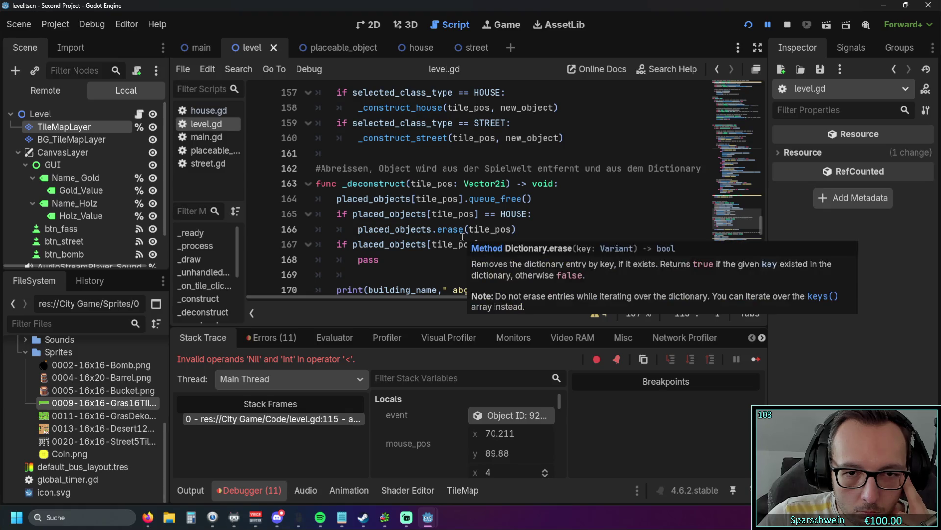
mouse_move(412, 240)
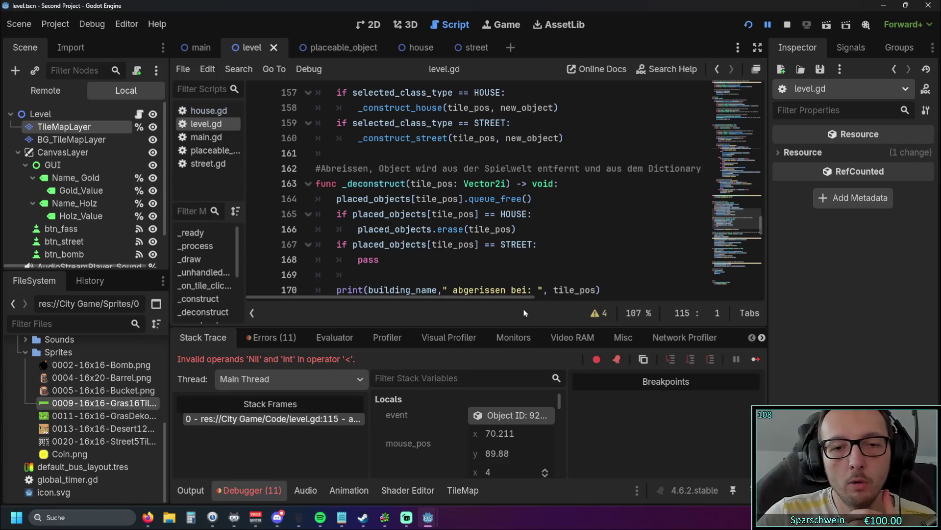
click(749, 26)
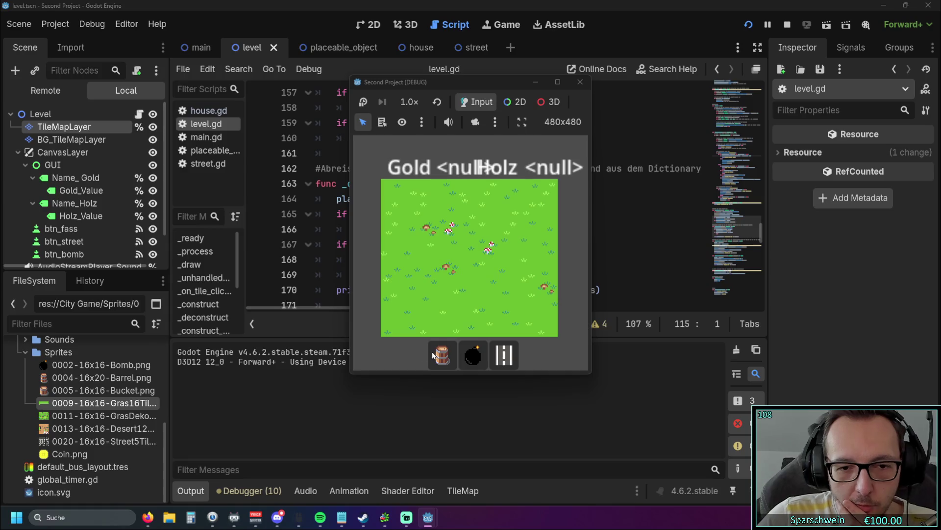
Step: Click the grass to trigger the line 115 error again and inspect the surrounding script
click(481, 281)
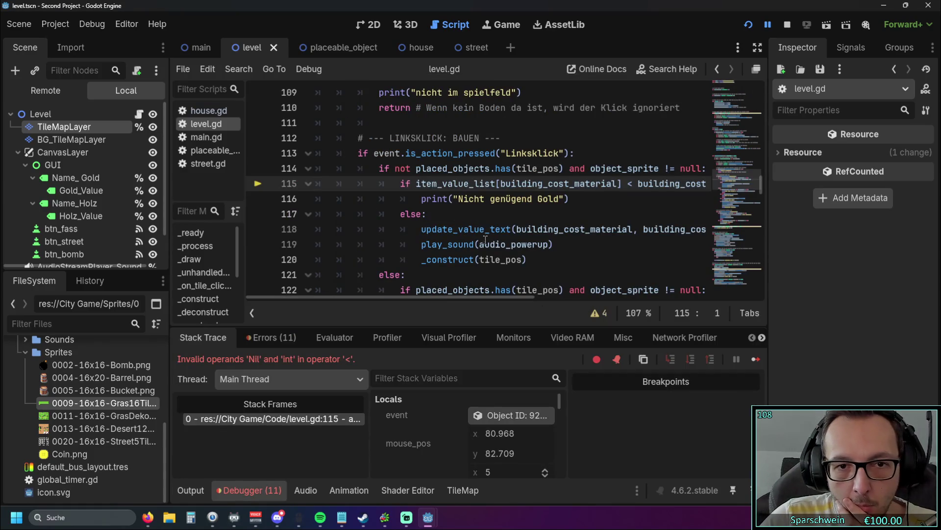
scroll(412, 299, right, 2)
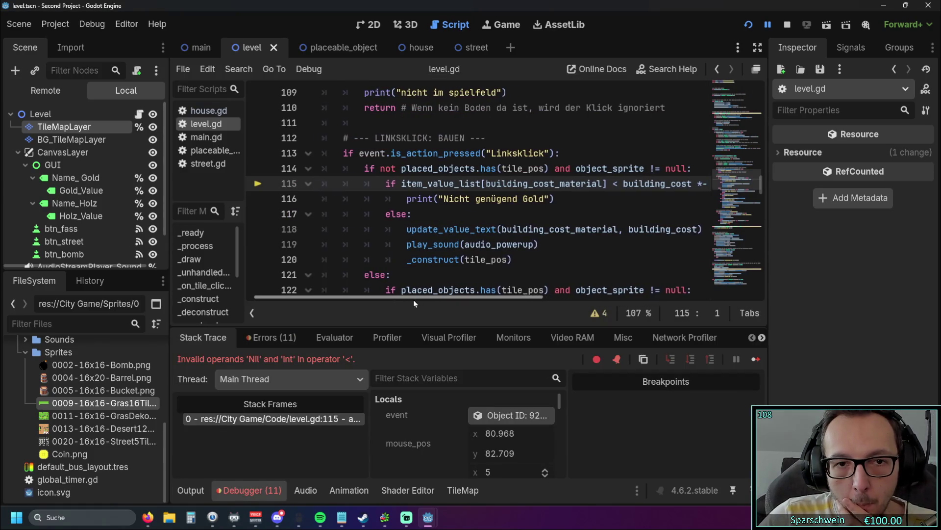
scroll(402, 300, left, 2)
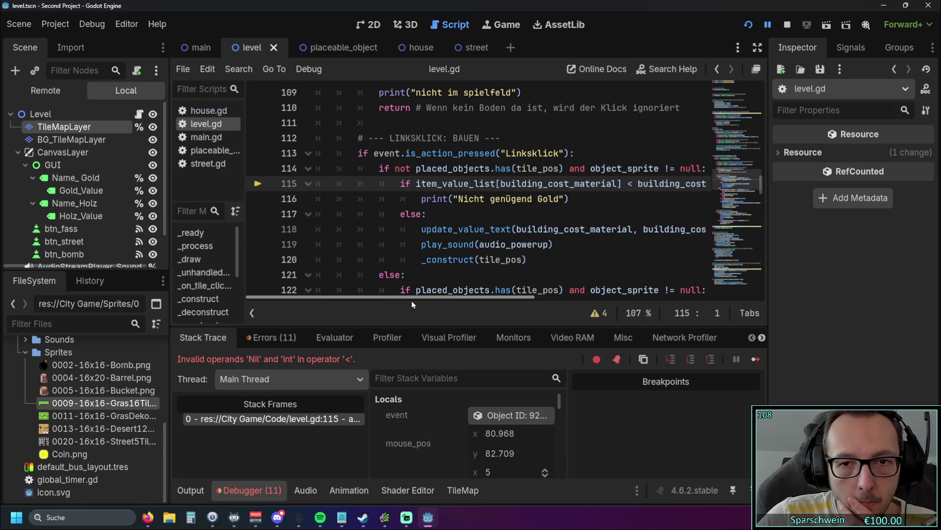
scroll(422, 300, right, 5)
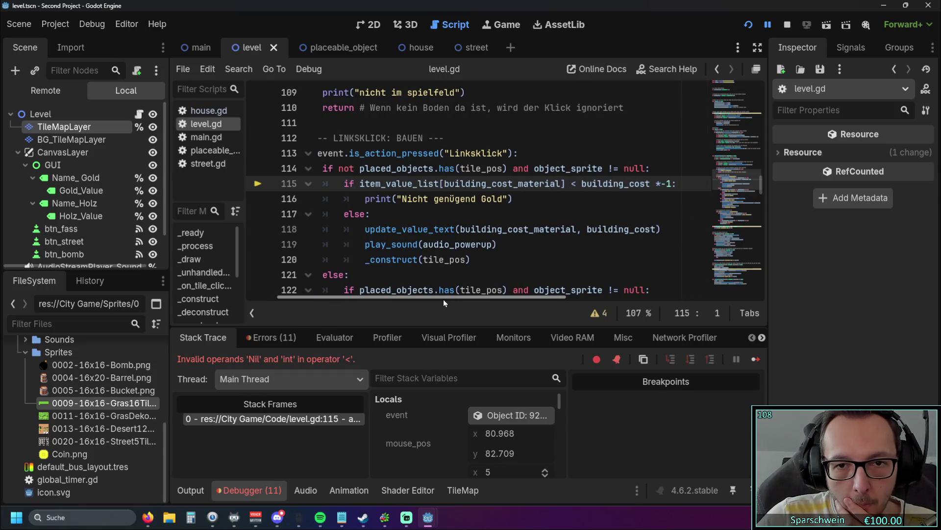
scroll(443, 302, left, 1)
drag(442, 300, 391, 302)
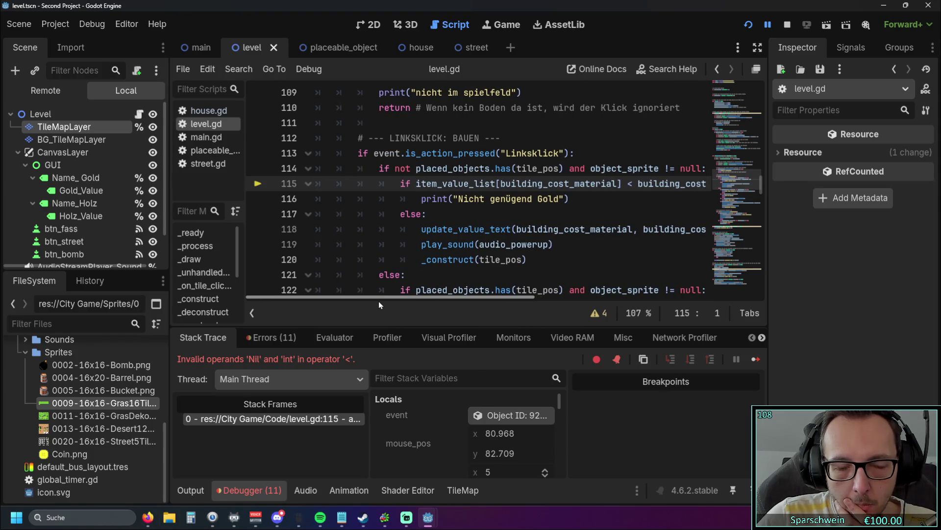
drag(379, 301, 431, 302)
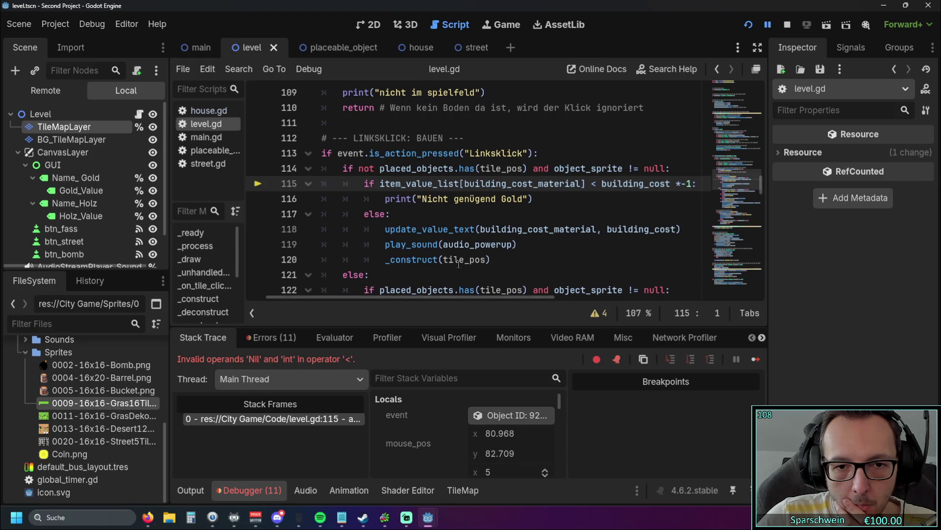
scroll(461, 260, down, 8)
scroll(461, 260, down, 6)
scroll(456, 264, up, 3)
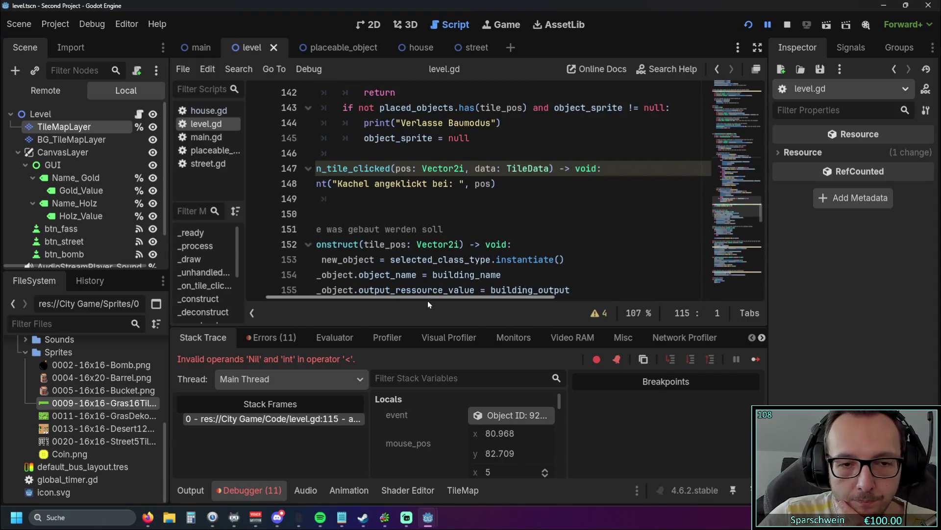
drag(430, 300, 319, 300)
Step: Hide the side docks and bring them back, then show the Audio bus layout
click(757, 68)
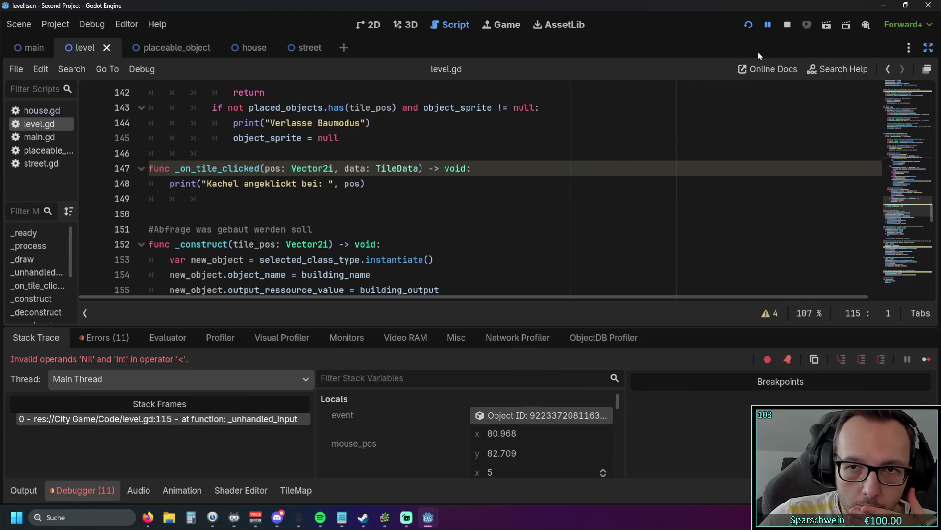
scroll(461, 196, down, 1)
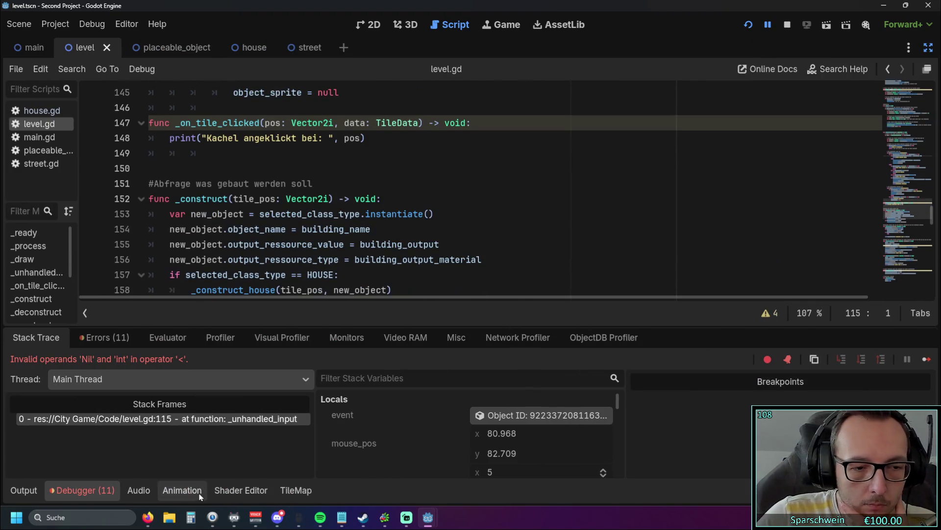
click(930, 50)
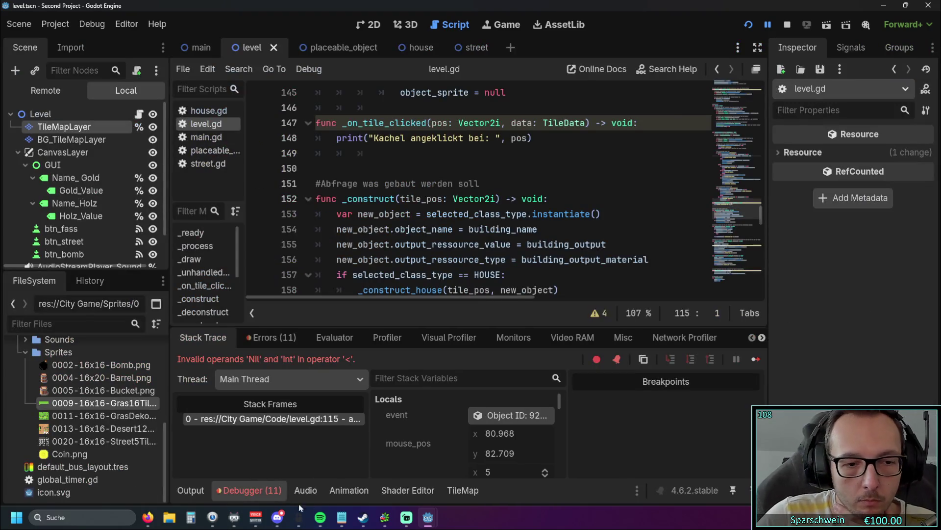
click(317, 492)
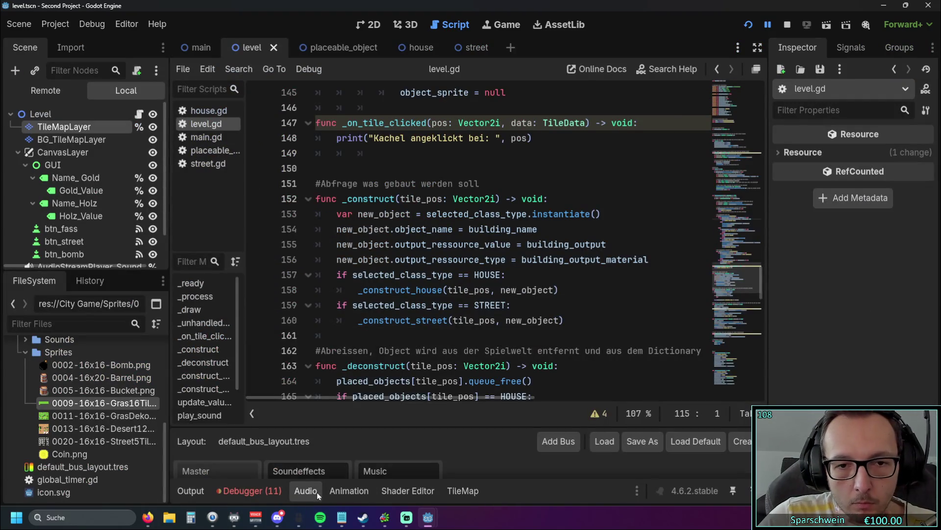
scroll(518, 271, down, 1)
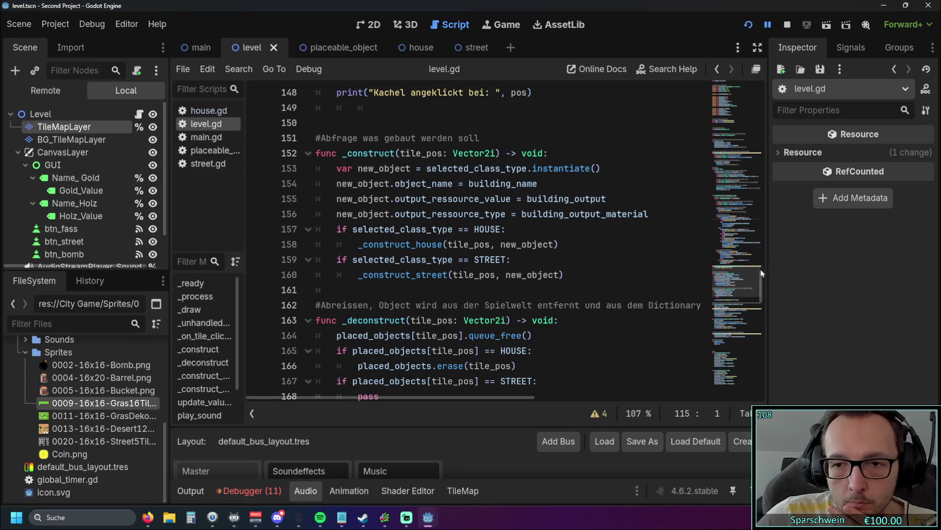
drag(767, 273, 812, 269)
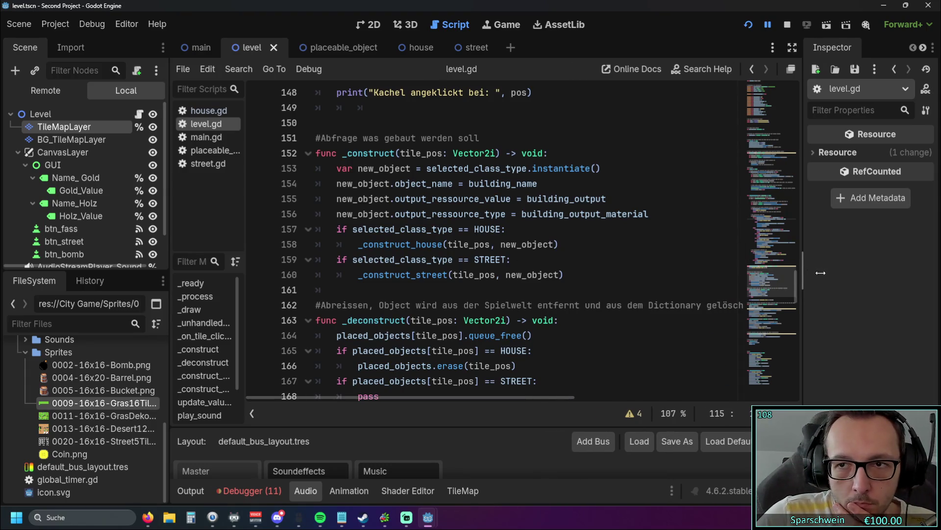
mouse_move(807, 269)
mouse_down()
mouse_move(742, 266)
mouse_move(810, 268)
mouse_move(800, 268)
mouse_up()
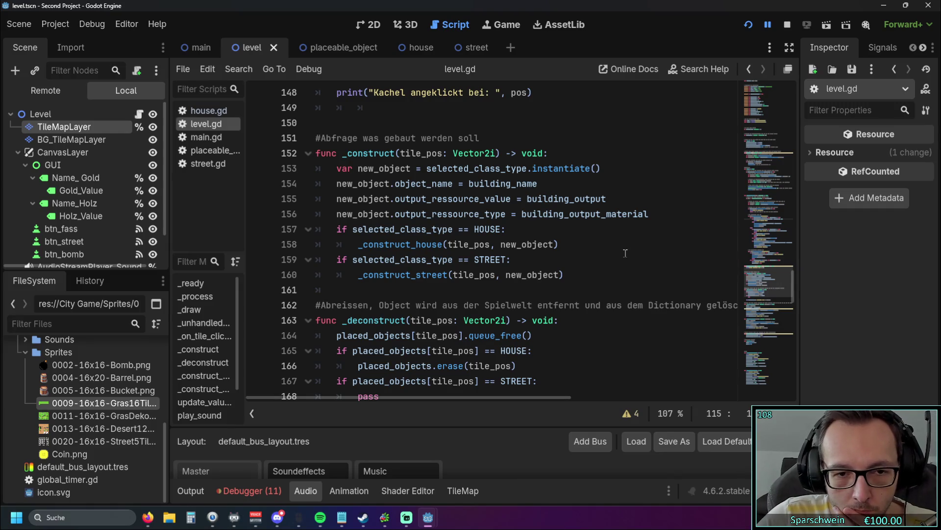
scroll(588, 252, down, 3)
scroll(588, 253, down, 2)
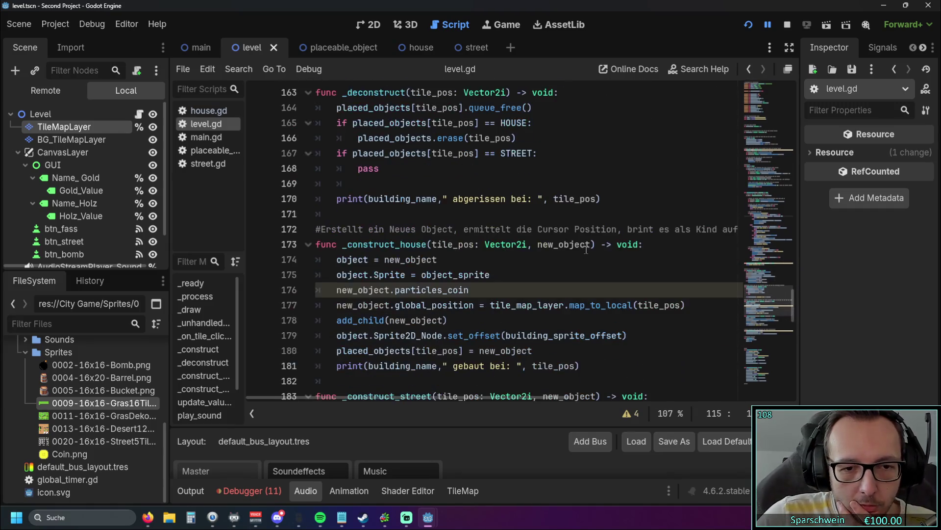
scroll(586, 248, down, 1)
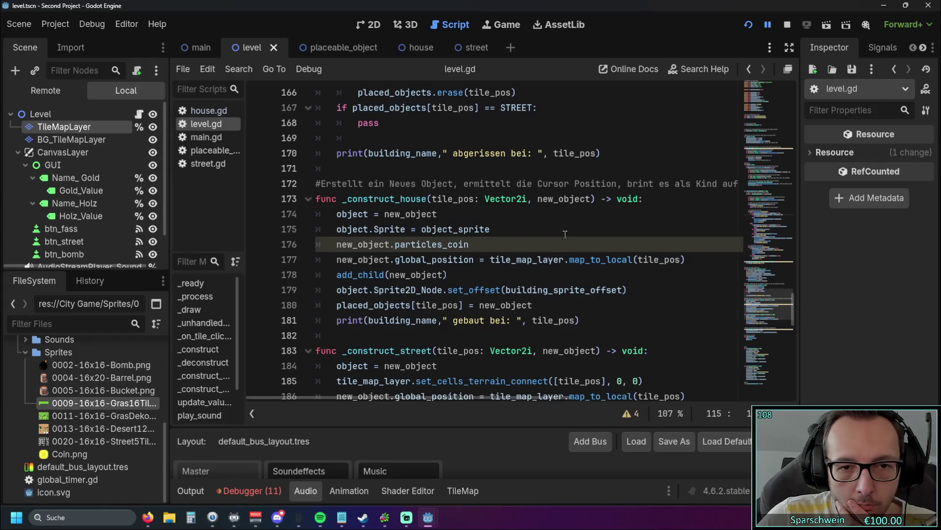
scroll(564, 234, down, 6)
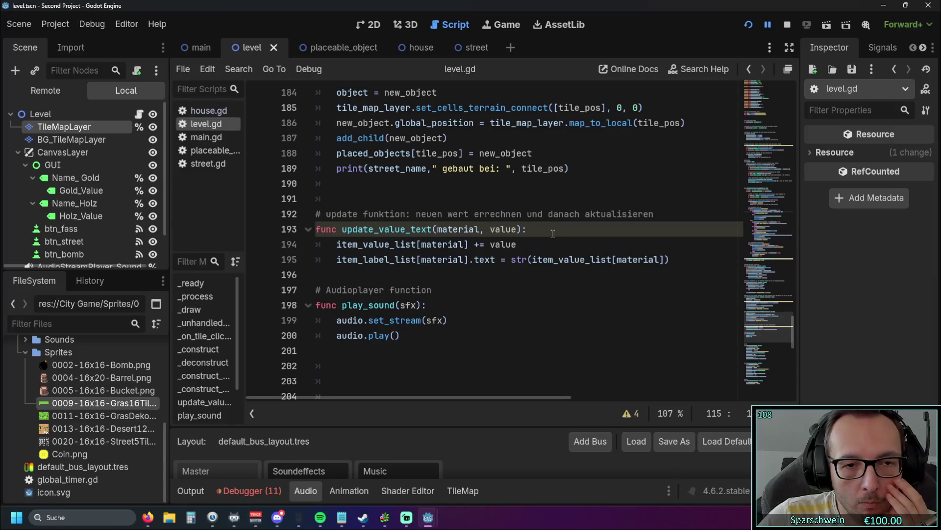
scroll(552, 238, up, 11)
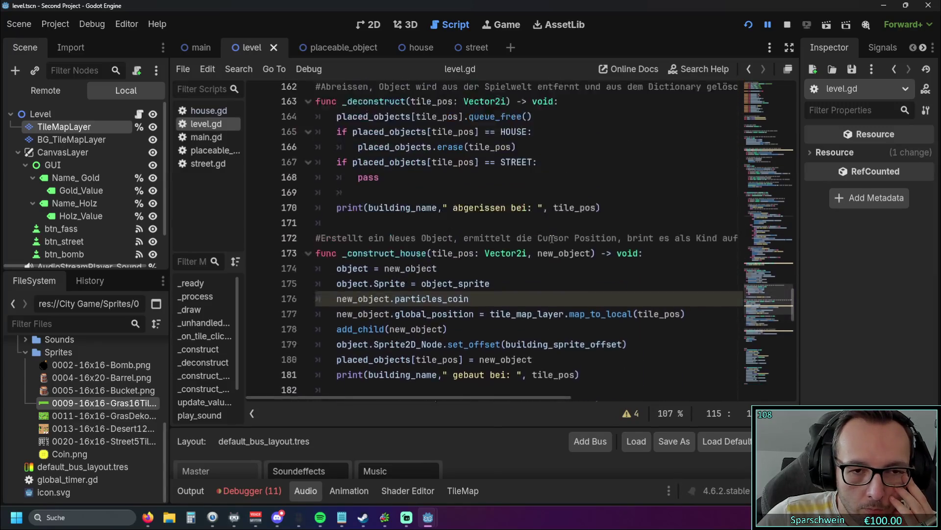
scroll(552, 239, up, 6)
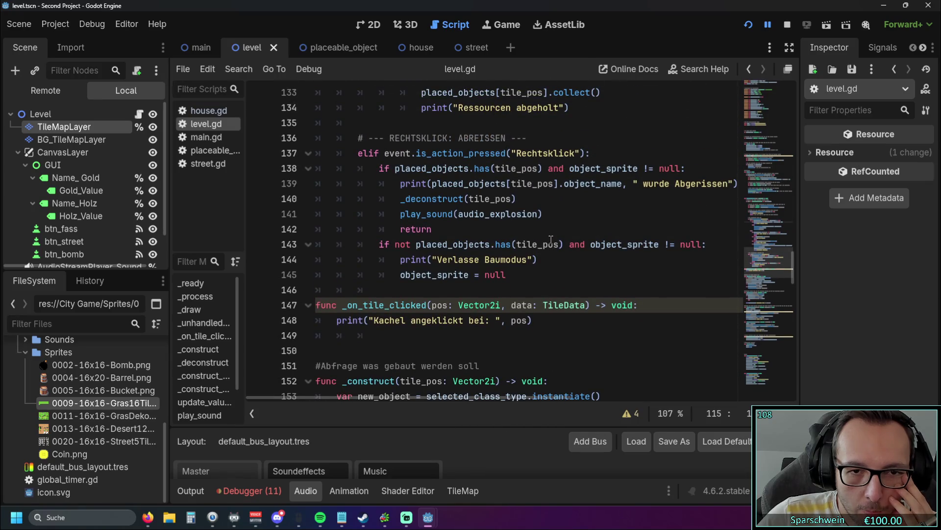
mouse_move(551, 239)
scroll(432, 206, up, 6)
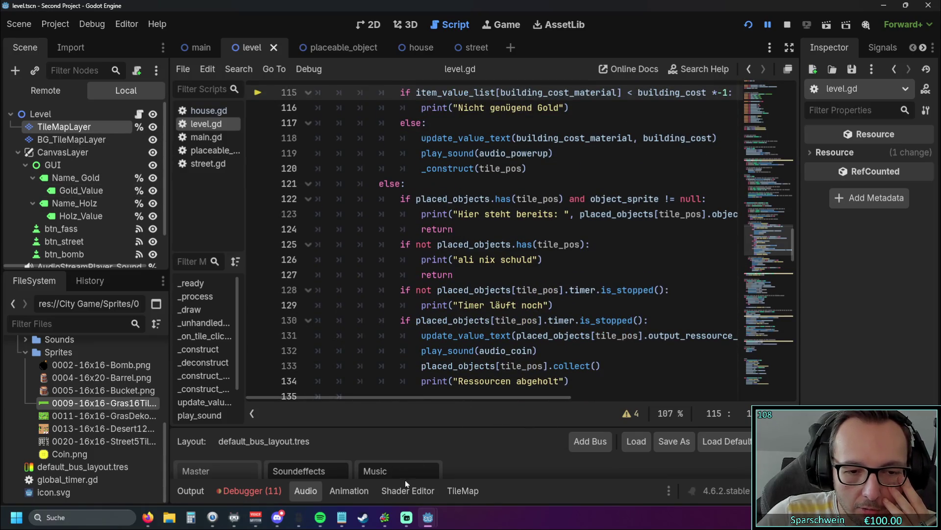
mouse_move(481, 427)
mouse_down()
mouse_move(485, 273)
mouse_move(471, 301)
mouse_move(473, 426)
mouse_up()
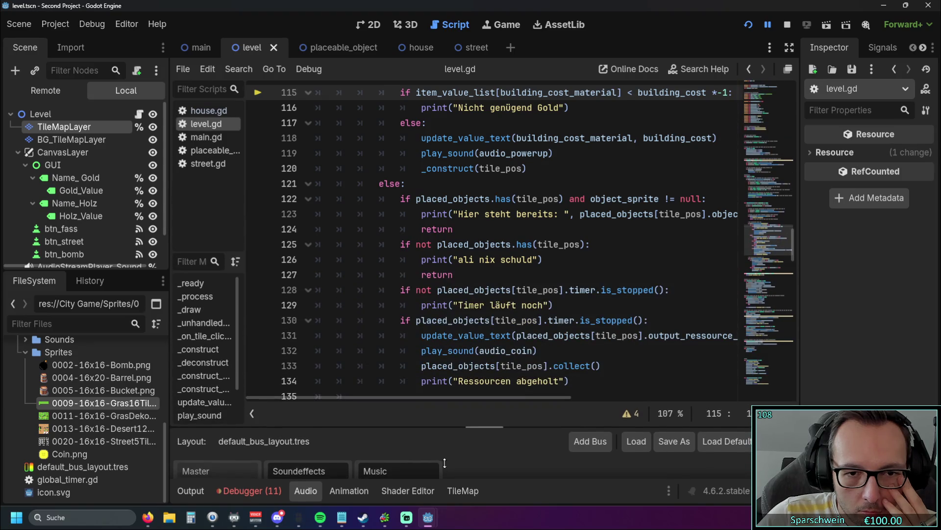
scroll(524, 280, up, 4)
scroll(525, 280, down, 1)
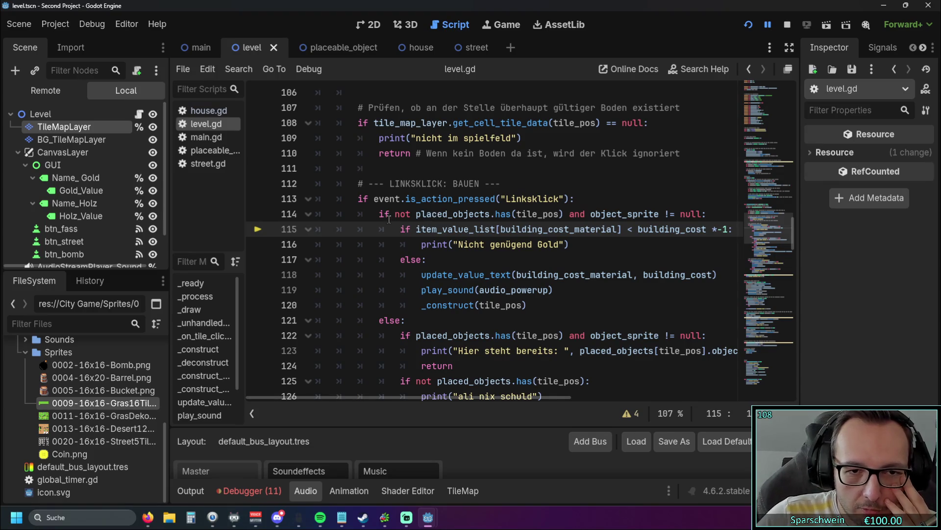
drag(400, 229, 512, 229)
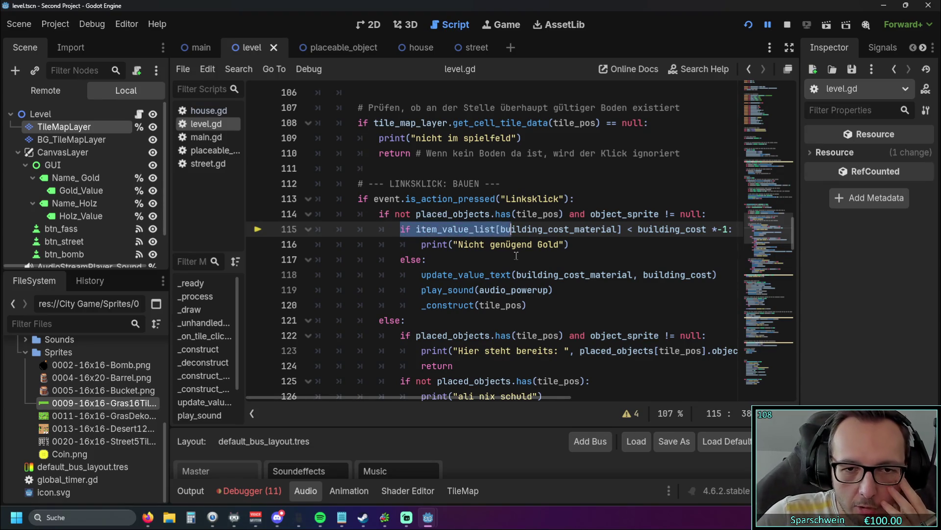
click(515, 275)
mouse_move(391, 397)
mouse_down()
mouse_move(452, 395)
mouse_move(403, 395)
mouse_up()
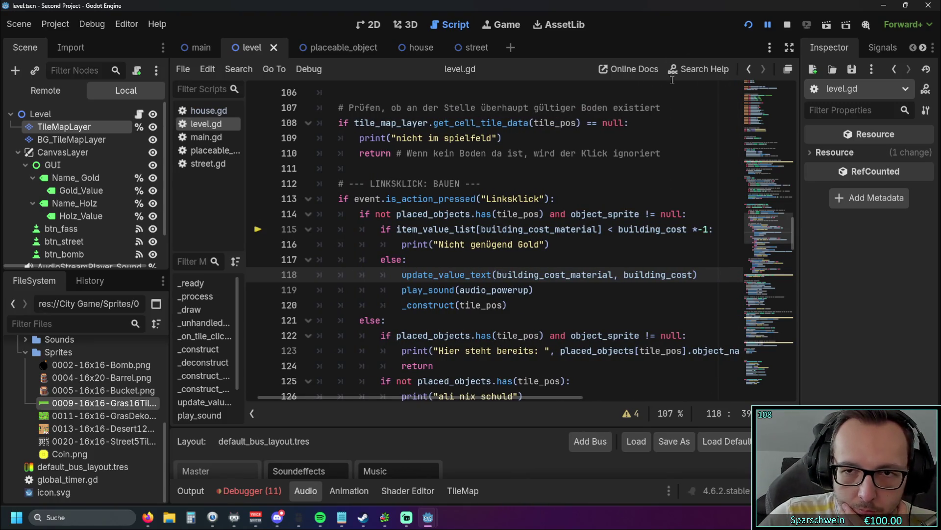
click(749, 24)
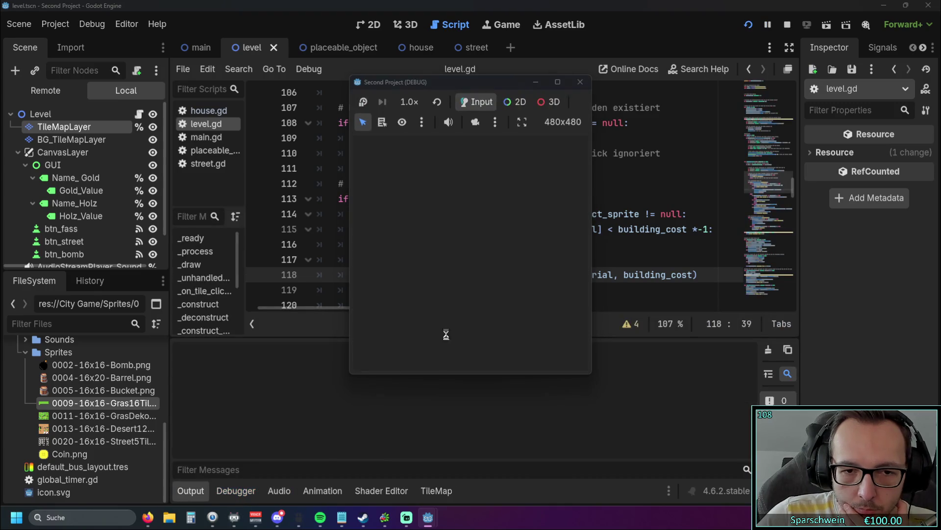
Step: Place a barrel on a grass tile, review the line 115 error, then show the Audio panel
click(442, 355)
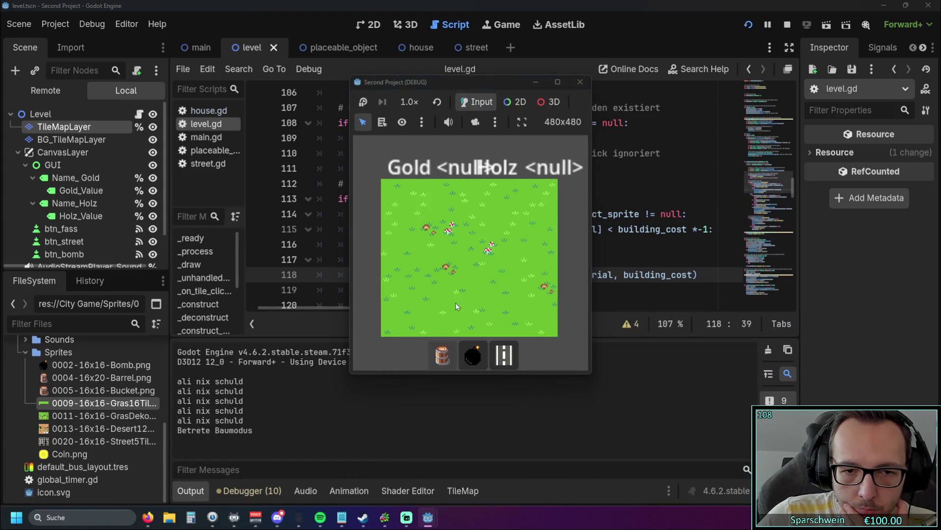
click(469, 273)
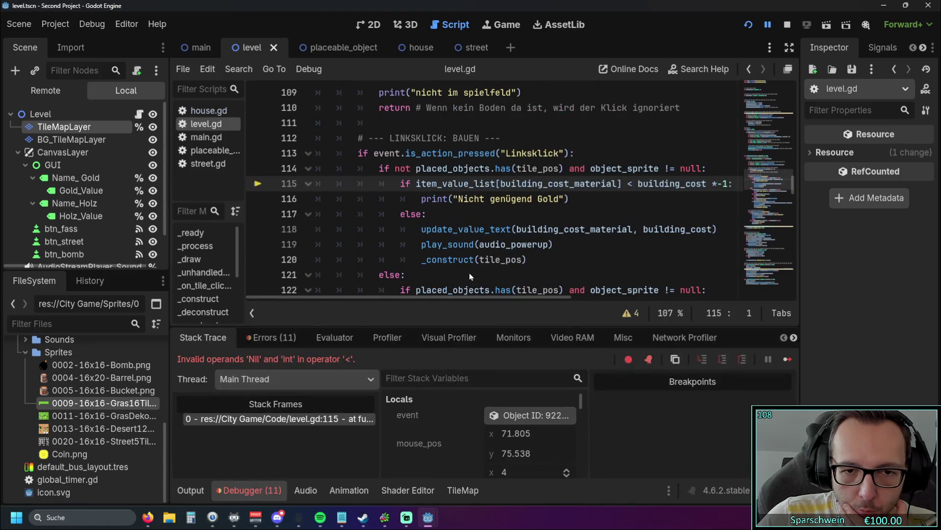
mouse_move(423, 295)
mouse_down()
mouse_move(447, 293)
mouse_move(387, 293)
mouse_up()
scroll(460, 245, up, 3)
scroll(459, 244, up, 20)
click(305, 490)
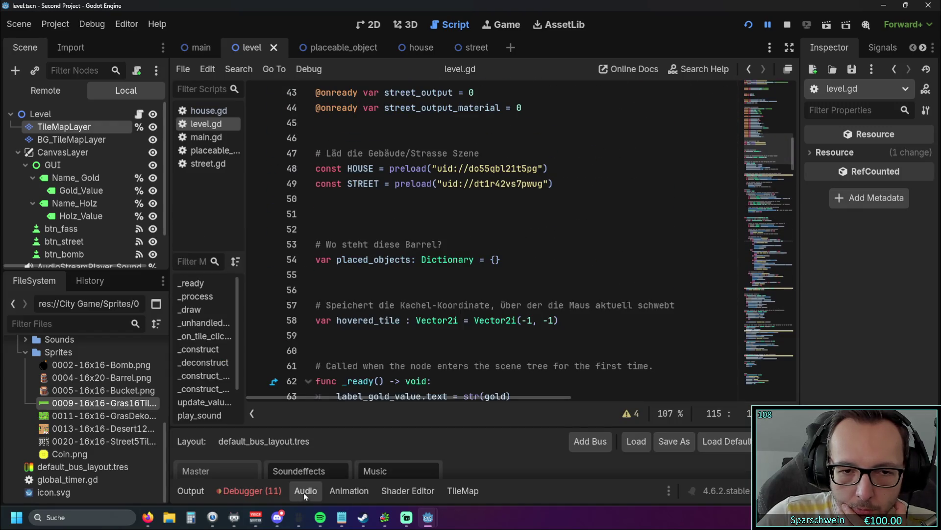
scroll(456, 282, up, 6)
scroll(456, 283, down, 7)
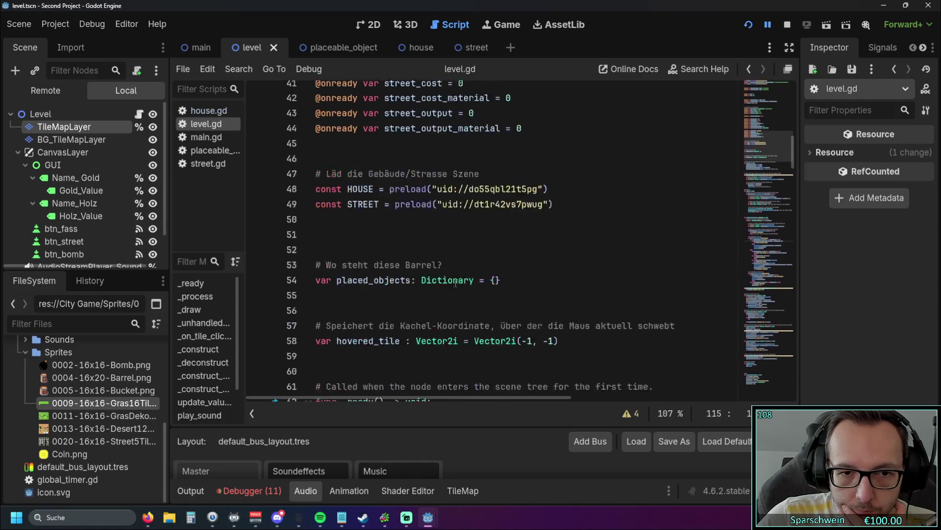
scroll(458, 283, up, 10)
scroll(459, 283, up, 2)
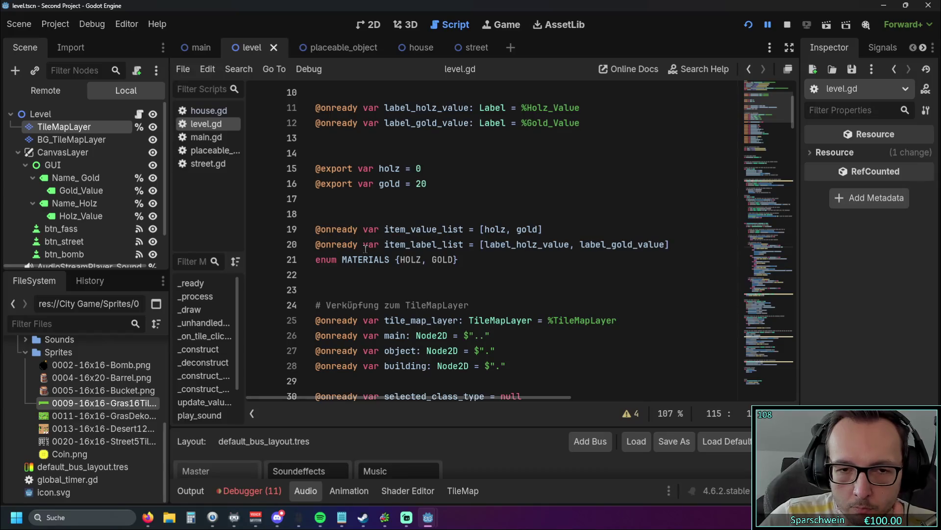
scroll(513, 244, down, 20)
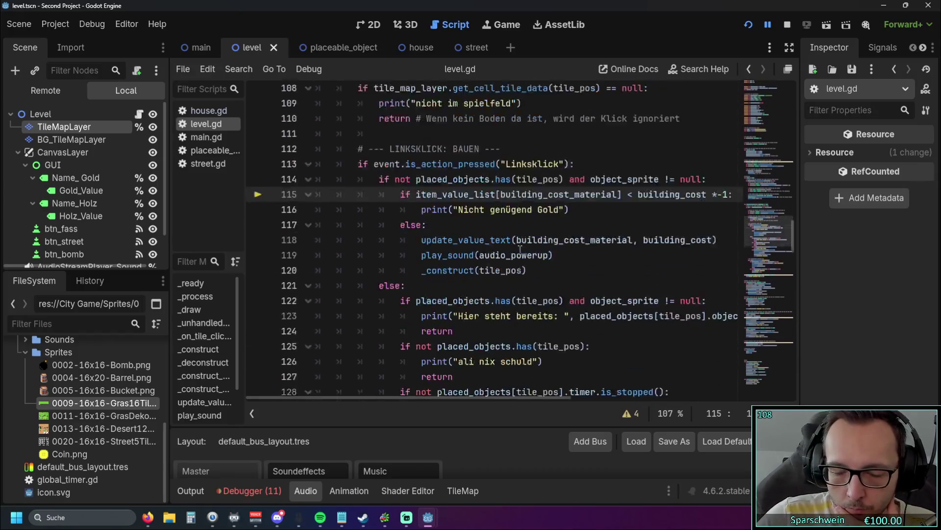
scroll(518, 240, down, 18)
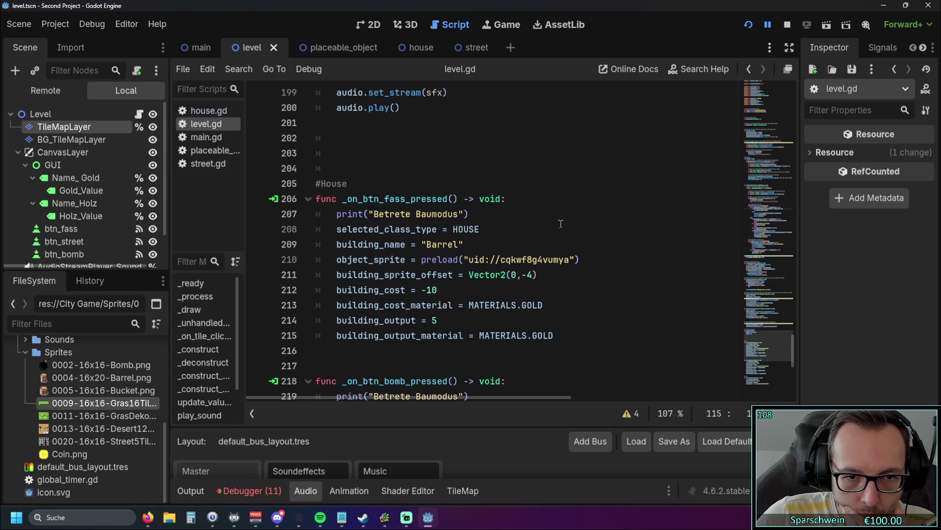
scroll(560, 224, down, 6)
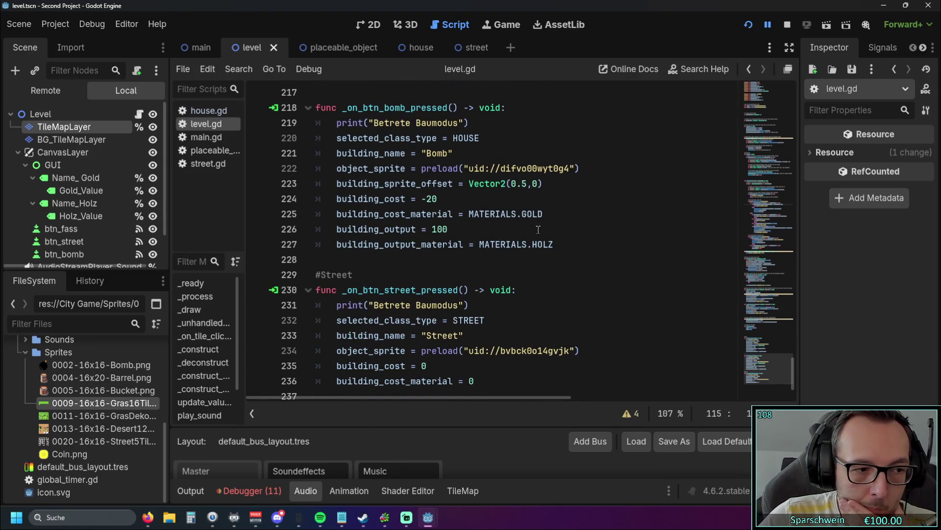
scroll(535, 246, down, 1)
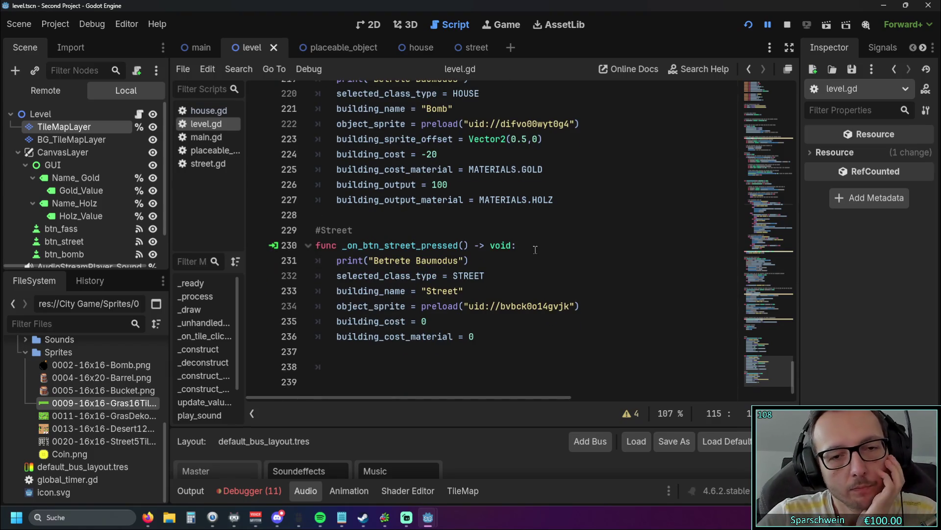
scroll(534, 251, up, 6)
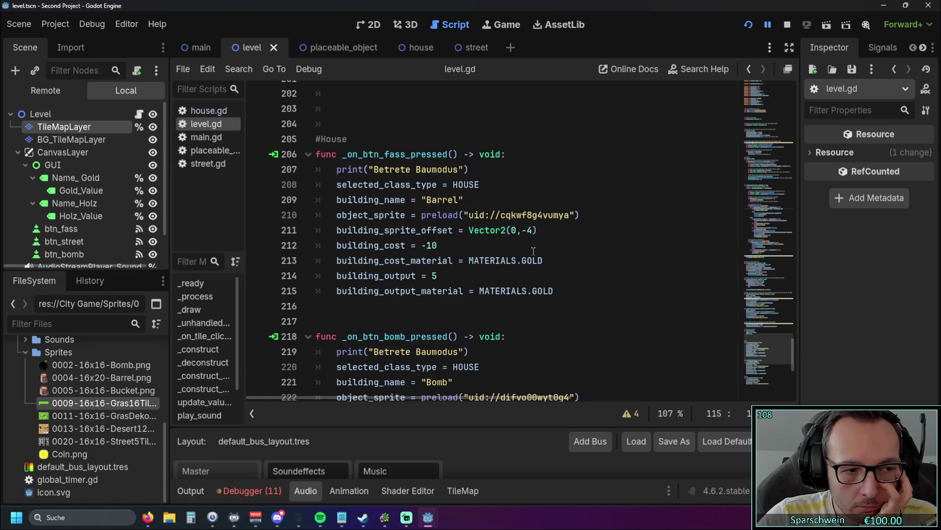
scroll(589, 249, up, 4)
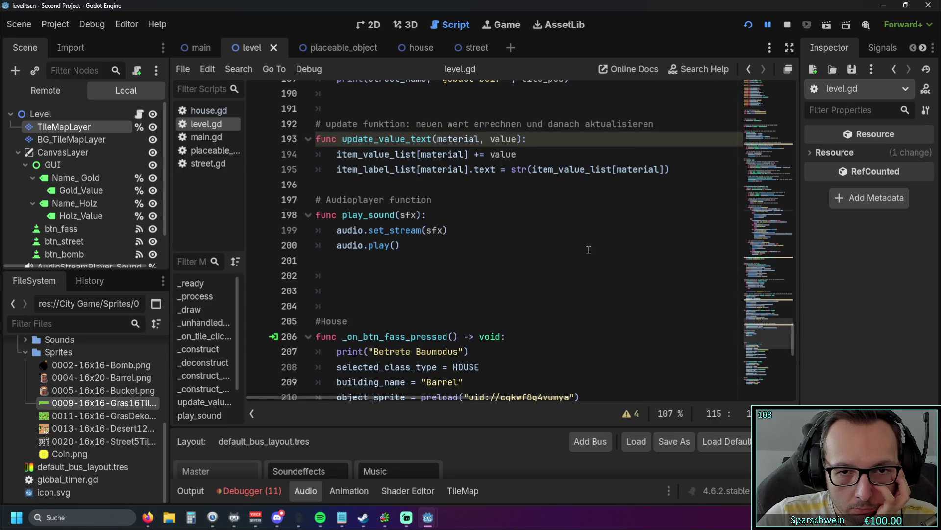
scroll(588, 249, up, 1)
scroll(584, 250, up, 4)
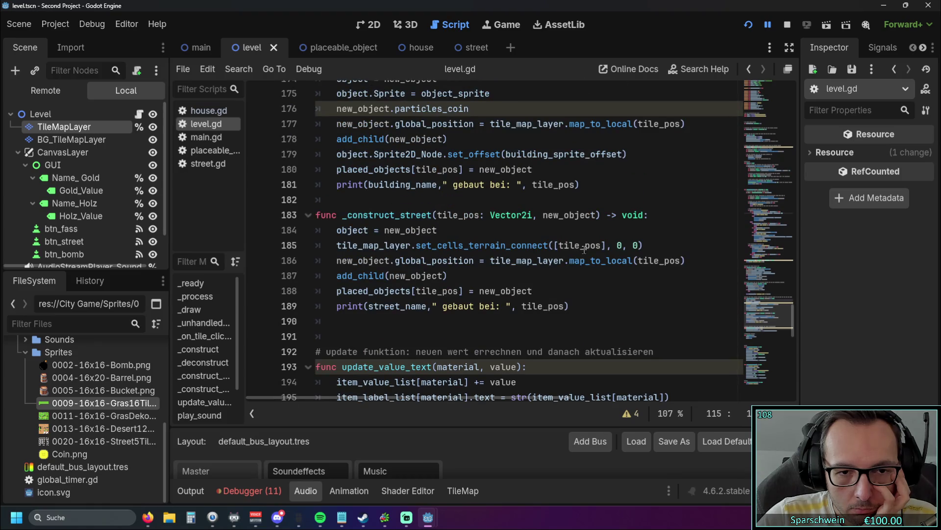
scroll(584, 249, up, 3)
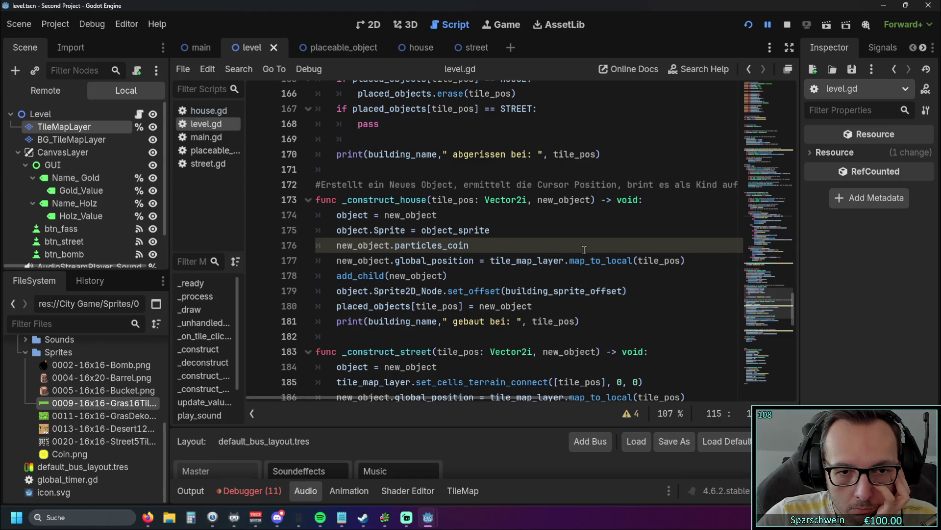
scroll(584, 250, up, 3)
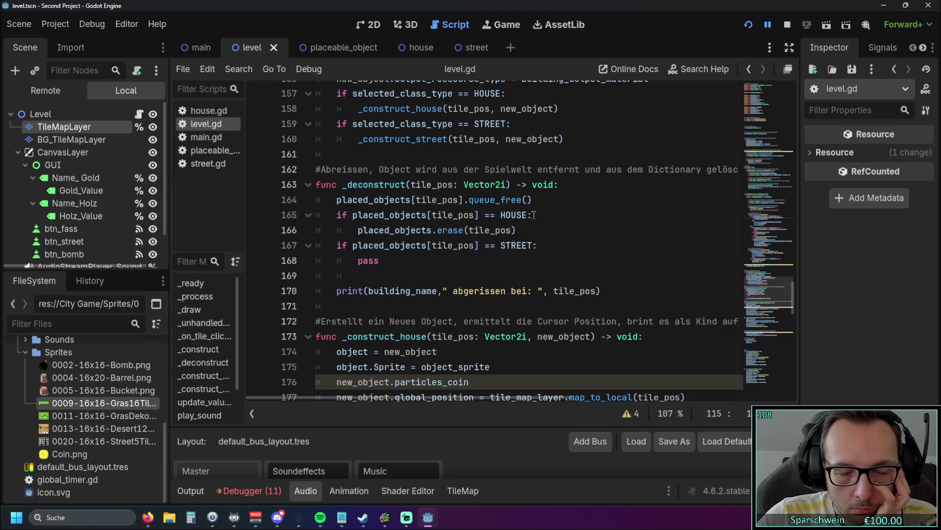
Step: Remove the STREET and HOUSE checks from _deconstruct, dedenting the erase call
mouse_move(380, 263)
mouse_down()
mouse_move(337, 263)
mouse_move(316, 245)
mouse_up()
key(BackSpace)
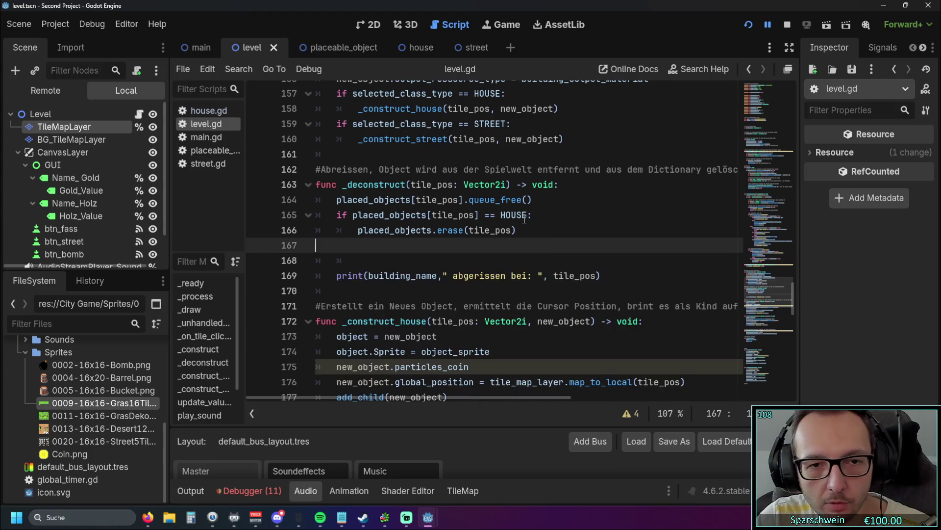
drag(532, 215, 316, 215)
key(BackSpace)
key(Down)
key(shift+Tab)
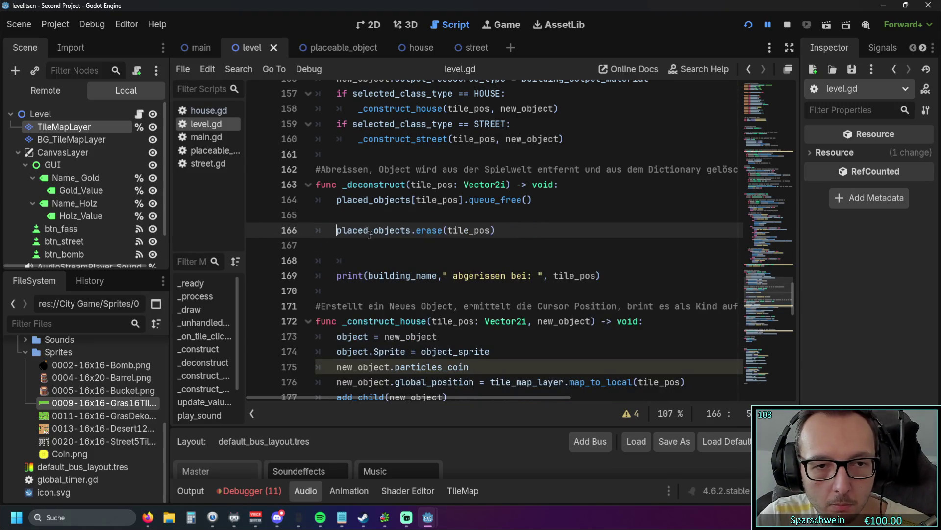
Step: Rerun the game to test building, then restore the HOUSE and STREET checks with Ctrl+Y
click(748, 25)
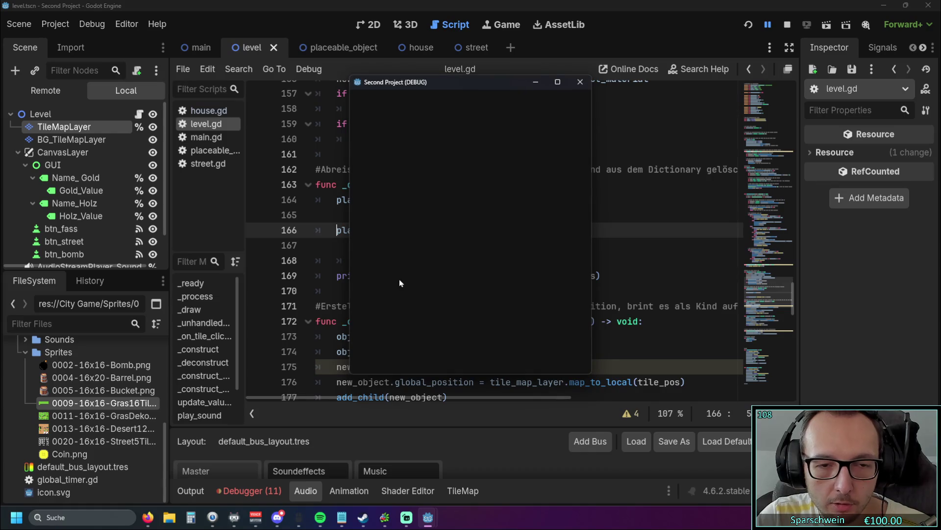
click(465, 294)
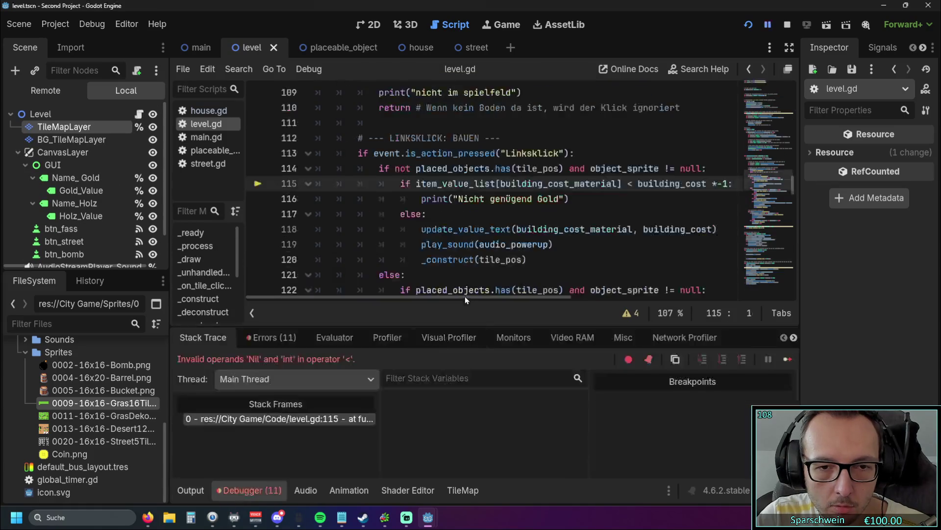
key(Down)
key(Down)
key(Down)
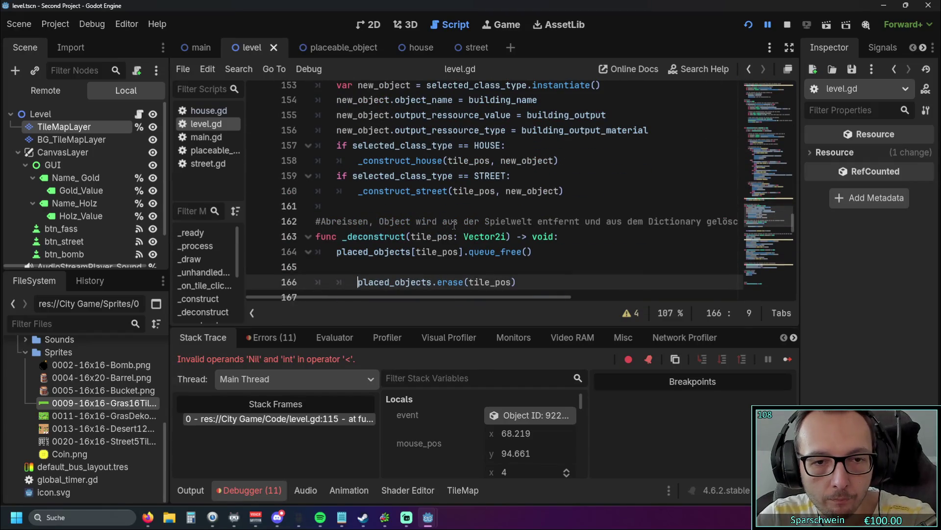
key(ctrl+y)
key(ctrl+y)
key(ctrl+y)
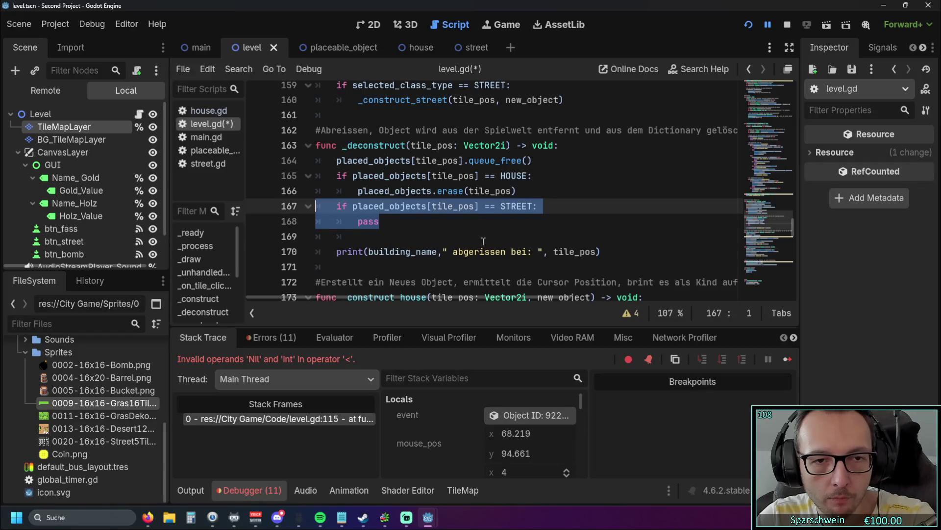
Step: Delete the blank line after the STREET branch's pass statement
click(461, 238)
key(BackSpace)
key(BackSpace)
key(BackSpace)
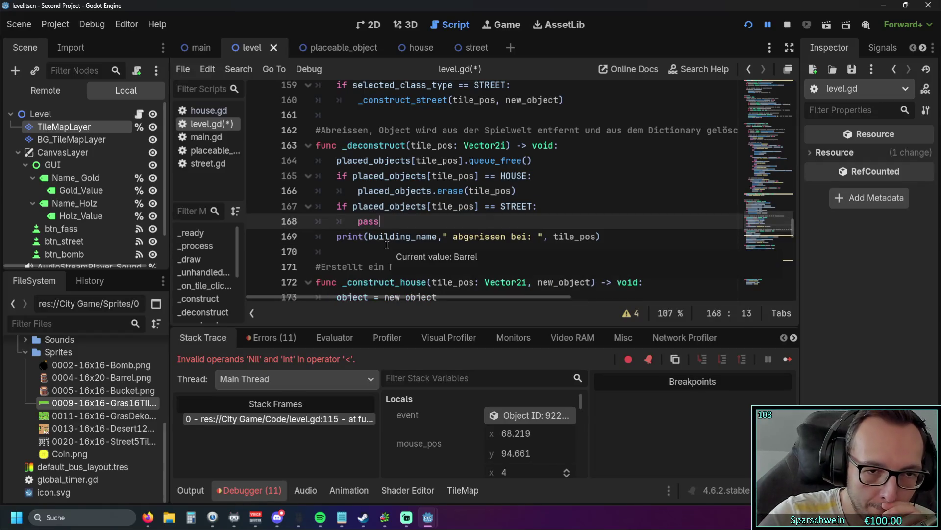
click(530, 191)
scroll(532, 191, up, 1)
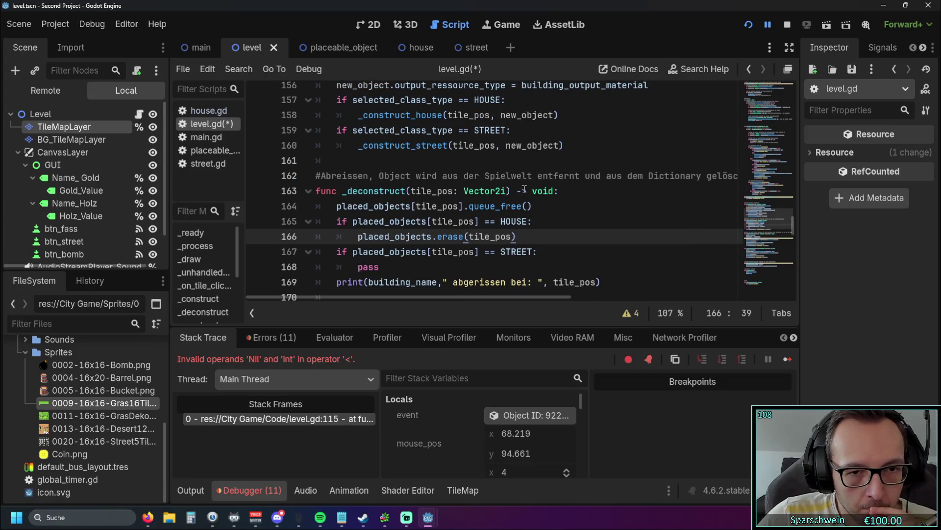
scroll(491, 213, down, 1)
scroll(491, 213, up, 2)
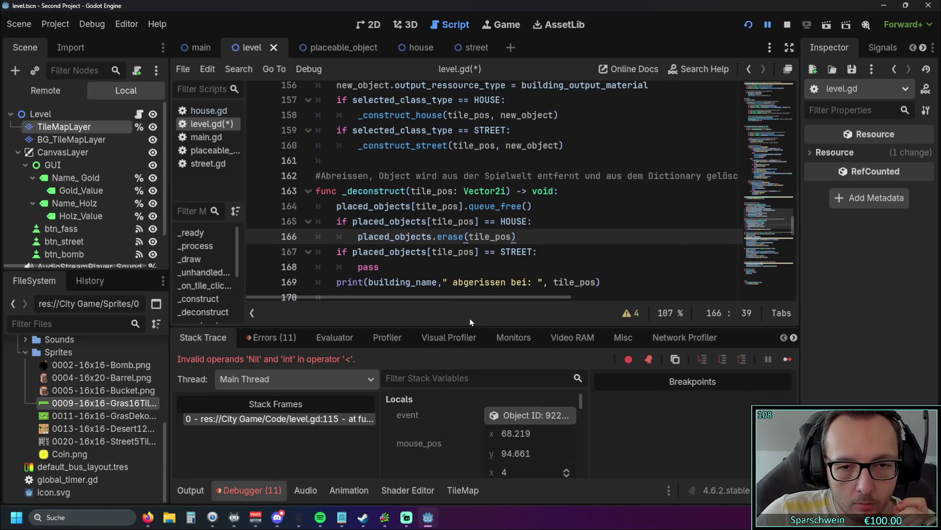
Step: Enlarge the debugger to see holz and gold as <null>, jump to line 115, then shrink it
drag(472, 321, 479, 162)
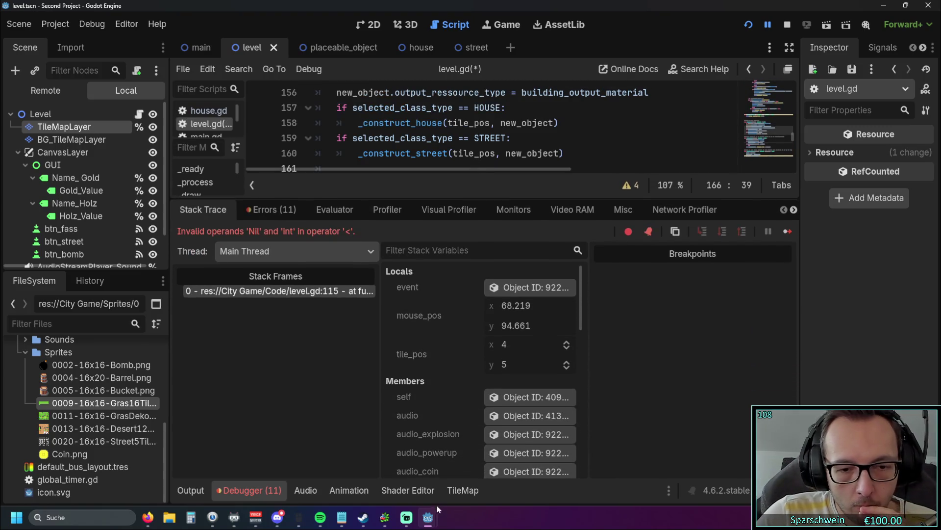
scroll(491, 343, down, 5)
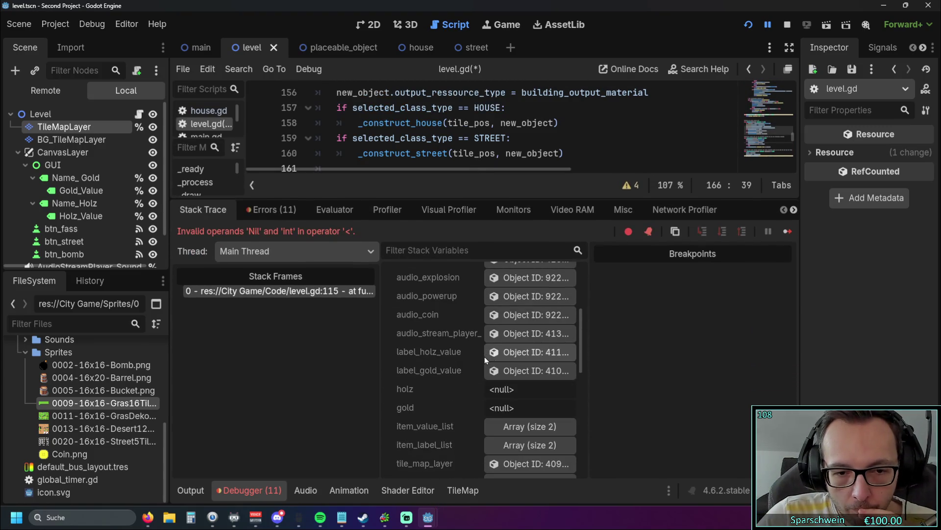
scroll(478, 350, down, 2)
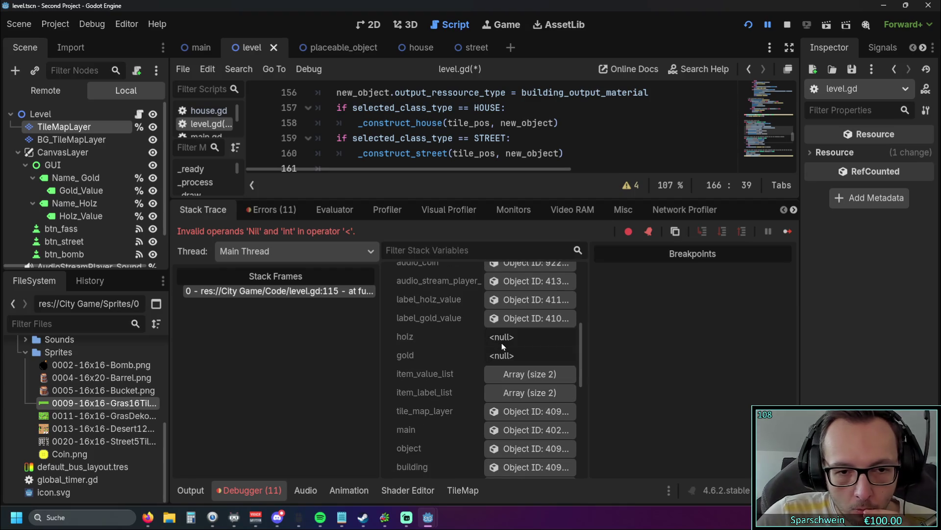
scroll(464, 355, up, 2)
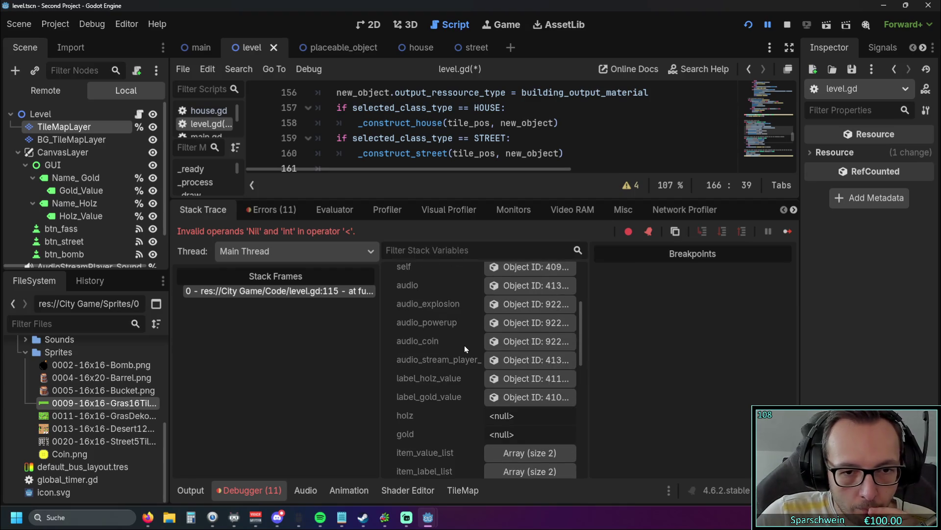
scroll(464, 345, down, 1)
click(313, 294)
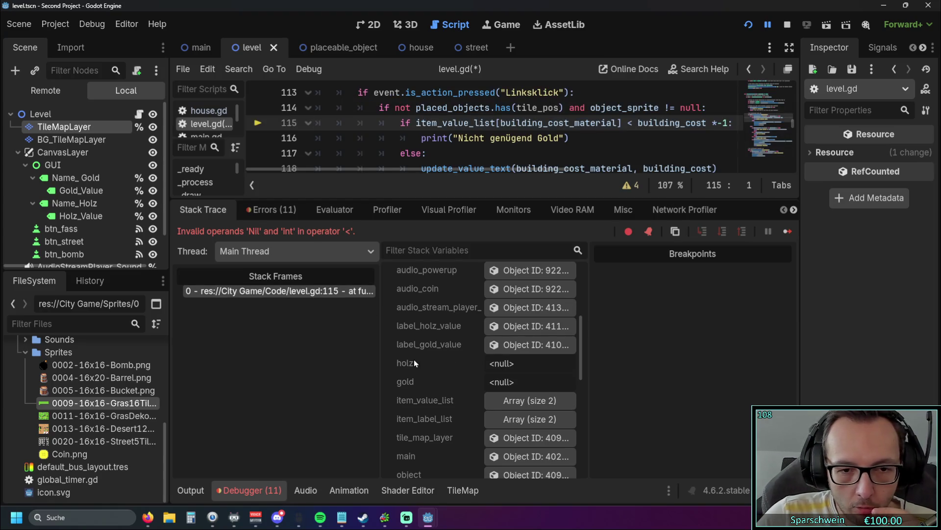
scroll(505, 371, up, 5)
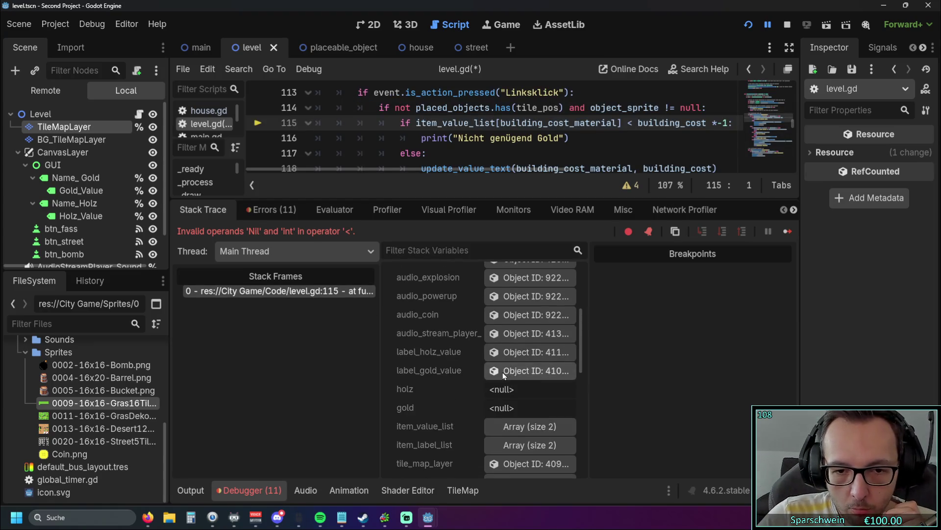
scroll(502, 372, up, 1)
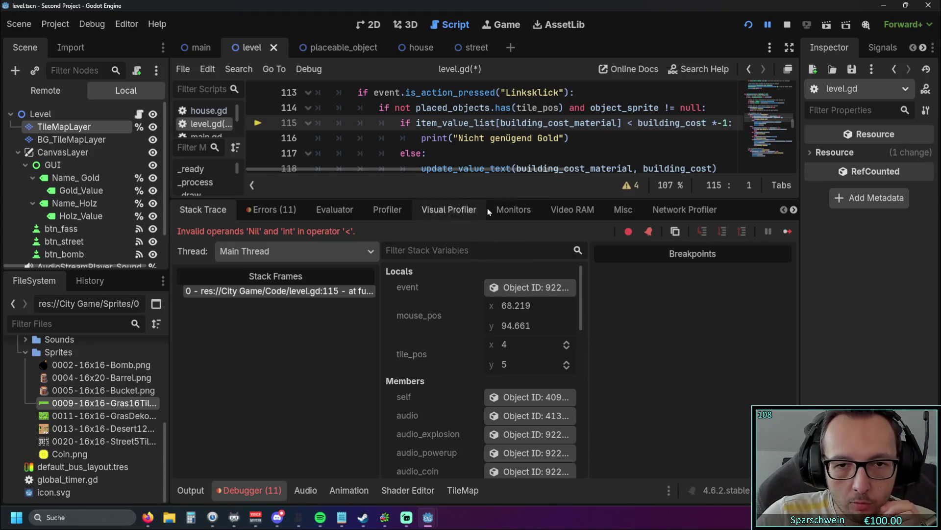
drag(487, 198, 487, 326)
click(319, 491)
scroll(496, 271, up, 20)
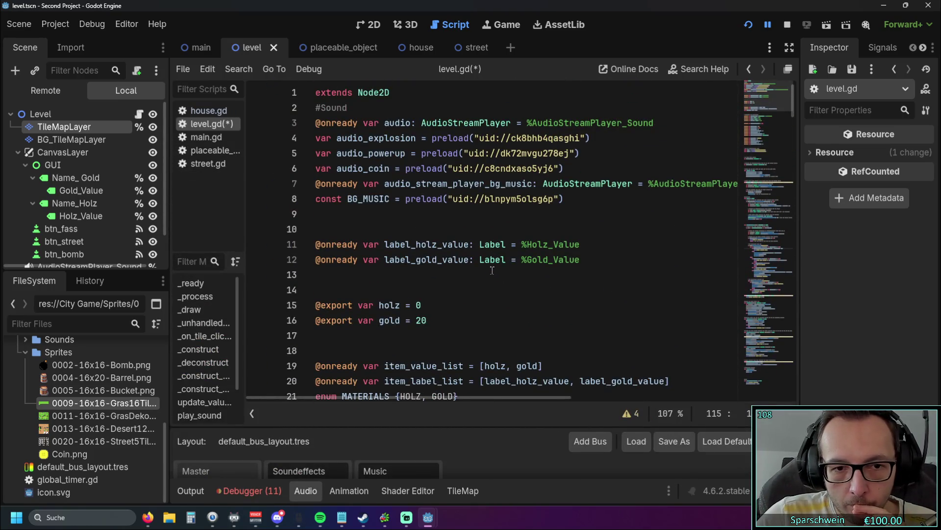
scroll(495, 271, down, 1)
drag(427, 275, 318, 260)
click(457, 270)
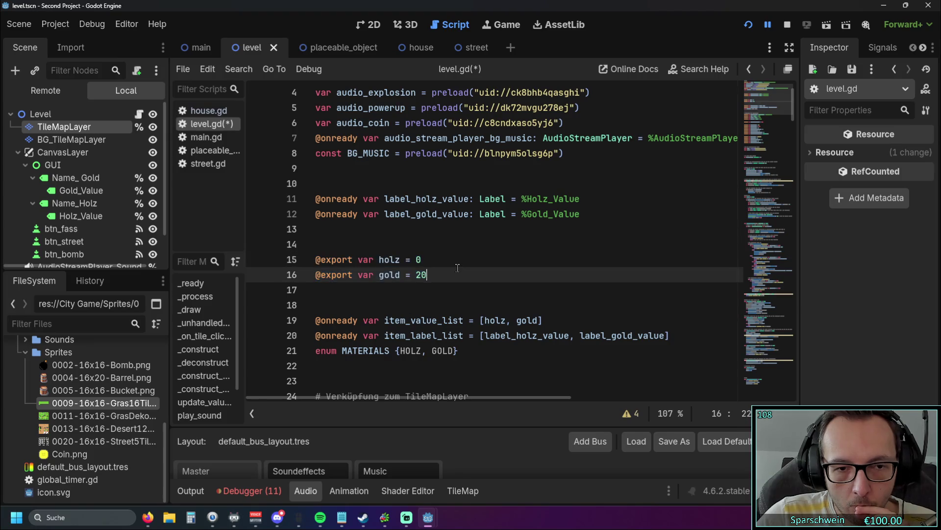
scroll(457, 267, down, 2)
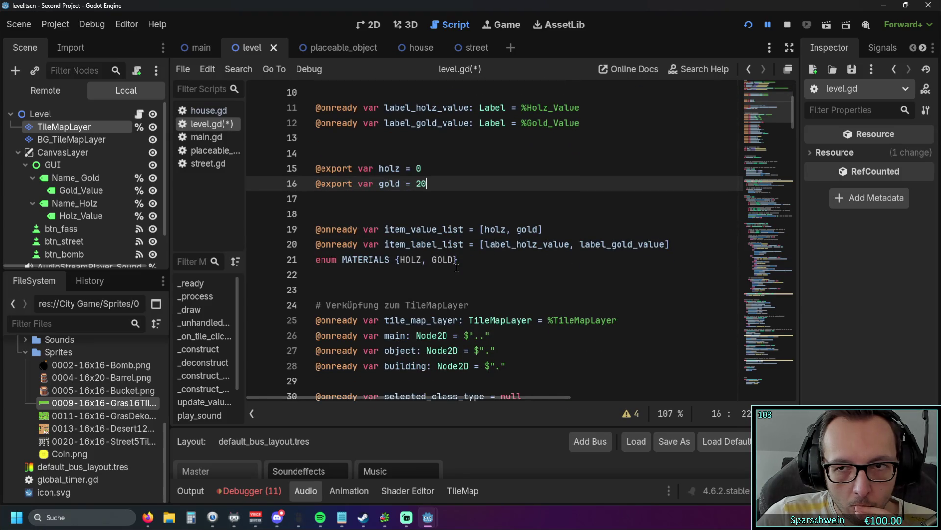
scroll(457, 267, down, 2)
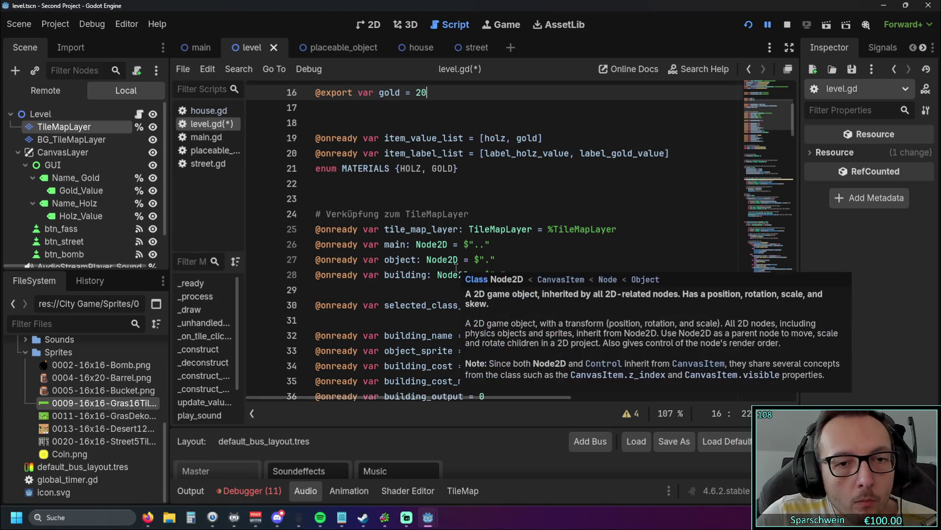
scroll(534, 255, down, 4)
scroll(533, 256, down, 4)
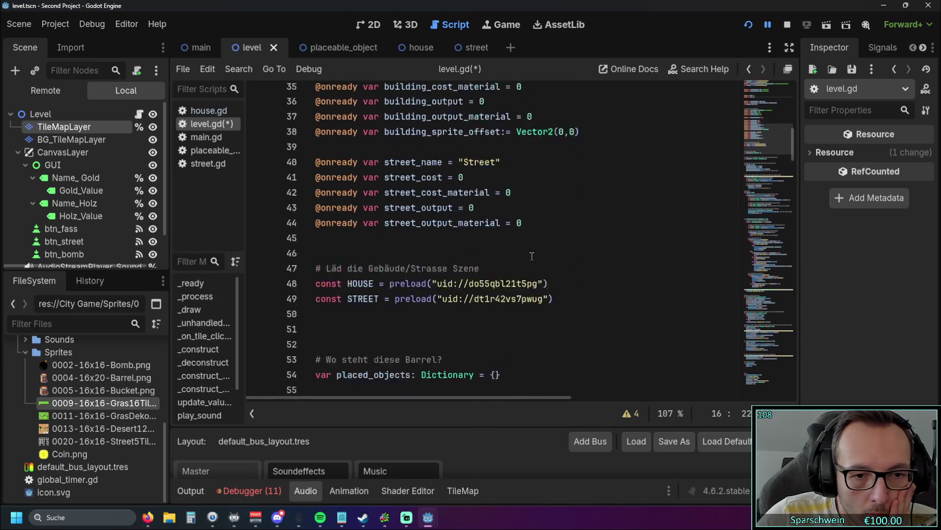
scroll(532, 256, down, 2)
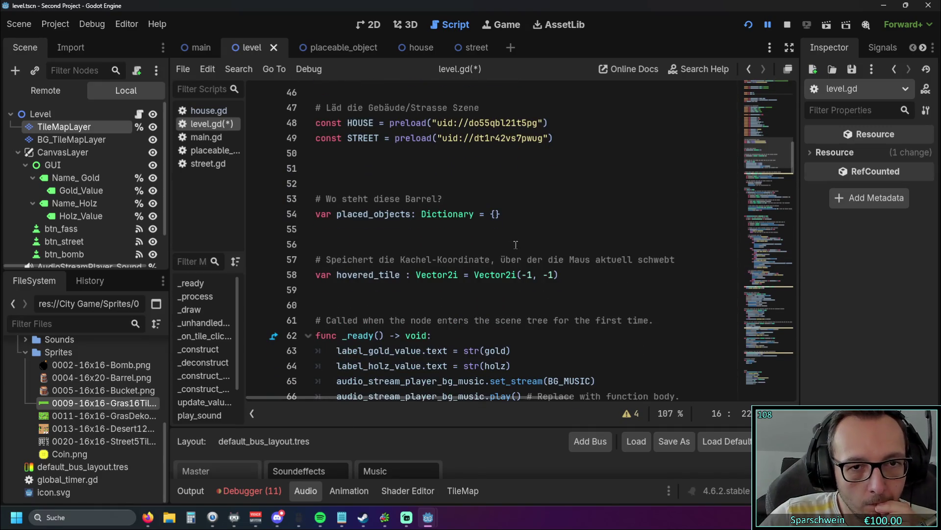
scroll(515, 244, up, 1)
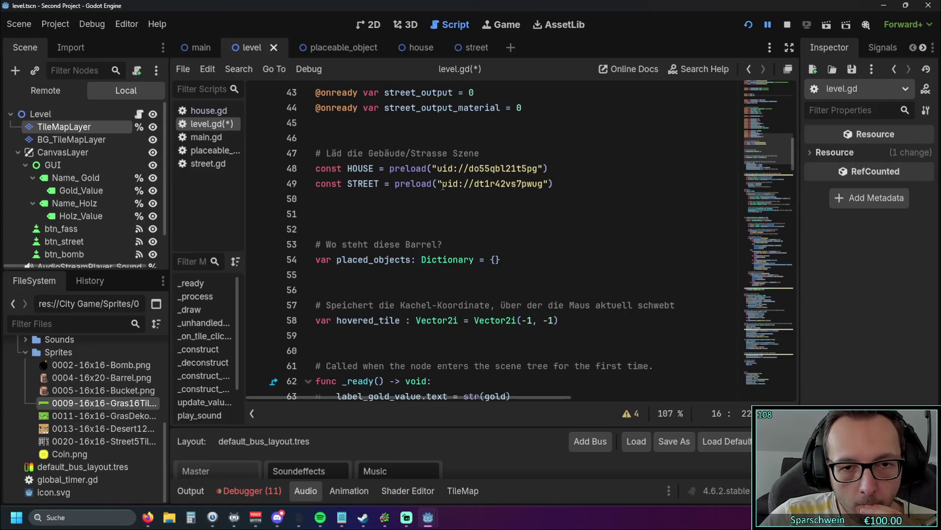
Step: Select the BG_TileMapLayer node to inspect its properties, including Z Index -5
mouse_move(443, 186)
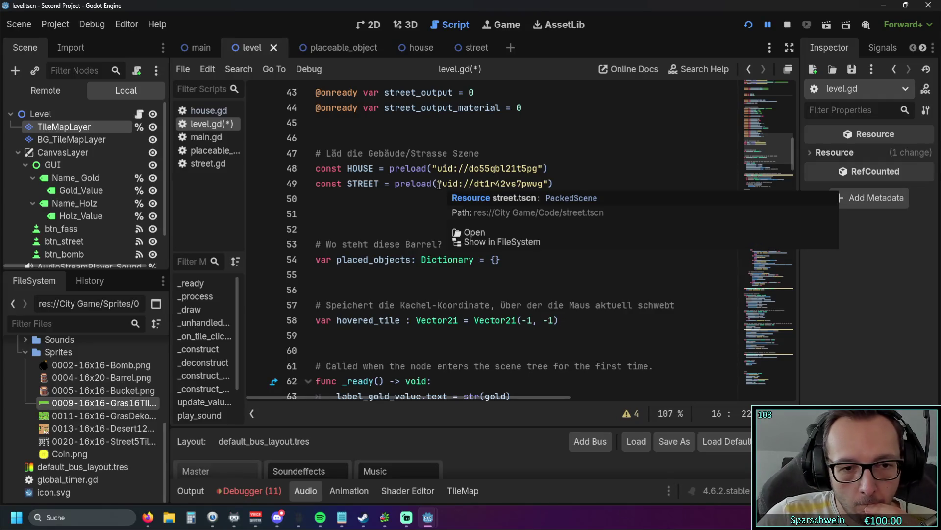
scroll(429, 202, down, 12)
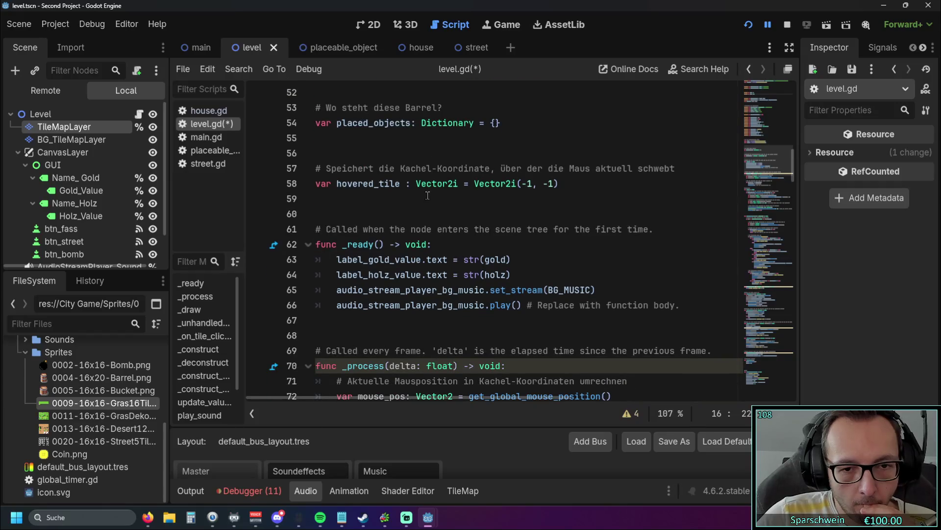
scroll(428, 196, down, 8)
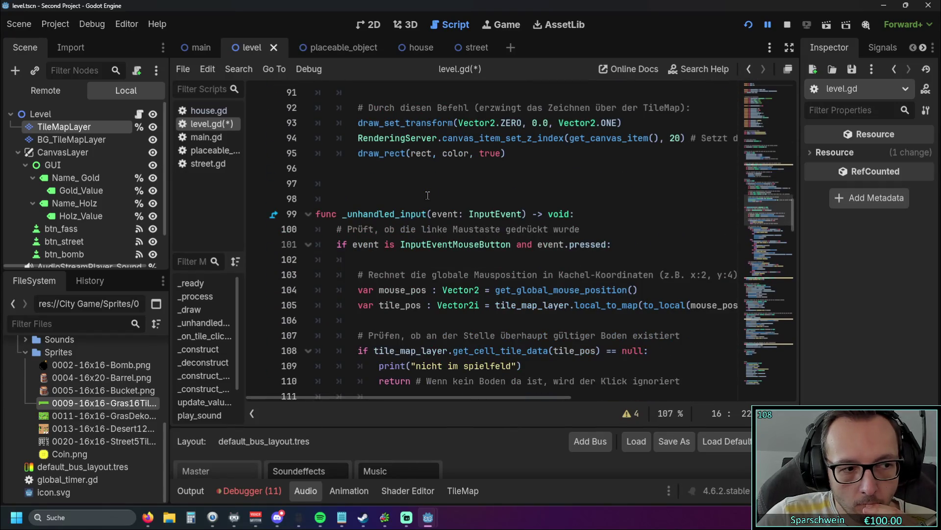
click(79, 142)
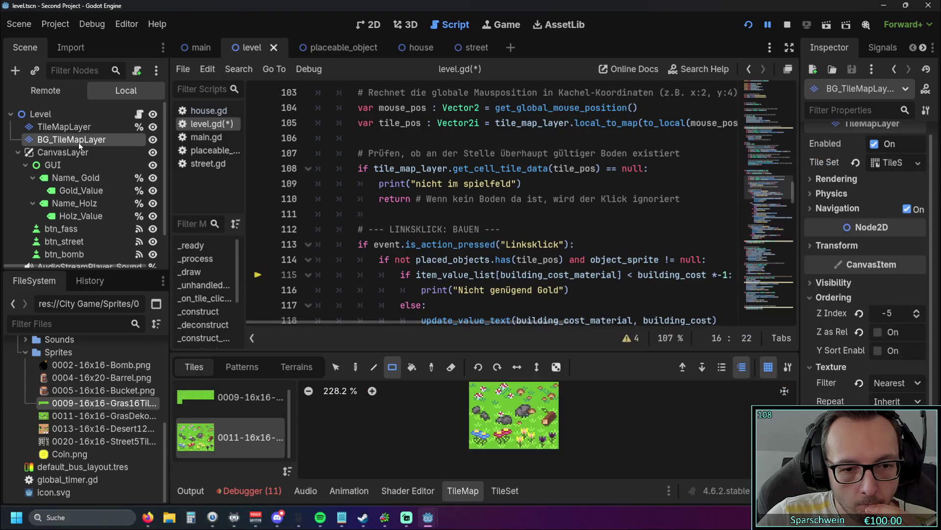
Step: Select the TileMapLayer node, cycle through the TileSet, TileMap, Shader and Animation panels, then return to the Debugger
click(74, 126)
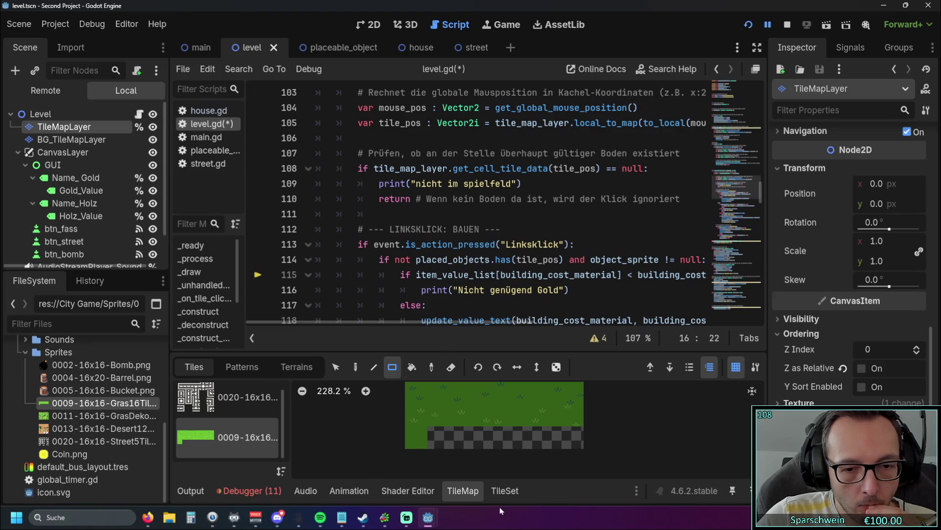
click(500, 492)
click(479, 490)
click(419, 492)
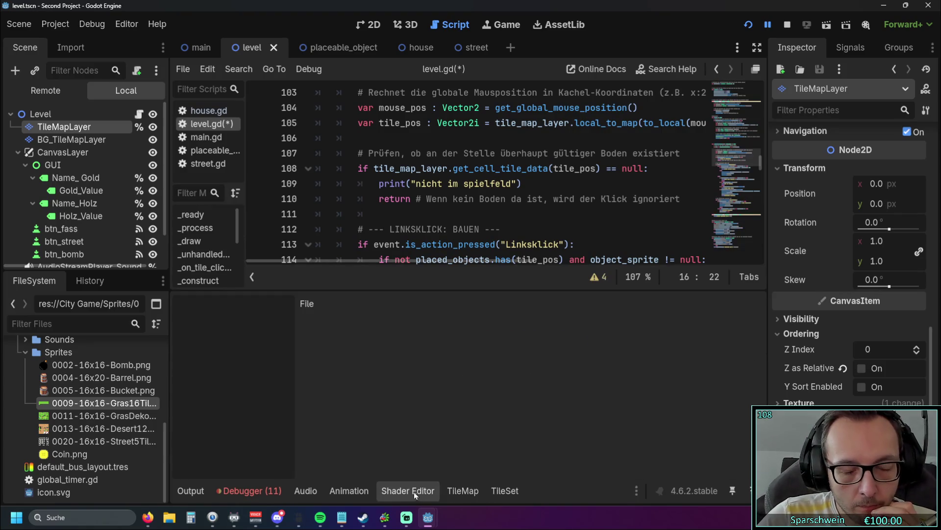
click(346, 490)
click(245, 491)
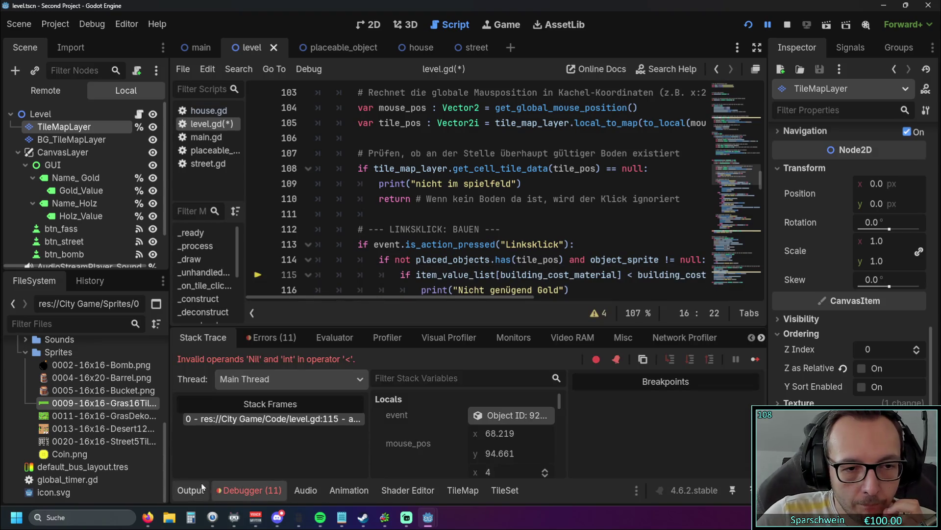
scroll(497, 221, up, 2)
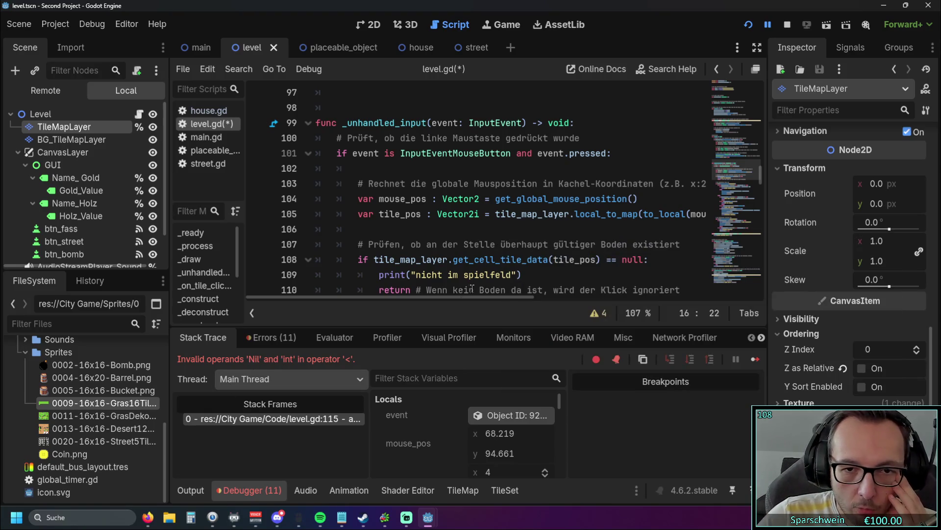
mouse_move(438, 297)
mouse_down()
mouse_move(469, 299)
mouse_move(360, 302)
mouse_up()
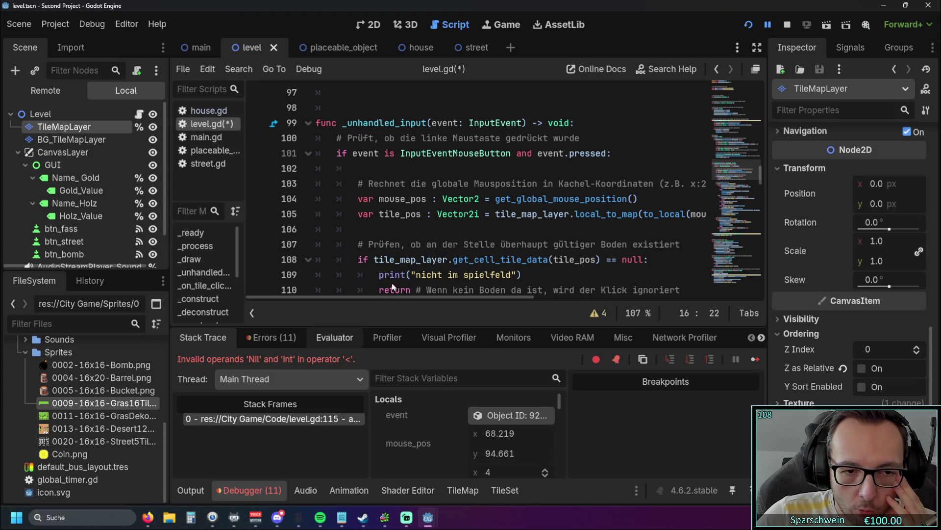
scroll(490, 206, down, 3)
scroll(491, 204, up, 4)
scroll(491, 204, down, 4)
mouse_move(362, 300)
mouse_down()
mouse_move(401, 305)
mouse_move(388, 306)
mouse_move(395, 309)
mouse_up()
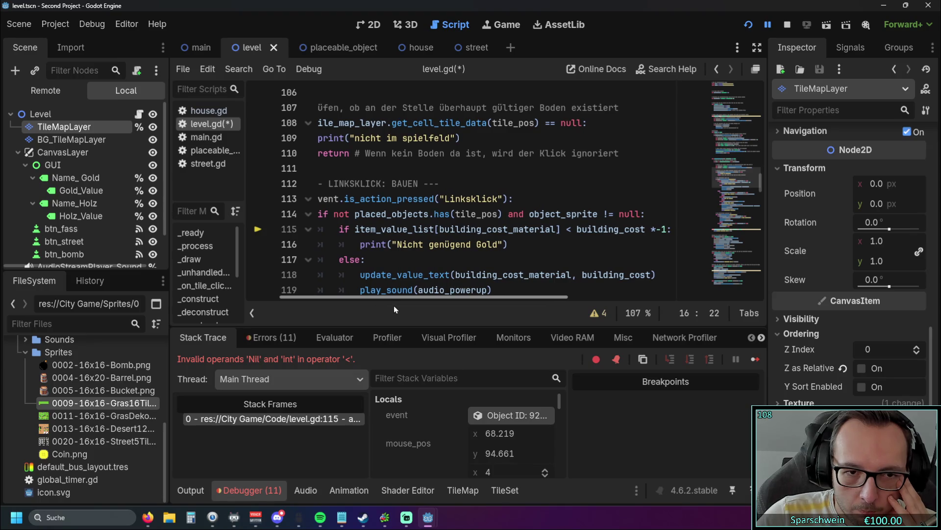
drag(393, 306, 396, 305)
drag(353, 229, 554, 230)
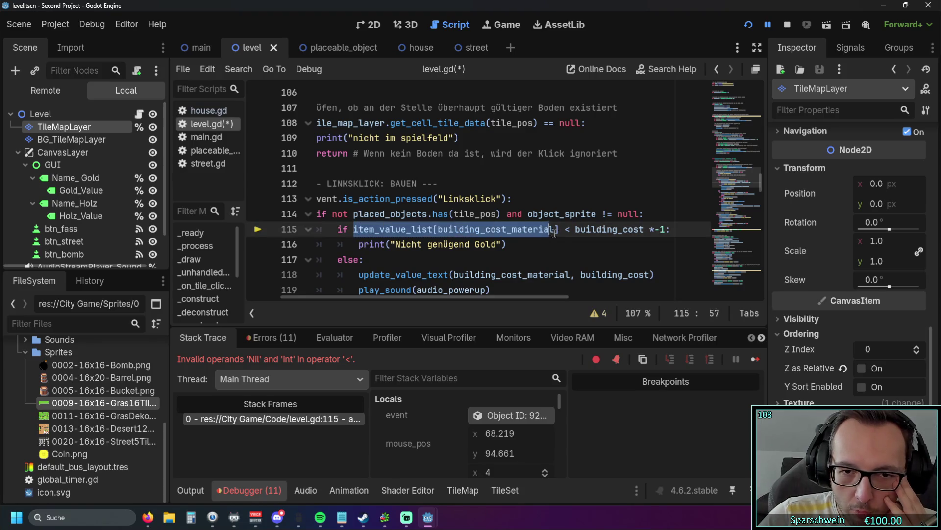
double_click(610, 229)
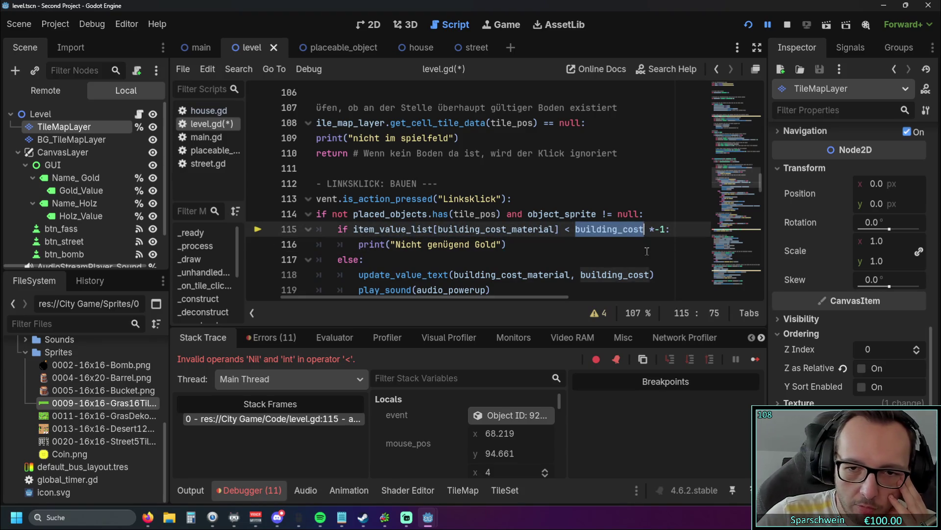
click(647, 250)
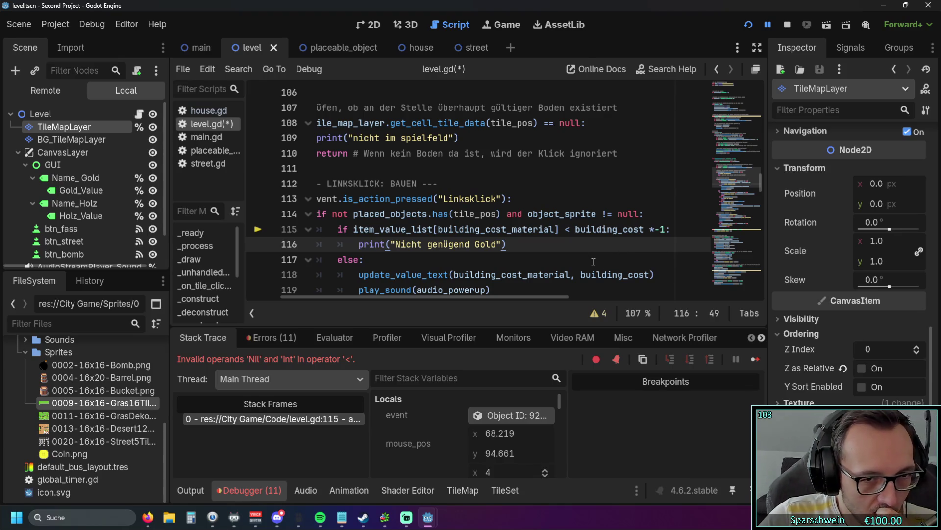
mouse_move(457, 298)
mouse_down()
mouse_move(449, 300)
mouse_move(457, 301)
mouse_up()
click(461, 274)
drag(354, 229, 662, 233)
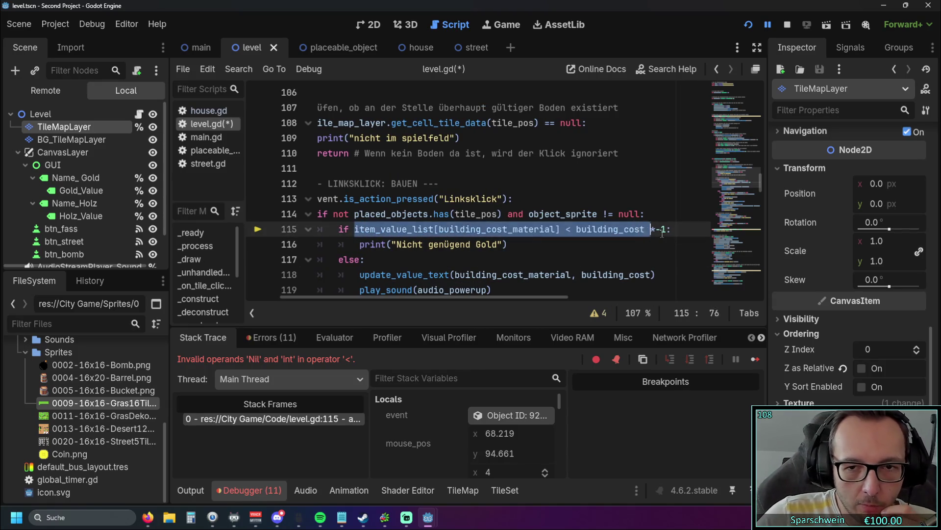
click(567, 229)
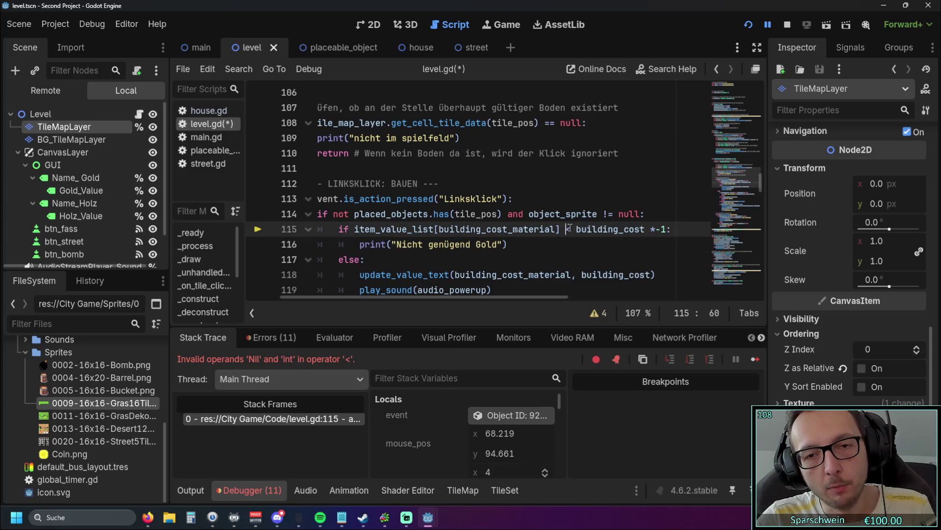
double_click(568, 229)
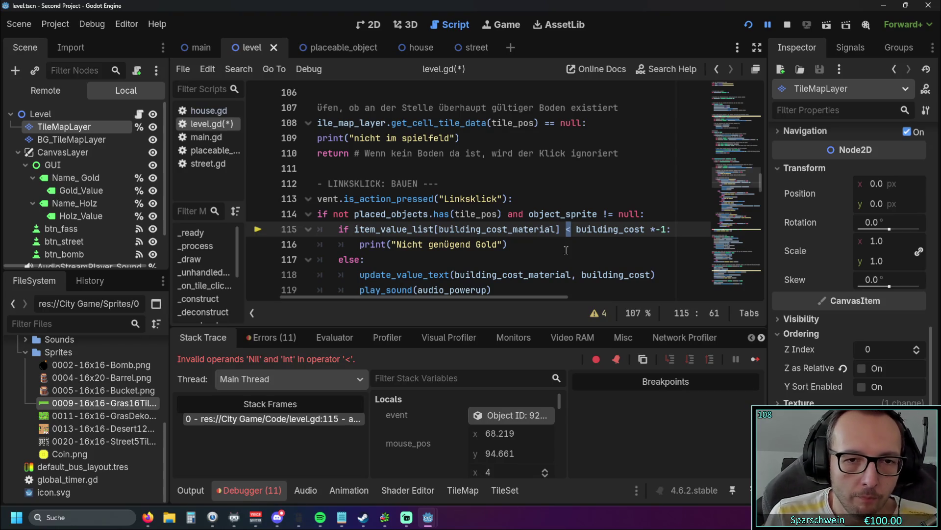
click(523, 248)
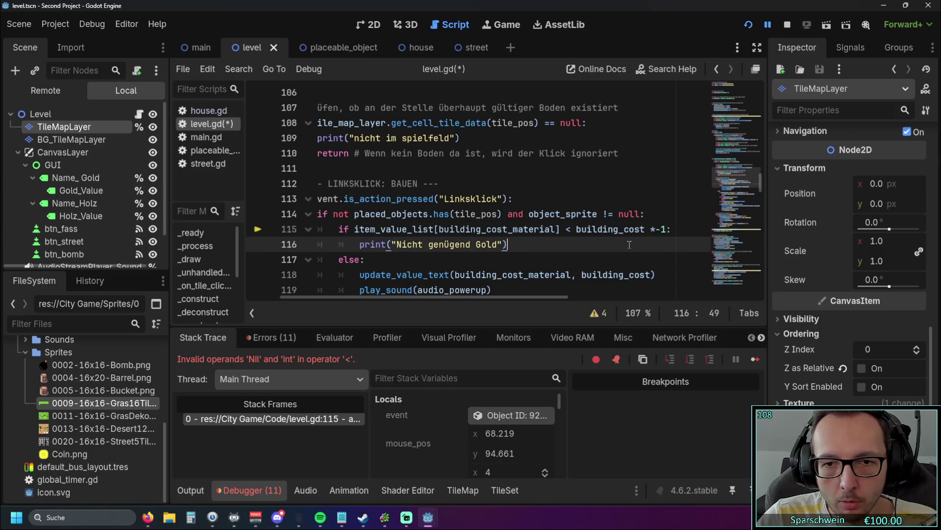
scroll(587, 241, up, 6)
scroll(587, 241, up, 15)
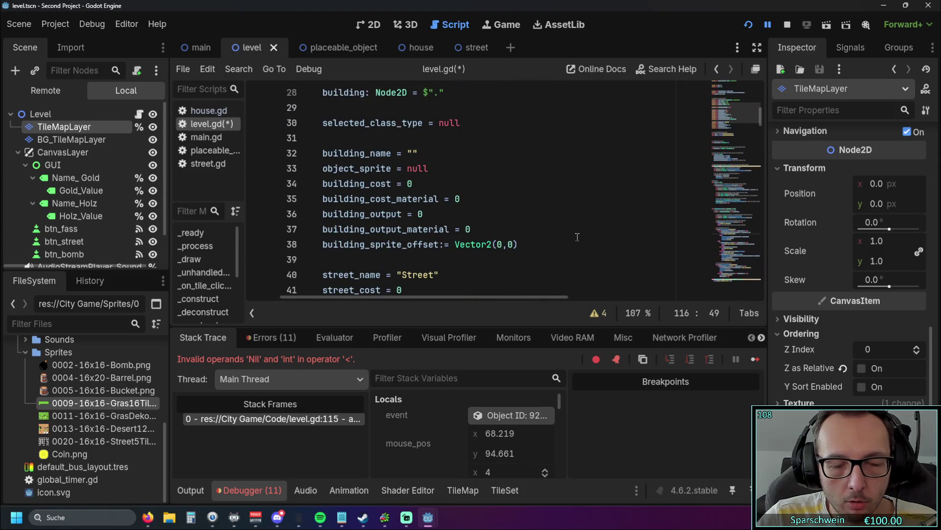
scroll(575, 236, down, 1)
drag(399, 296, 346, 296)
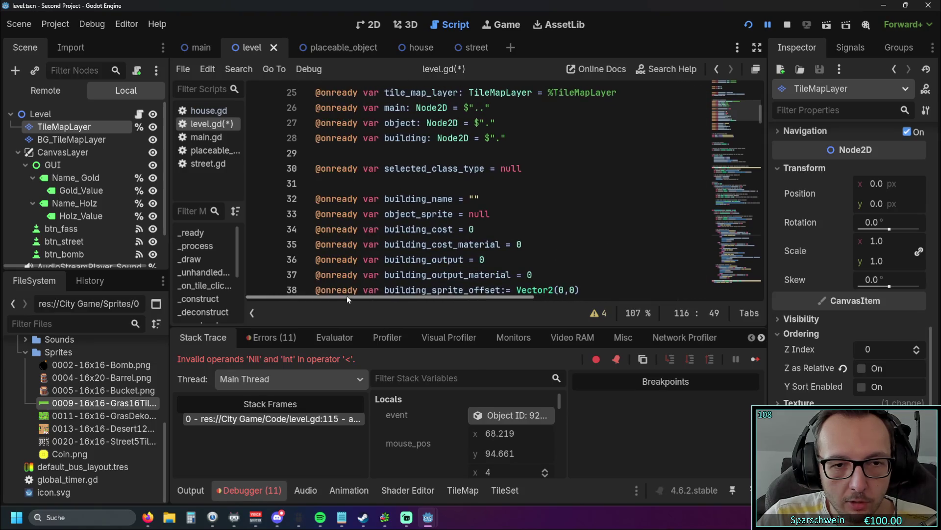
scroll(437, 253, down, 1)
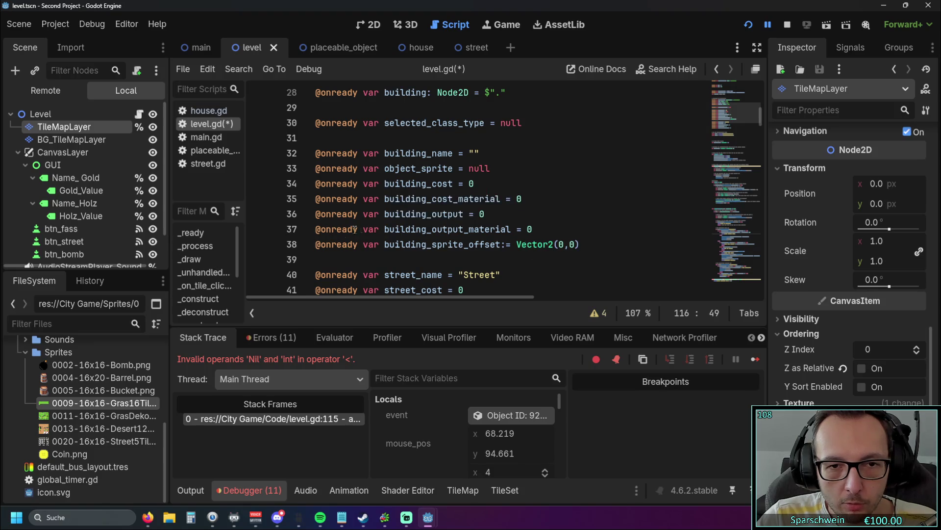
mouse_move(503, 199)
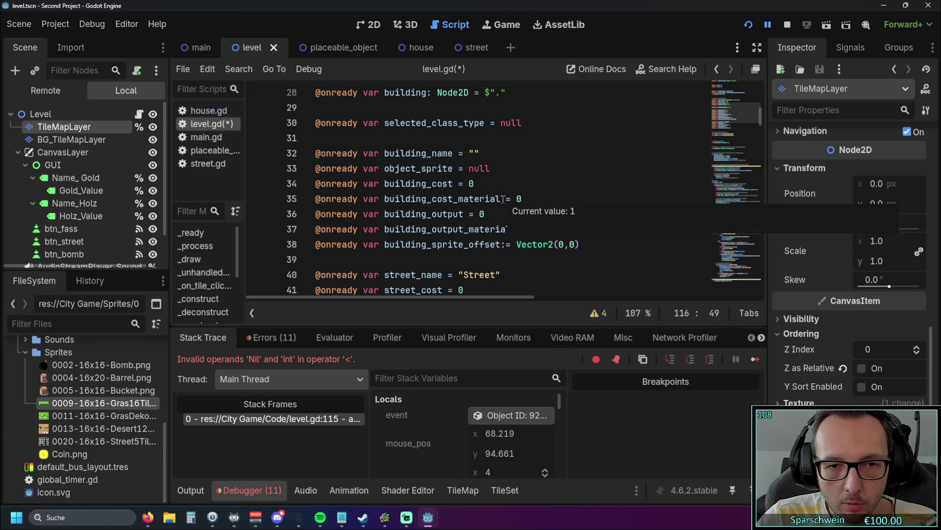
scroll(503, 199, up, 2)
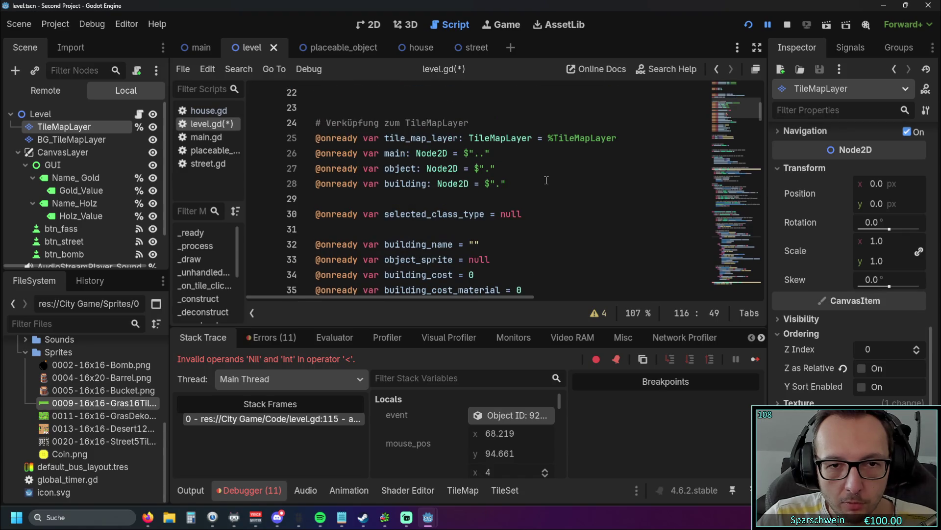
scroll(546, 180, down, 3)
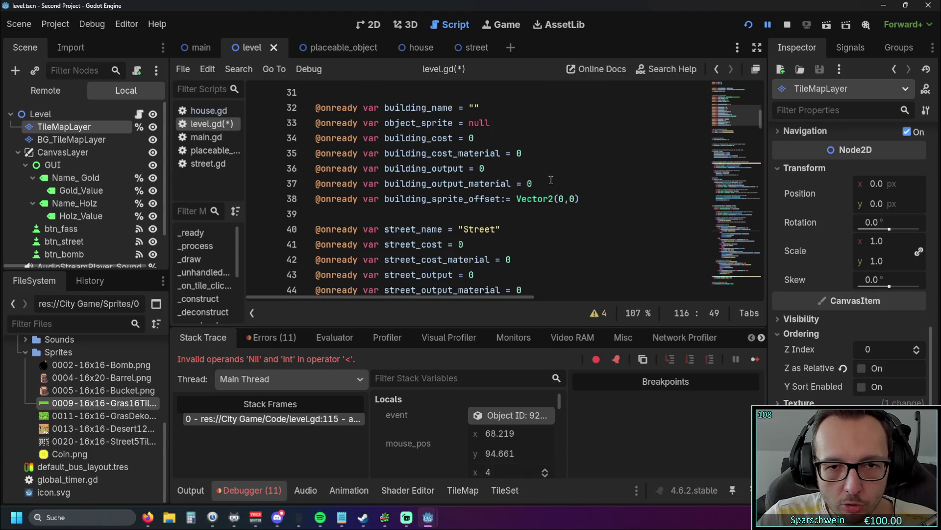
scroll(495, 184, down, 1)
scroll(515, 185, up, 1)
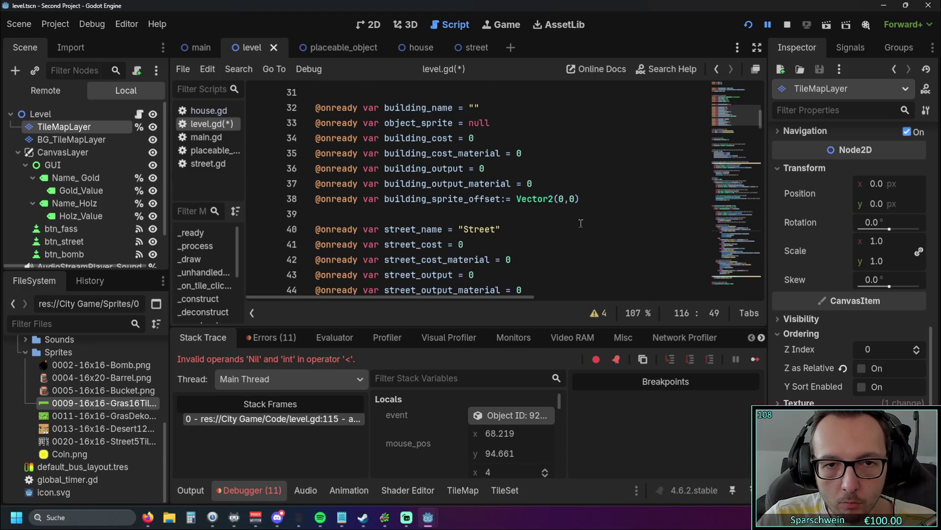
scroll(580, 223, up, 1)
scroll(580, 223, up, 1)
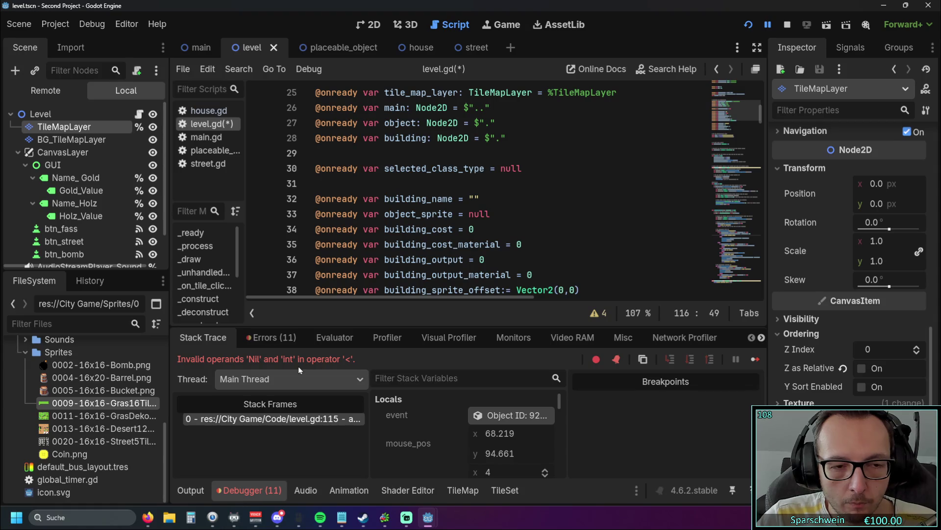
scroll(470, 246, up, 3)
scroll(470, 245, down, 15)
drag(760, 144, 745, 291)
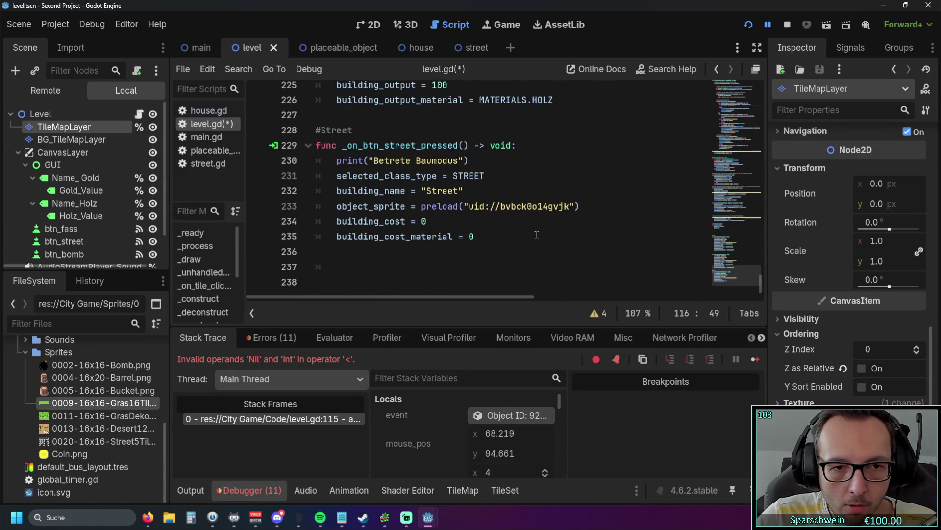
Step: Scroll up through the Street, Bomb and Barrel handlers, placing the caret on the Barrel's -10 cost
scroll(535, 232, up, 1)
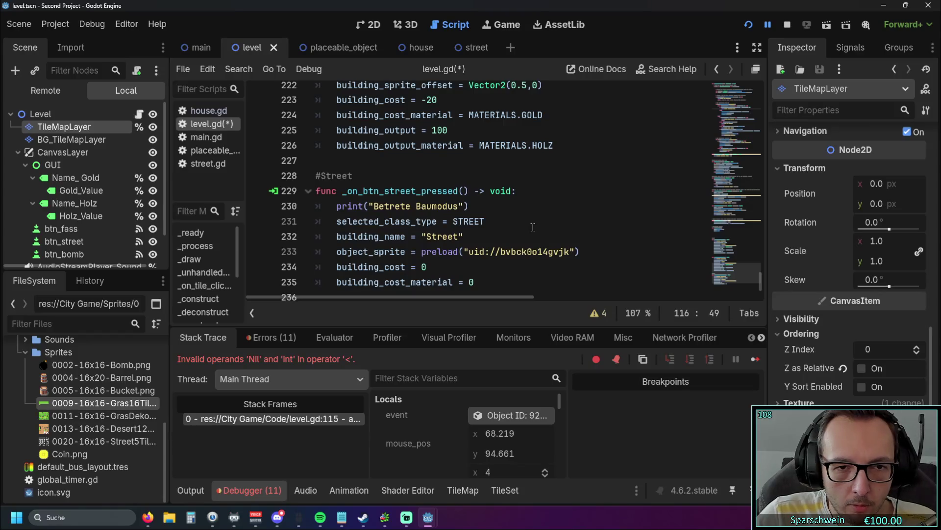
scroll(533, 227, up, 2)
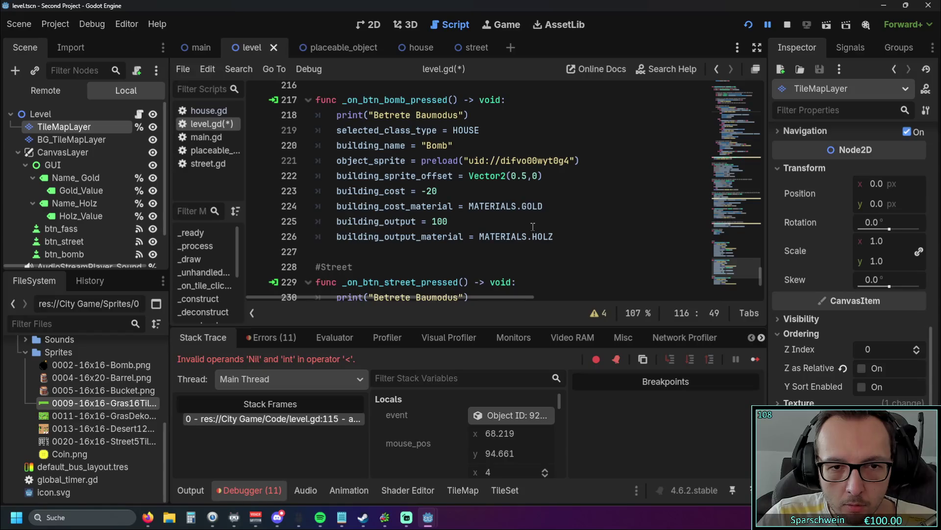
scroll(533, 227, up, 1)
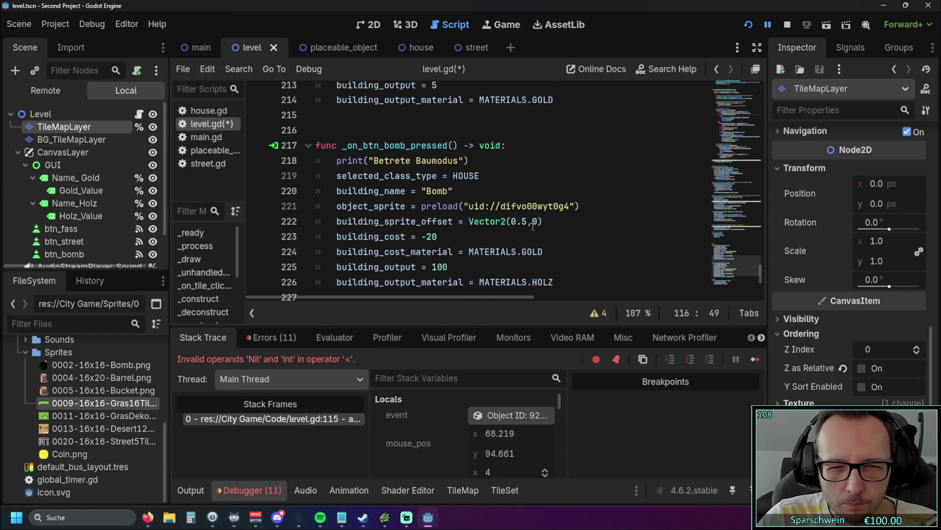
scroll(533, 227, up, 3)
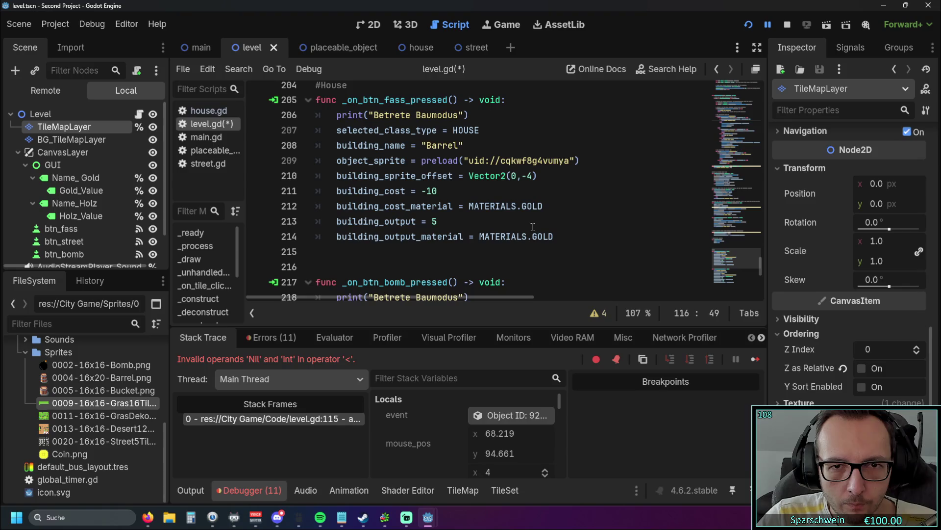
click(435, 191)
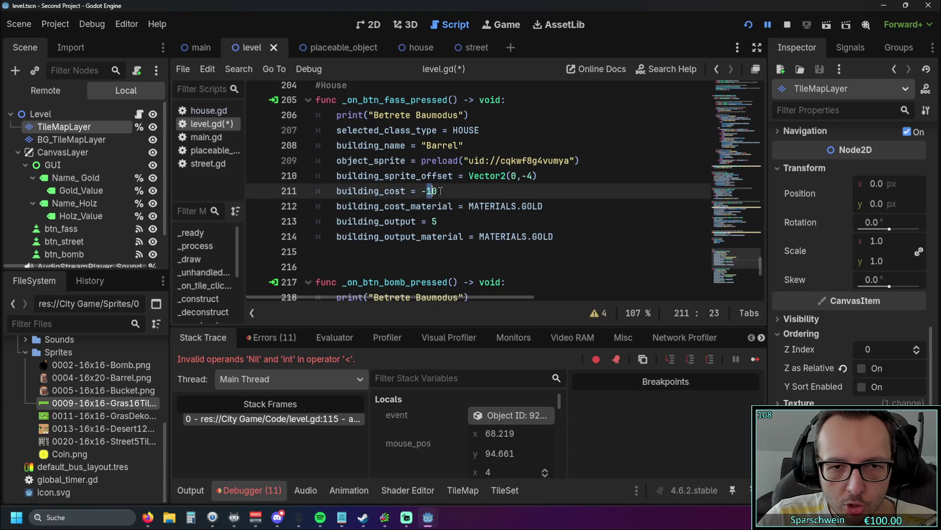
scroll(497, 200, up, 15)
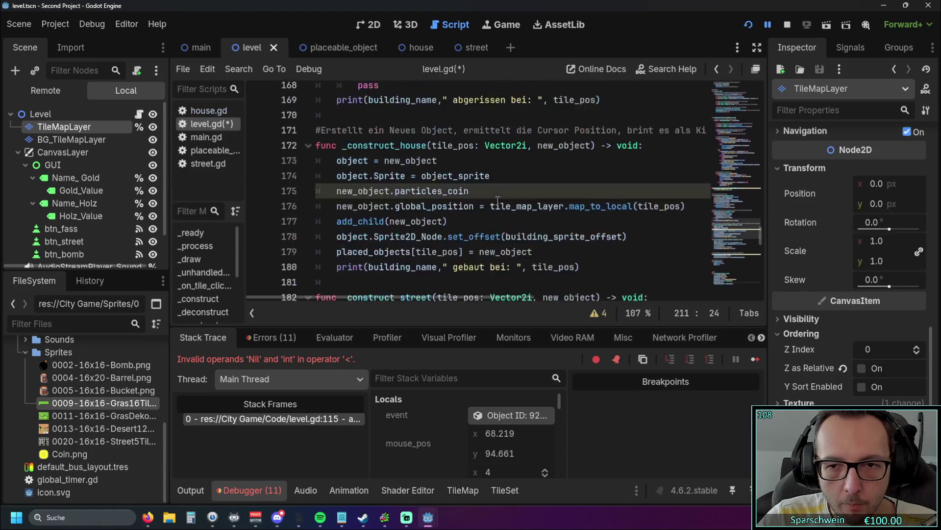
Step: Scroll past _construct_house and the right-click block to the Linksklick section near line 115, then relaunch the game
scroll(498, 200, up, 5)
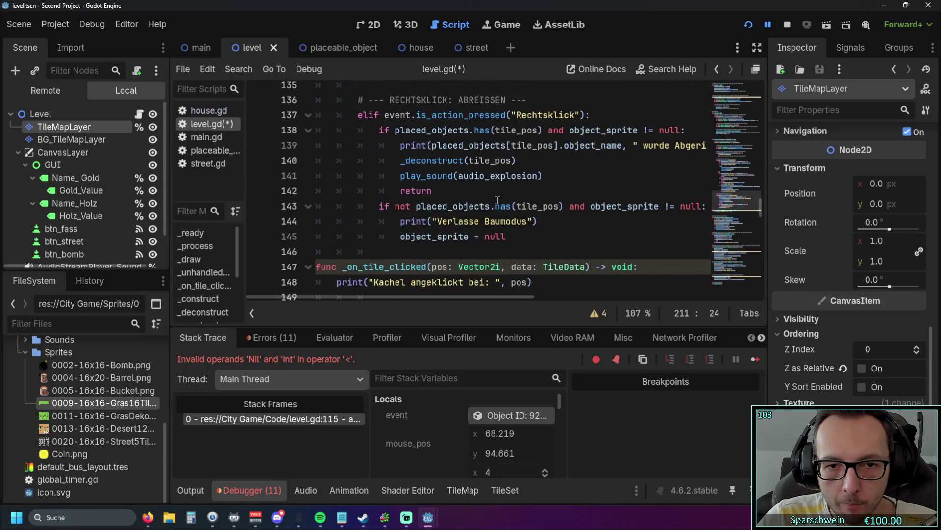
scroll(497, 200, up, 9)
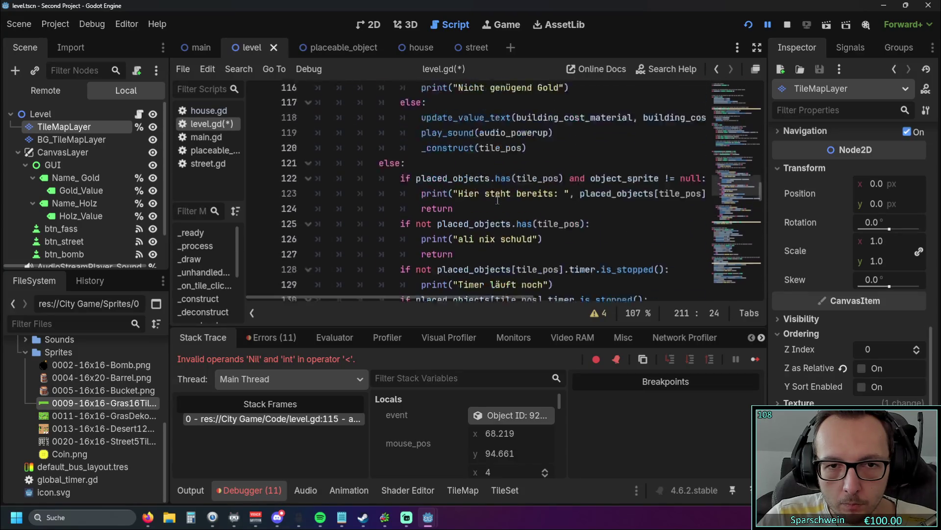
mouse_move(406, 298)
mouse_down()
mouse_move(445, 297)
mouse_move(425, 299)
mouse_up()
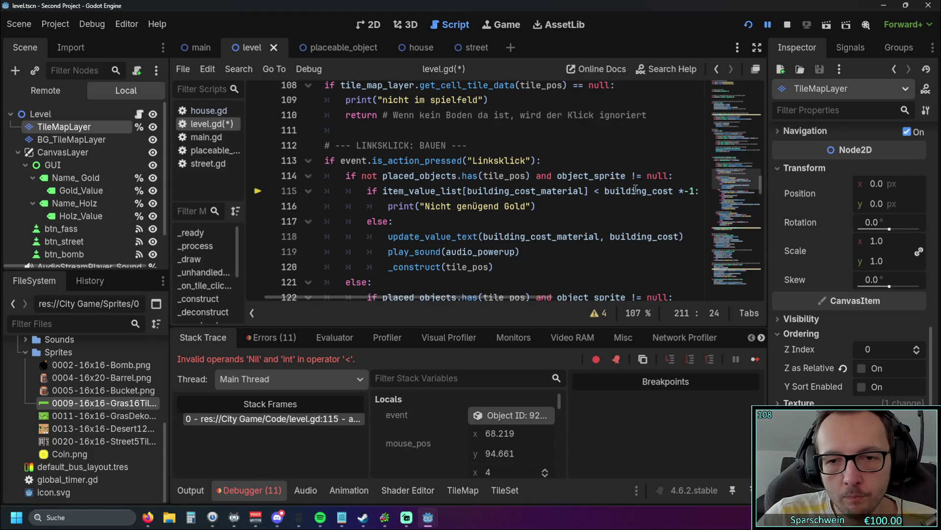
scroll(533, 182, up, 1)
scroll(533, 183, up, 1)
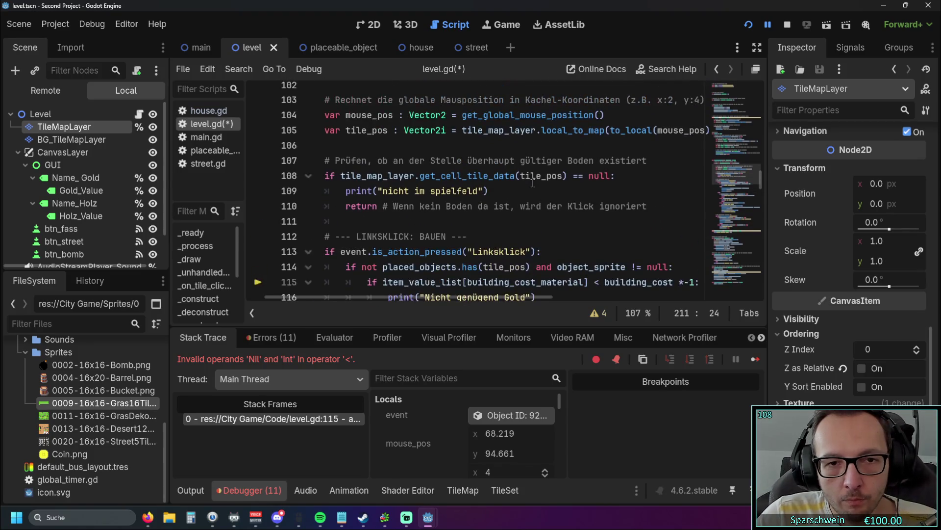
scroll(533, 182, down, 2)
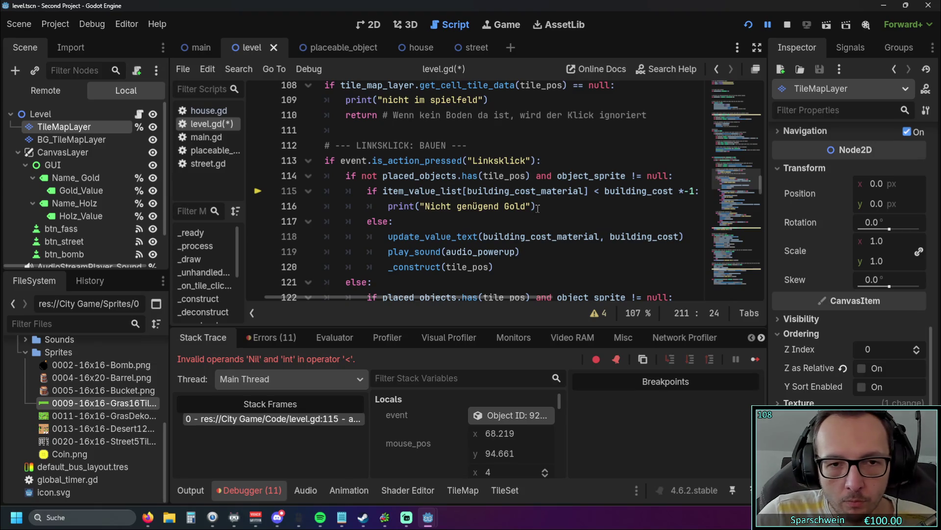
click(748, 25)
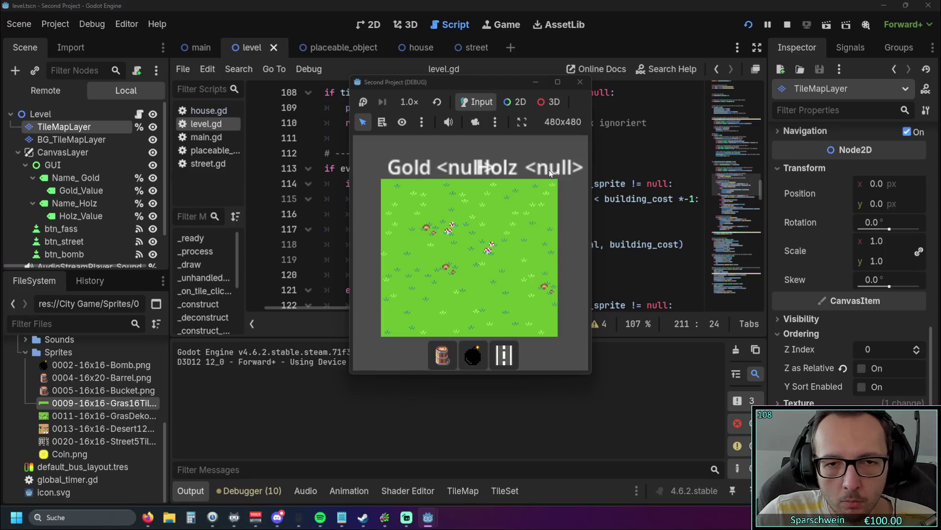
Step: Widen the running game window to view the grass map, then stop the debug run
mouse_move(592, 192)
mouse_down()
mouse_move(651, 190)
mouse_move(613, 191)
mouse_up()
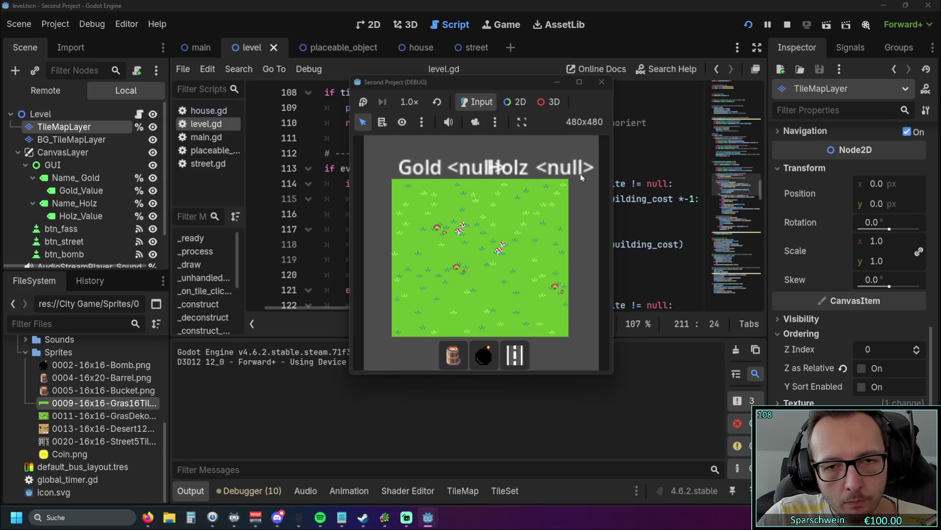
click(602, 82)
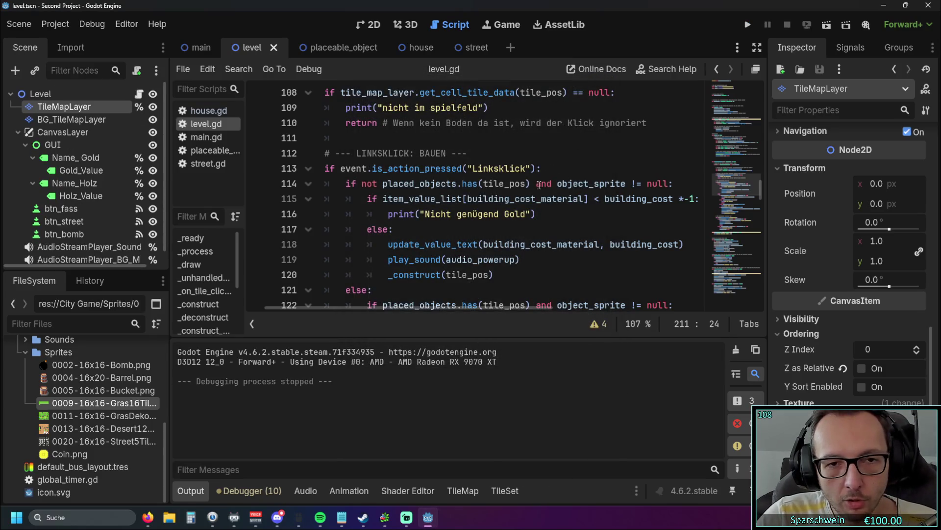
scroll(539, 185, up, 2)
scroll(539, 185, down, 5)
scroll(539, 184, up, 5)
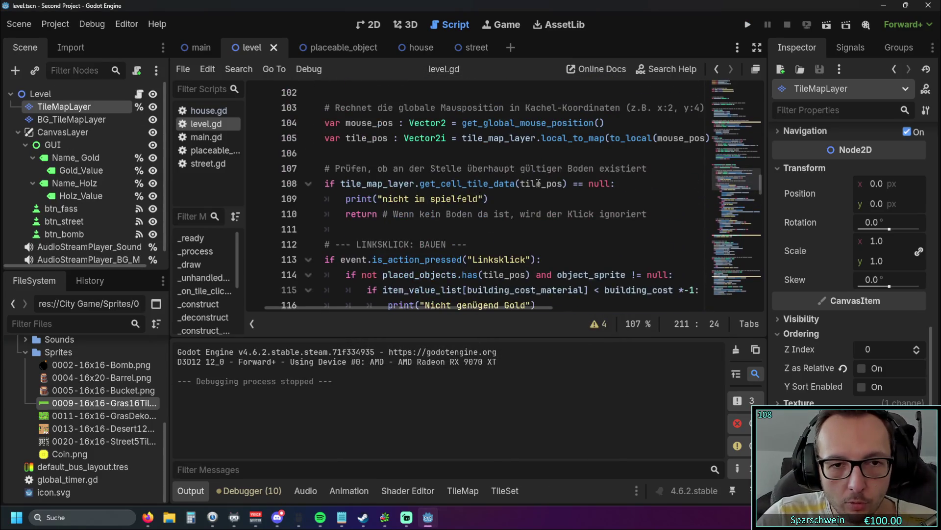
scroll(539, 183, up, 10)
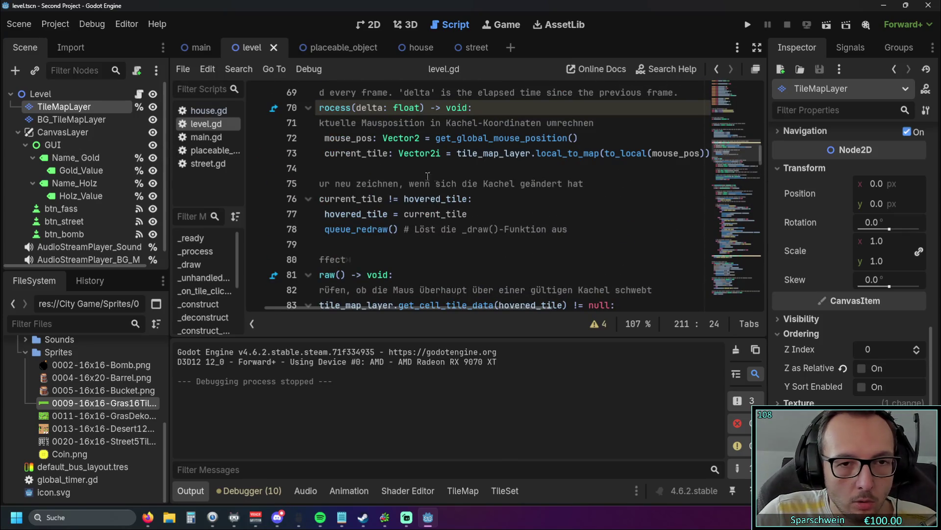
scroll(443, 178, up, 5)
scroll(443, 177, up, 5)
scroll(443, 178, up, 10)
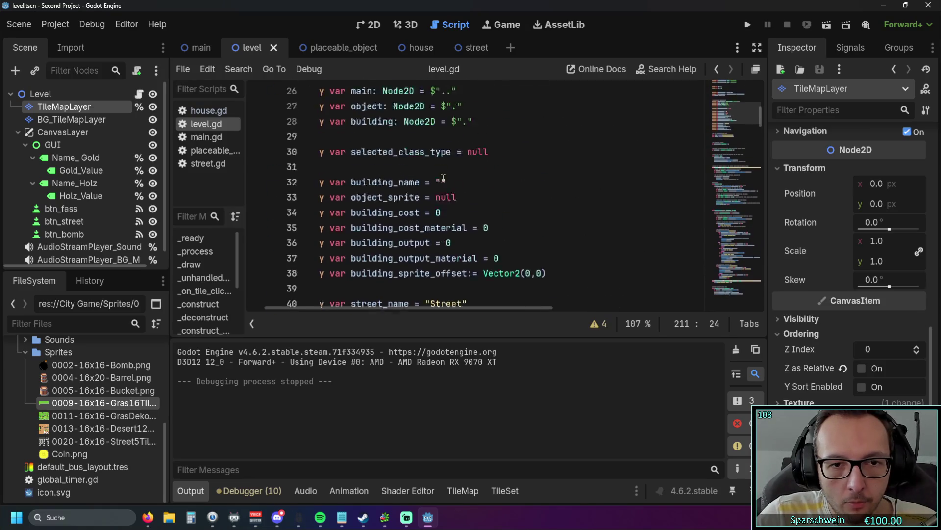
drag(443, 308, 423, 308)
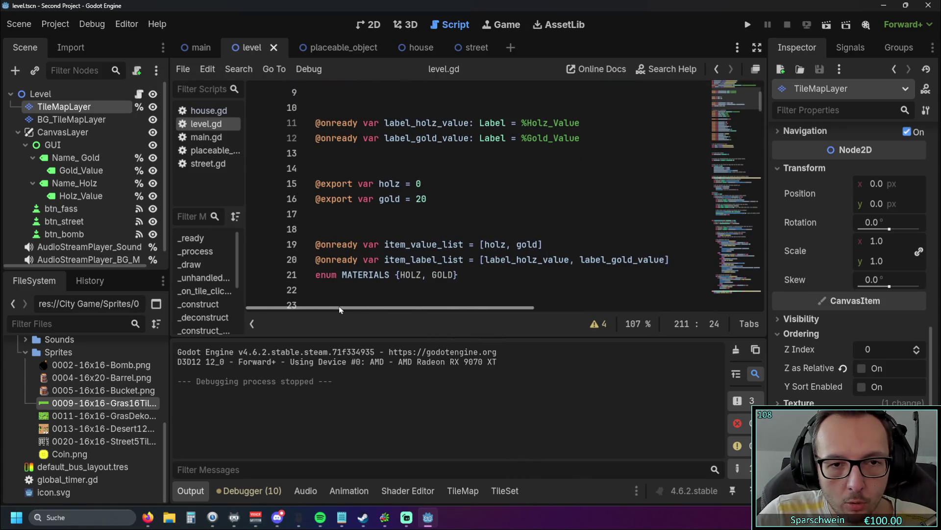
scroll(425, 212, down, 6)
scroll(425, 213, up, 4)
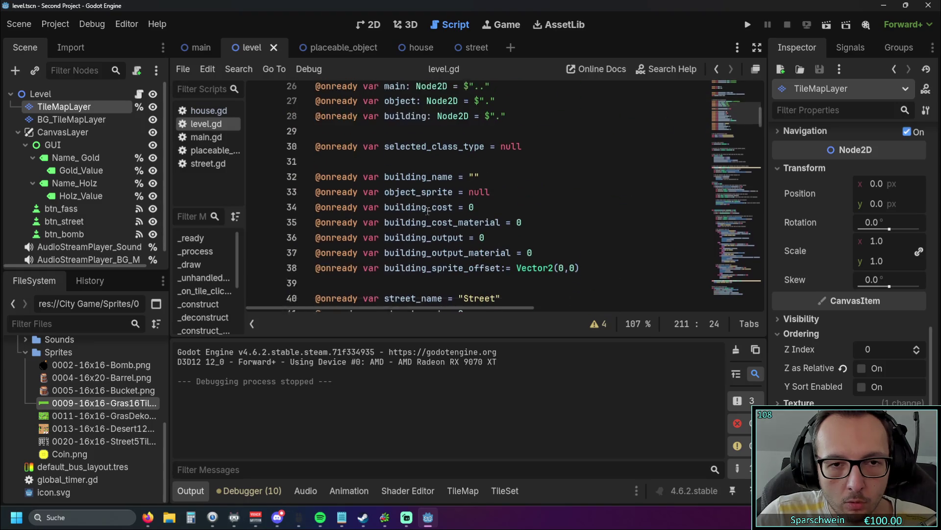
mouse_move(238, 253)
mouse_down()
mouse_move(240, 300)
mouse_move(238, 247)
mouse_up()
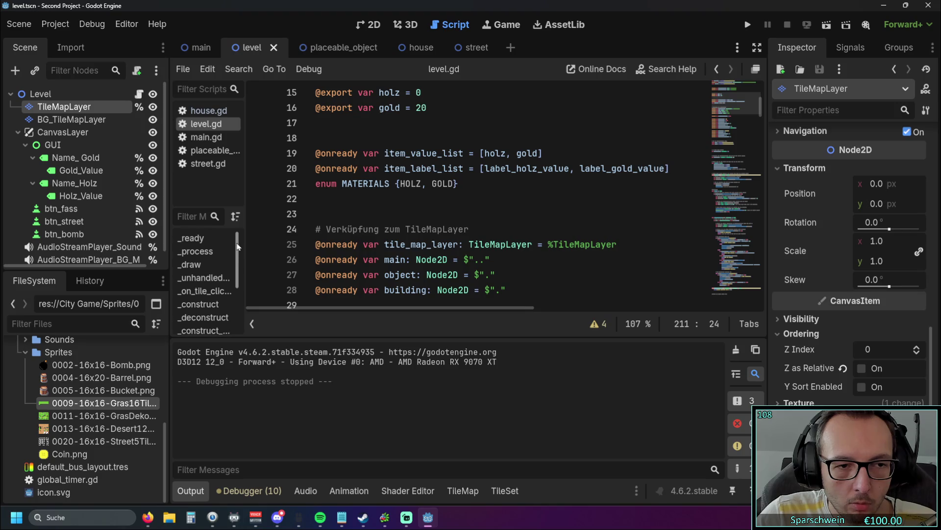
click(195, 278)
scroll(373, 243, down, 1)
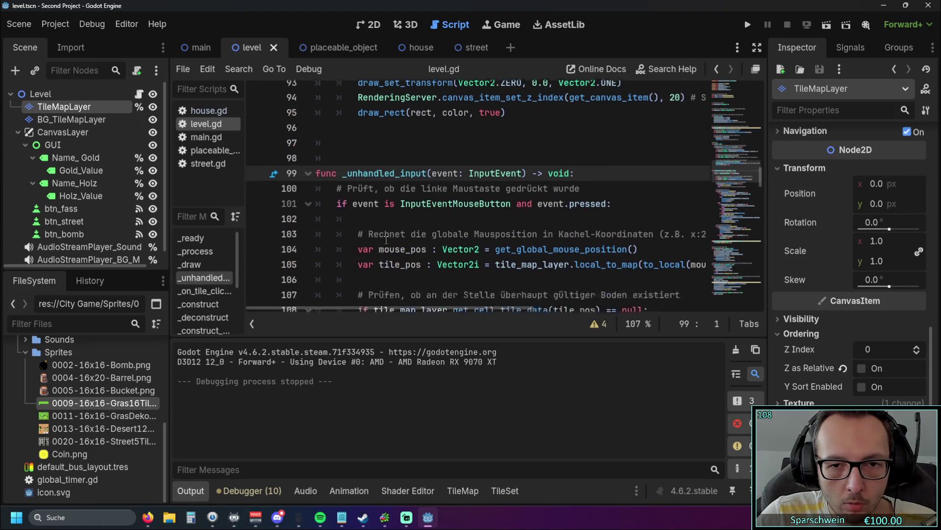
click(201, 267)
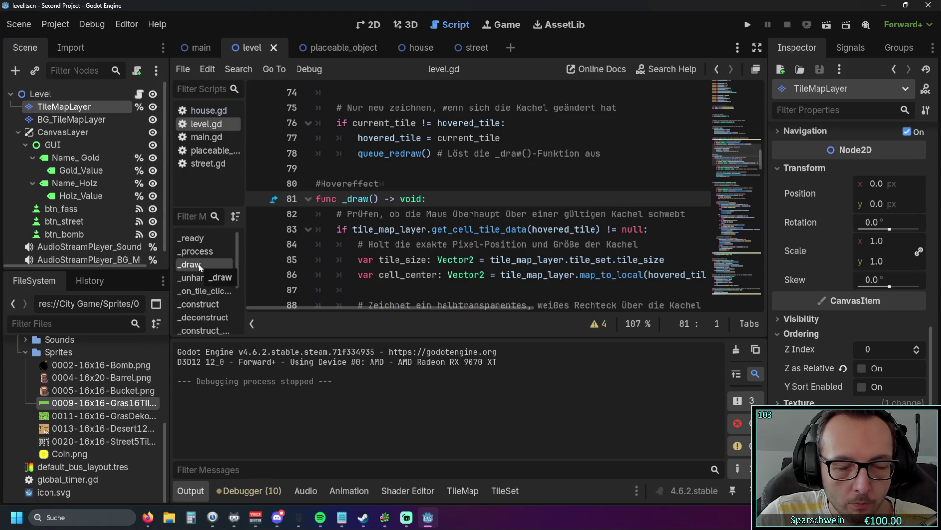
scroll(209, 289, down, 3)
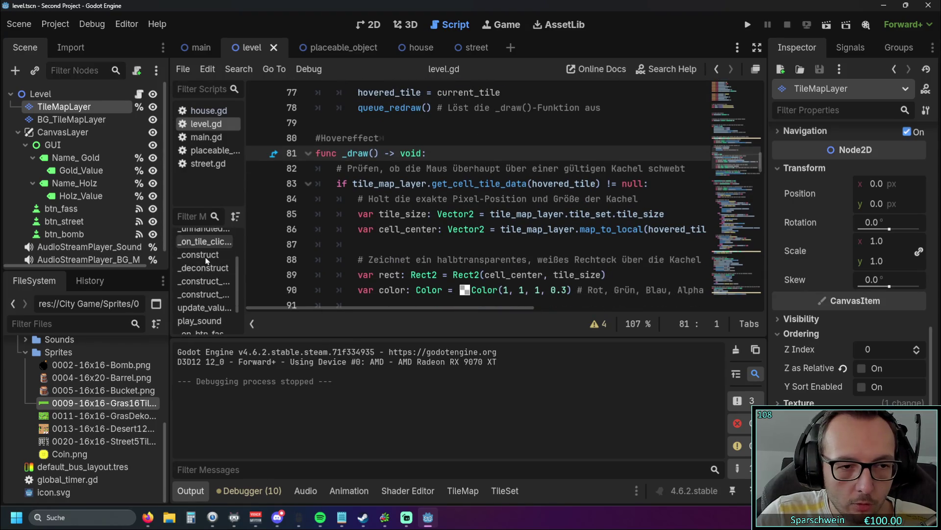
scroll(442, 206, down, 5)
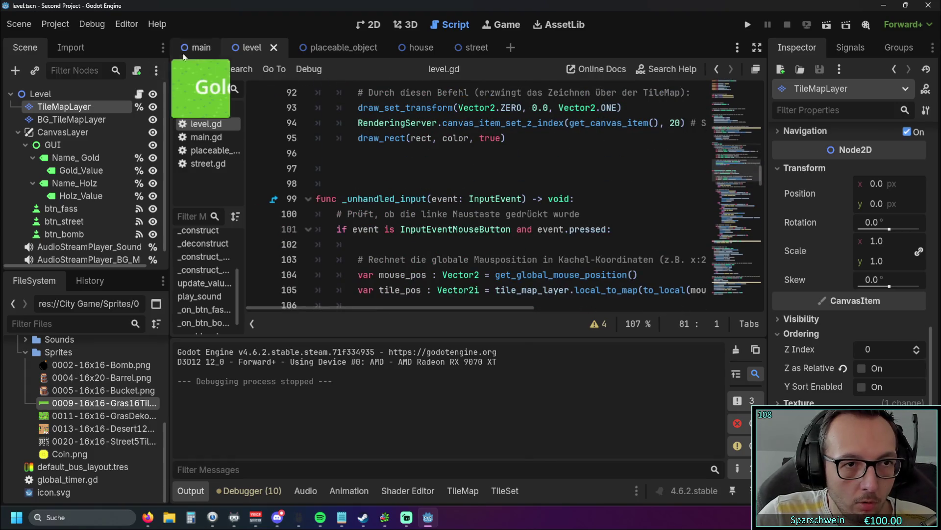
Step: Switch to the main scene and scroll through level.gd's street construction code
click(192, 48)
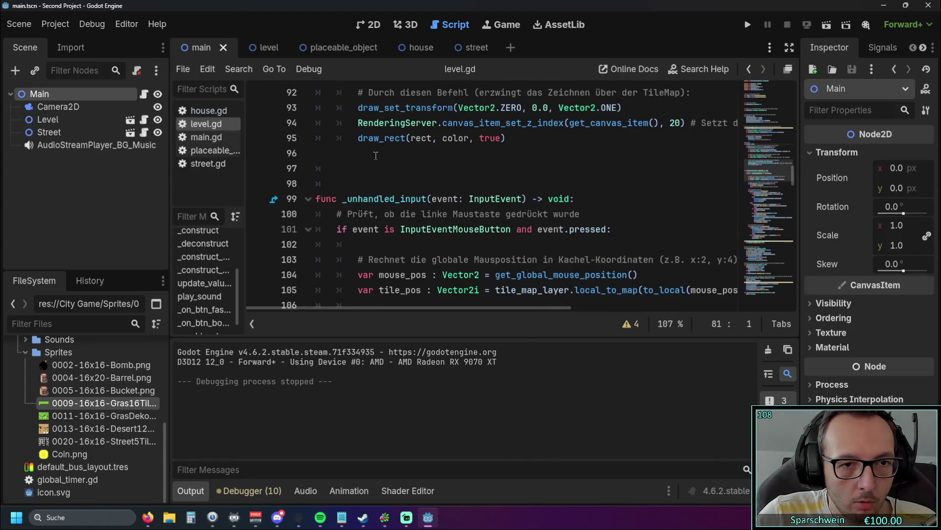
scroll(415, 163, up, 10)
scroll(414, 163, up, 20)
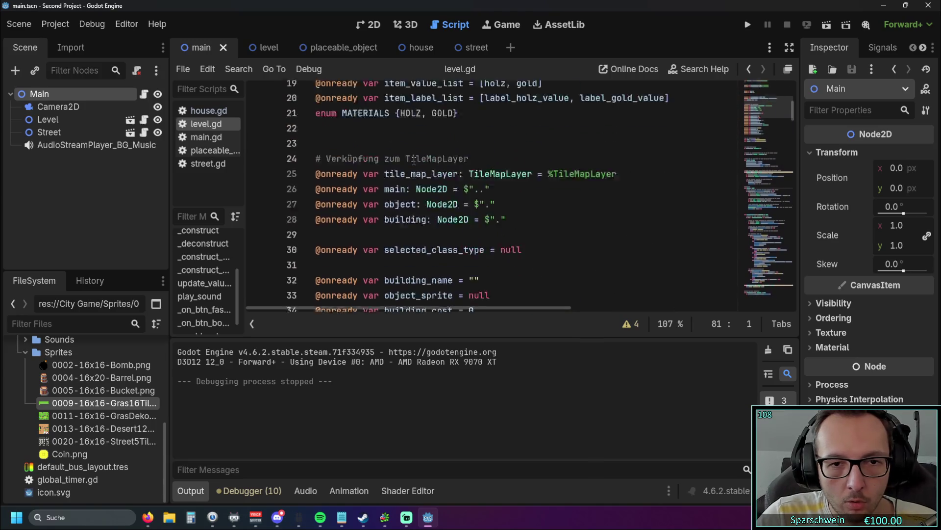
scroll(415, 163, up, 1)
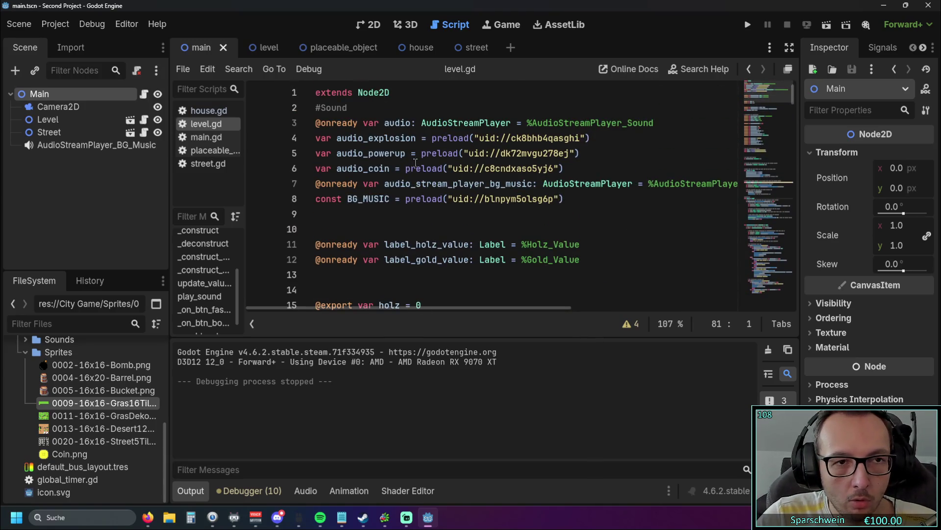
scroll(414, 163, down, 4)
scroll(415, 163, up, 4)
scroll(415, 163, down, 2)
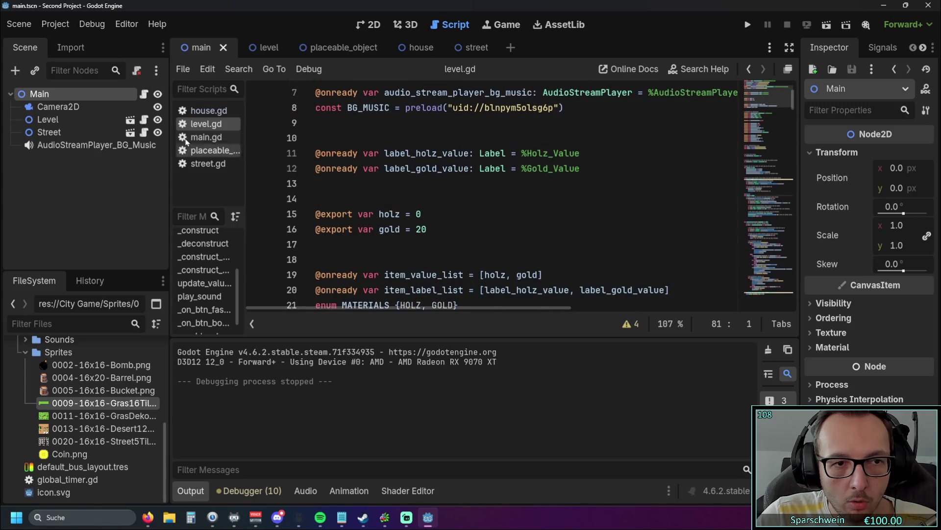
scroll(417, 221, down, 2)
scroll(417, 221, up, 1)
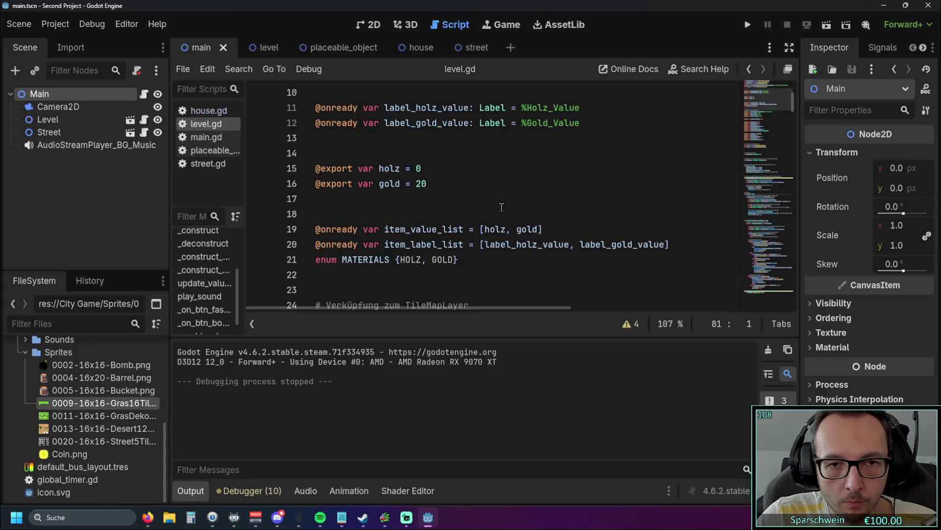
scroll(505, 203, down, 5)
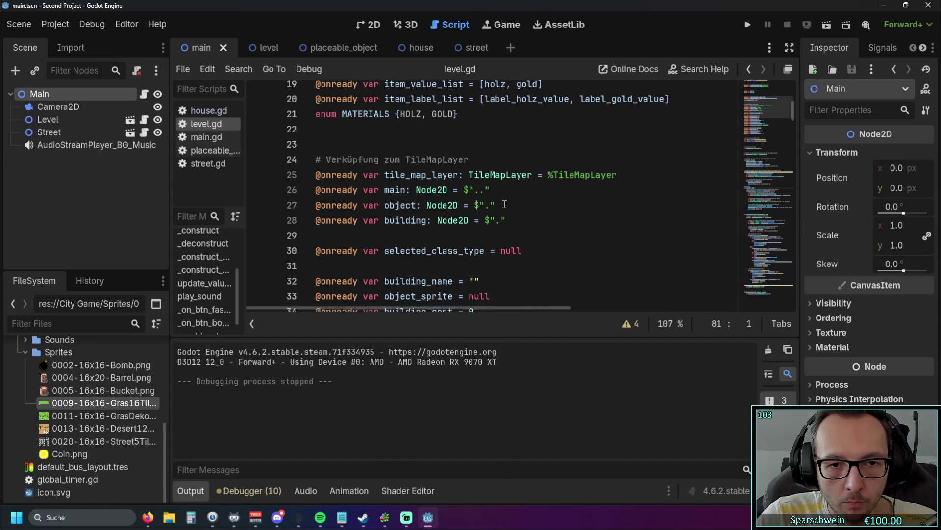
scroll(504, 204, down, 5)
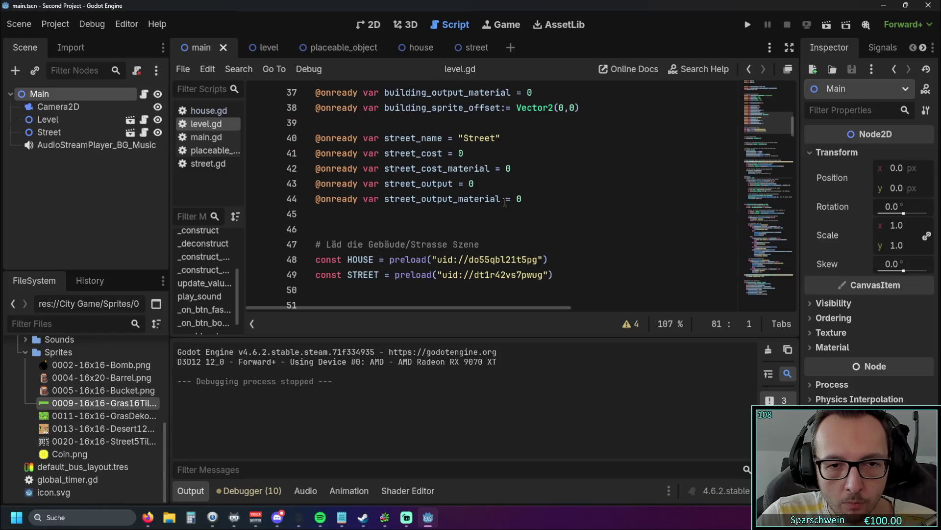
scroll(504, 202, down, 2)
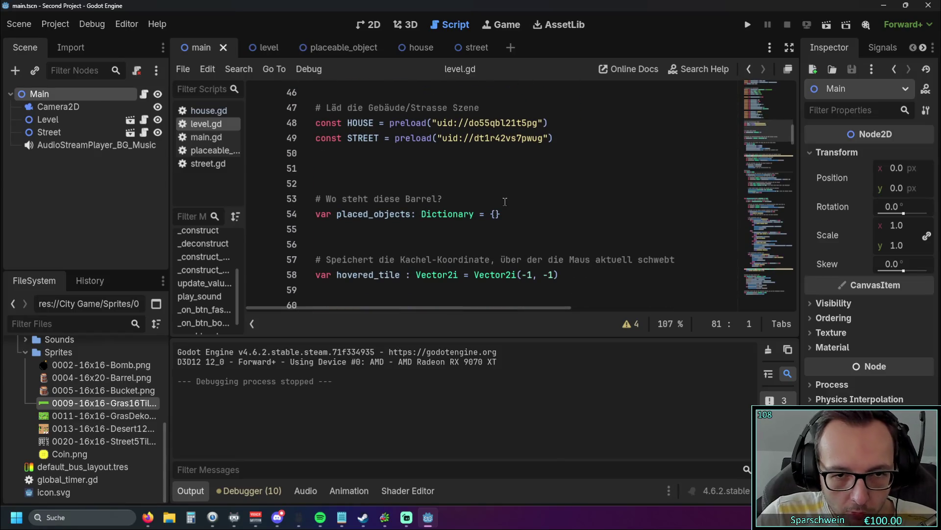
scroll(505, 203, down, 2)
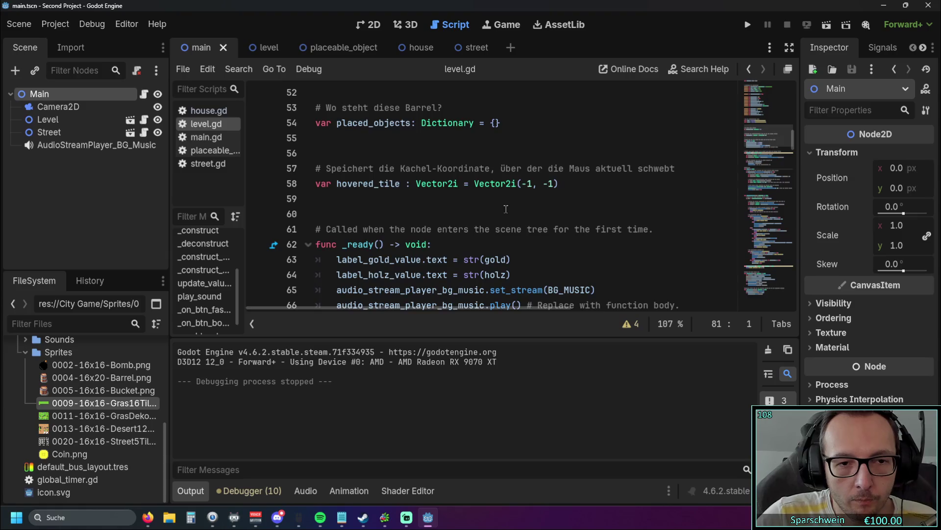
scroll(506, 209, up, 13)
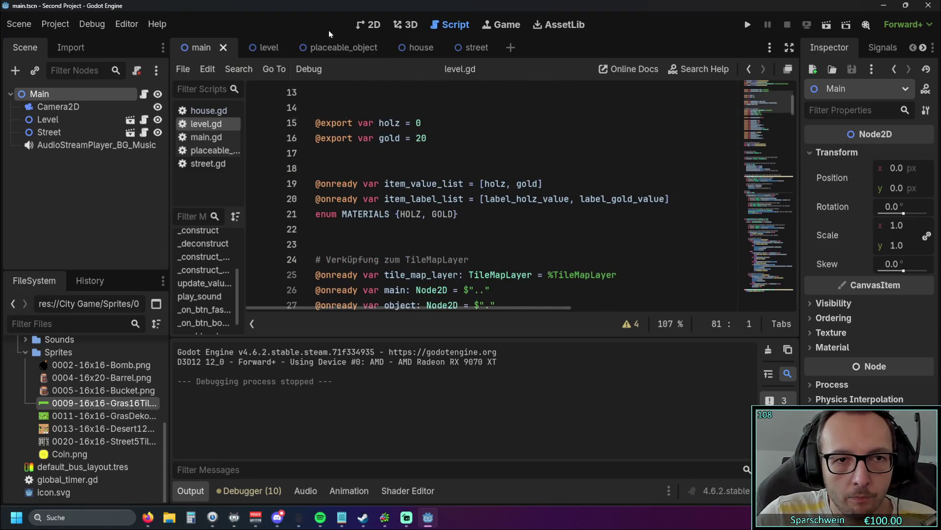
Step: Glance at the 2D scene view, then return to level.gd and review the street update code
click(368, 24)
click(450, 28)
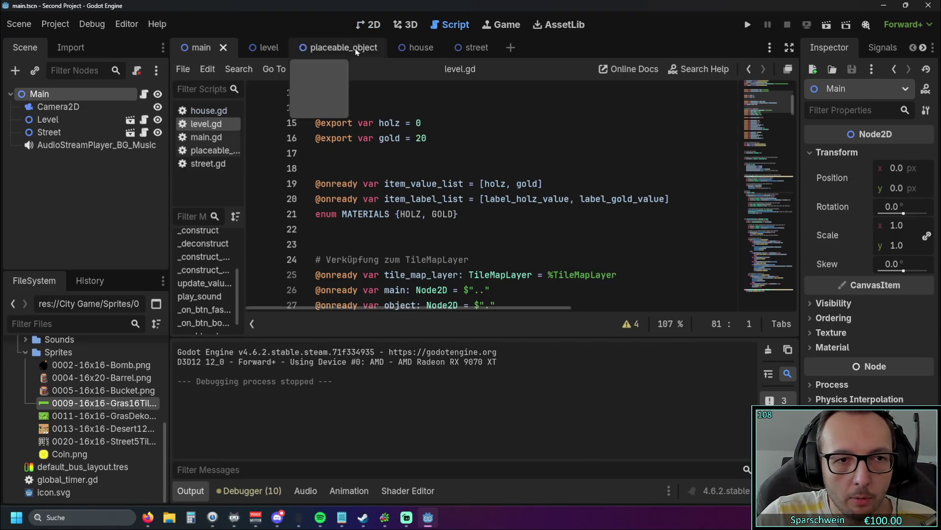
scroll(416, 142, up, 4)
scroll(416, 142, down, 20)
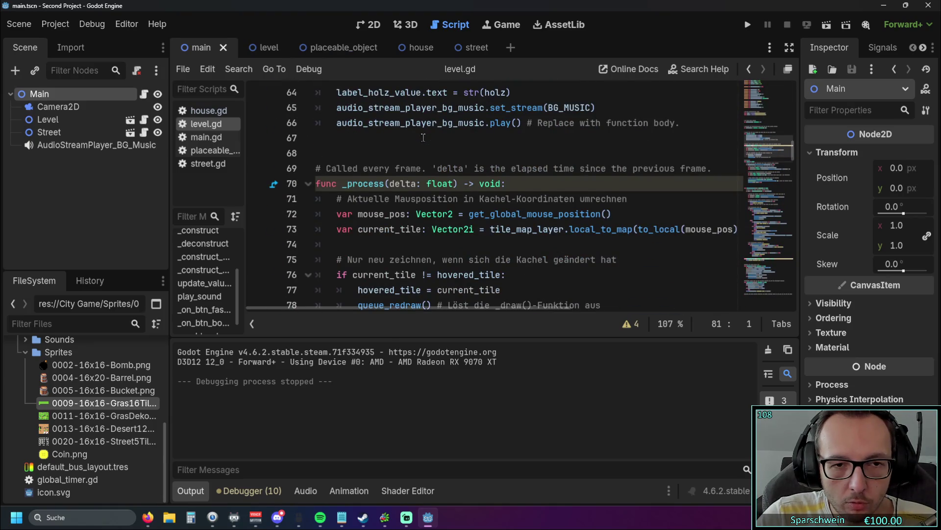
scroll(423, 137, down, 3)
scroll(424, 137, down, 4)
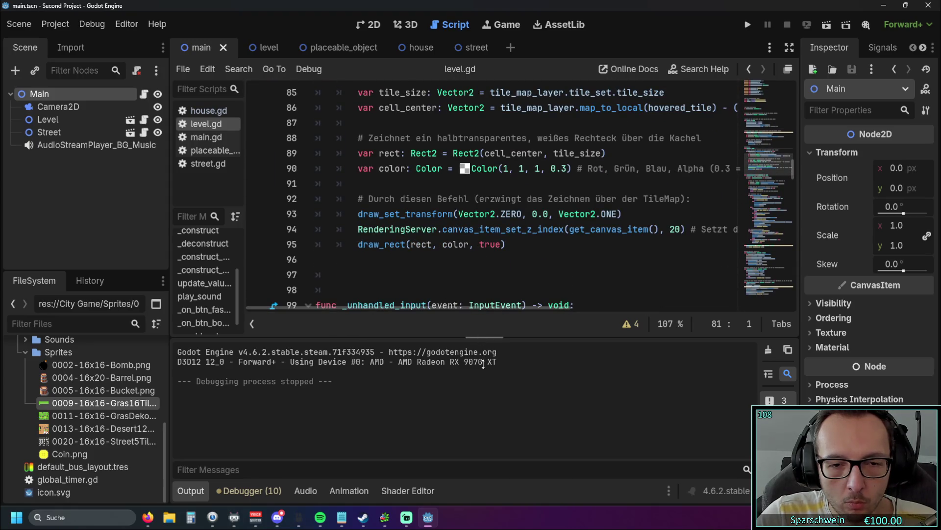
scroll(504, 270, up, 2)
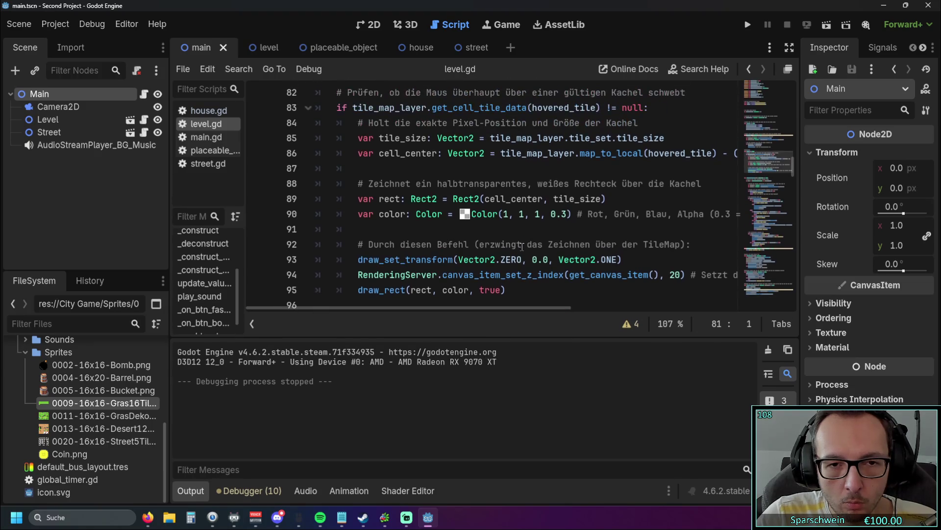
Step: Show the audio bus layout, scroll through the rest of level.gd, and open house.gd
click(306, 491)
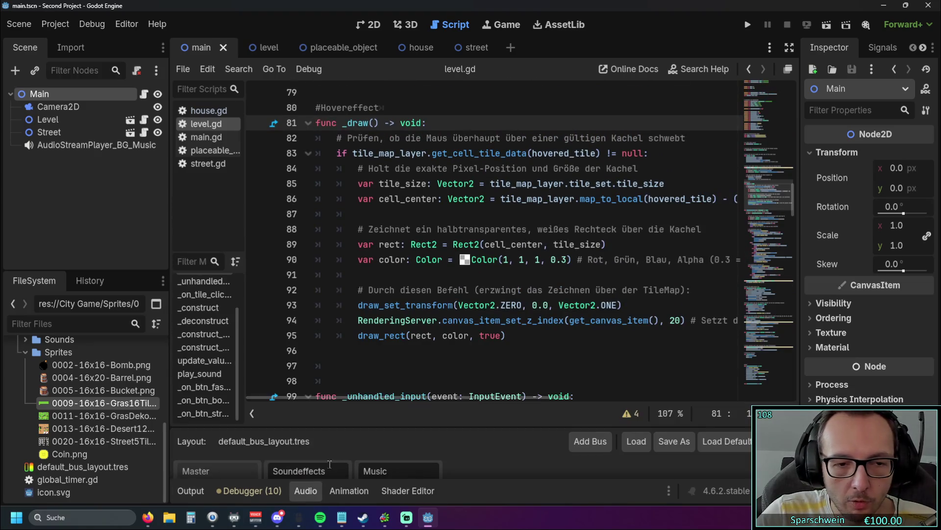
scroll(462, 212, down, 9)
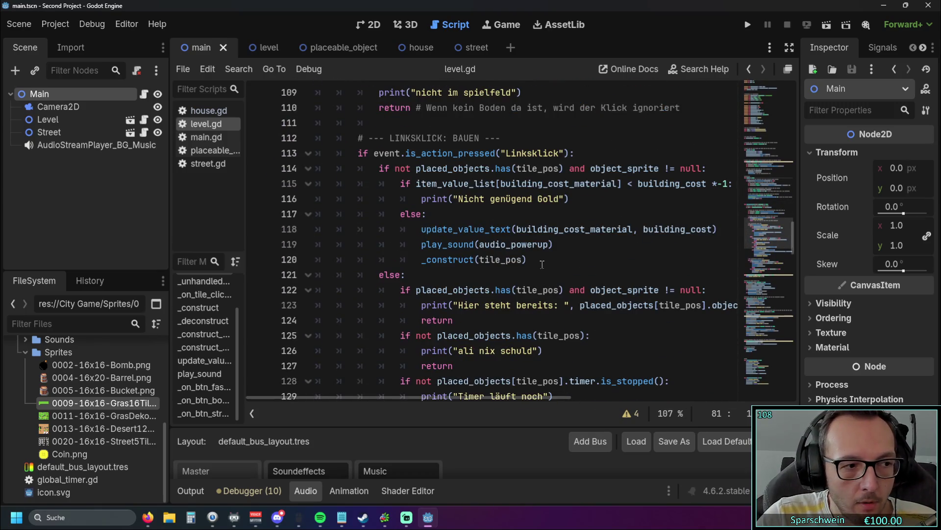
scroll(540, 265, down, 10)
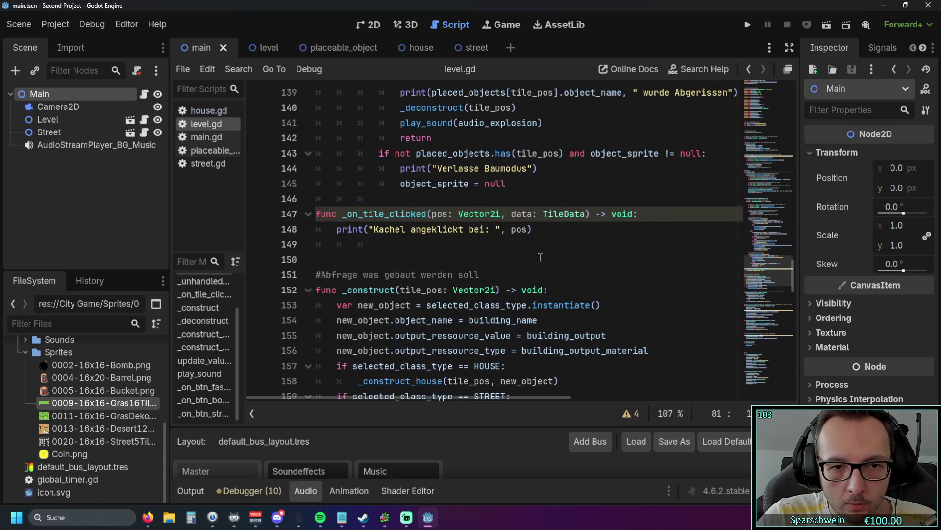
scroll(540, 257, down, 7)
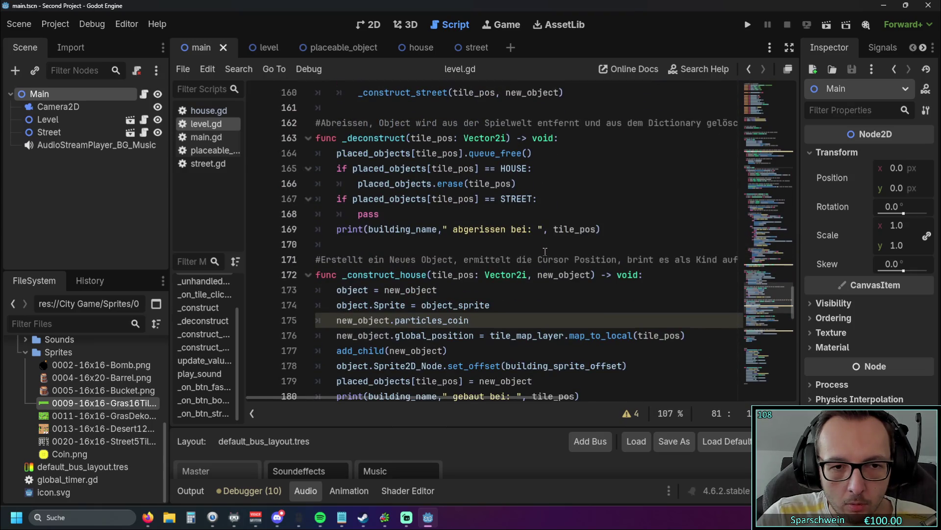
scroll(545, 251, down, 5)
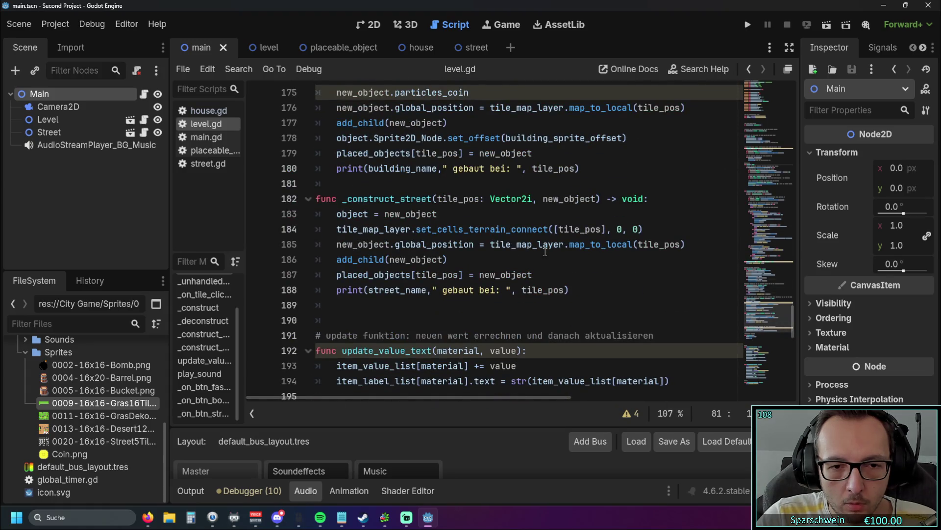
scroll(545, 251, down, 7)
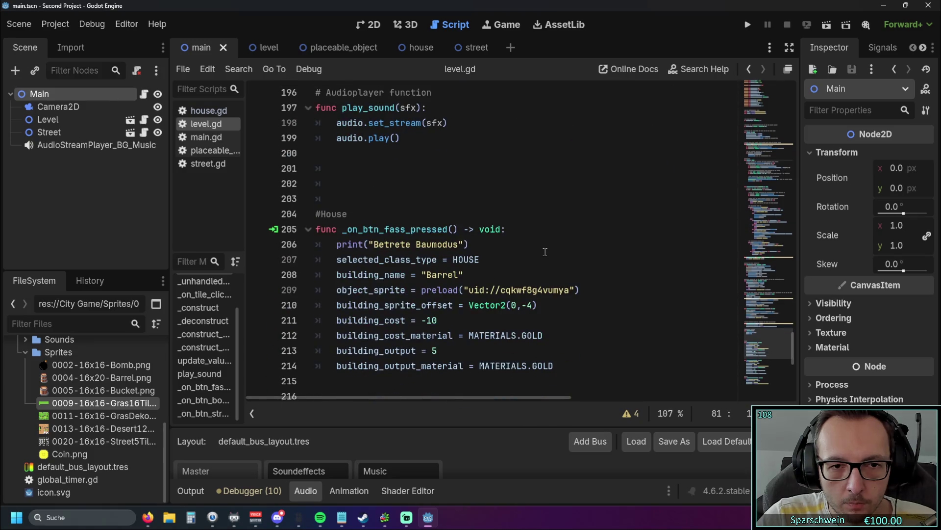
scroll(544, 251, up, 3)
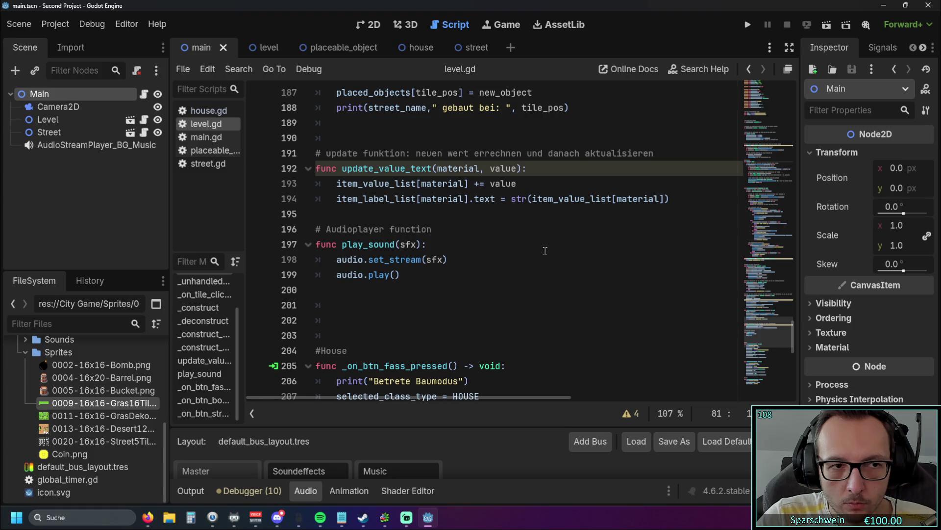
scroll(545, 251, up, 20)
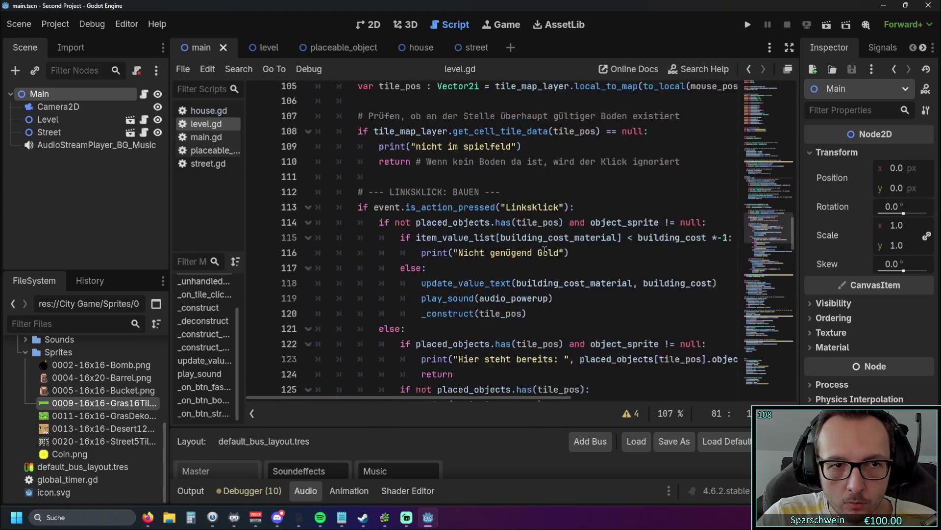
scroll(545, 251, up, 1)
click(209, 111)
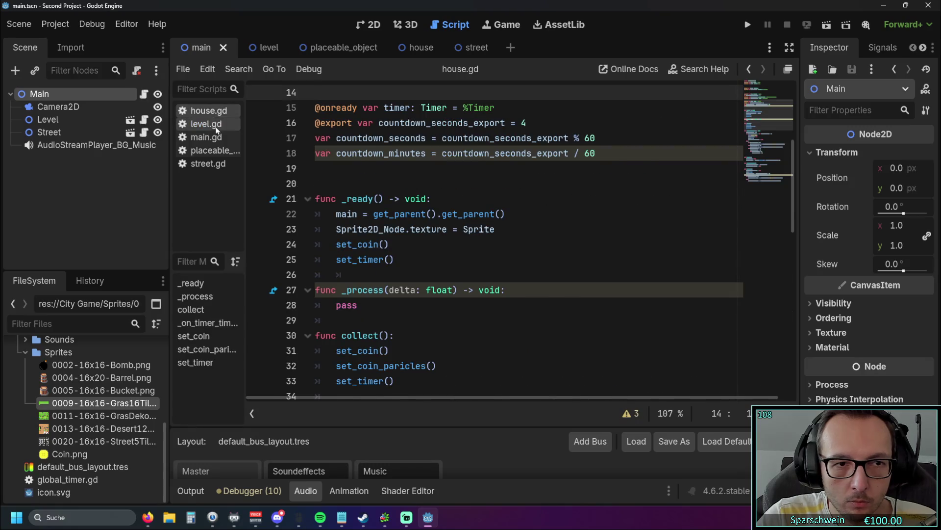
Step: Go via main.gd back to level.gd, scroll to the top and select %Gold_Value on line 12
click(216, 137)
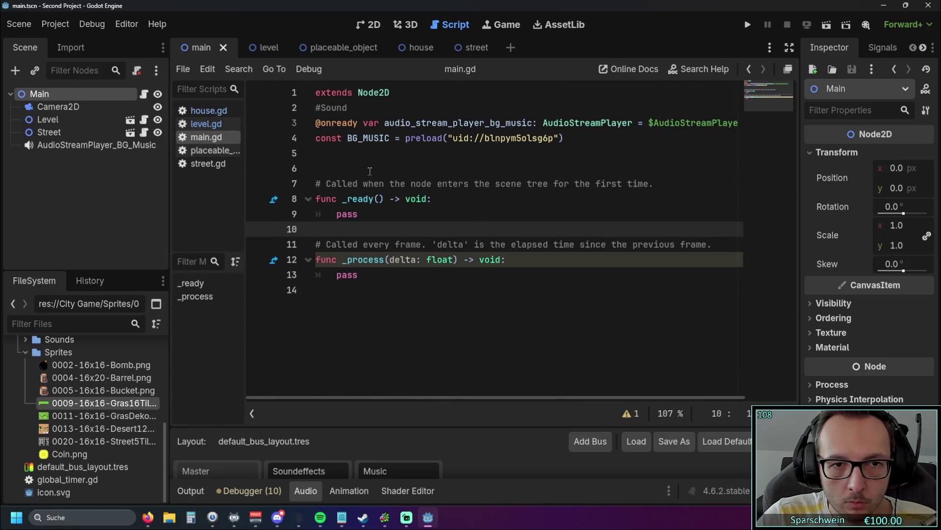
click(220, 129)
scroll(452, 211, up, 10)
scroll(452, 211, up, 12)
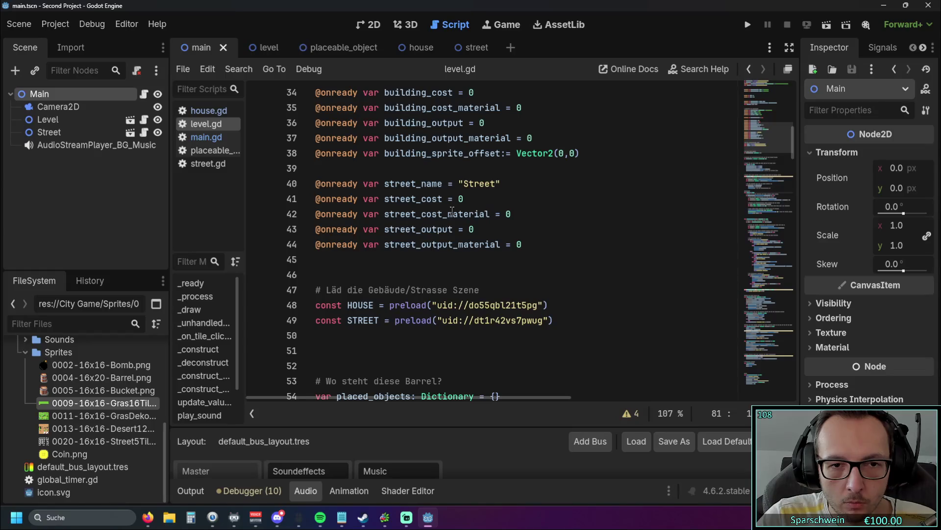
scroll(452, 211, up, 5)
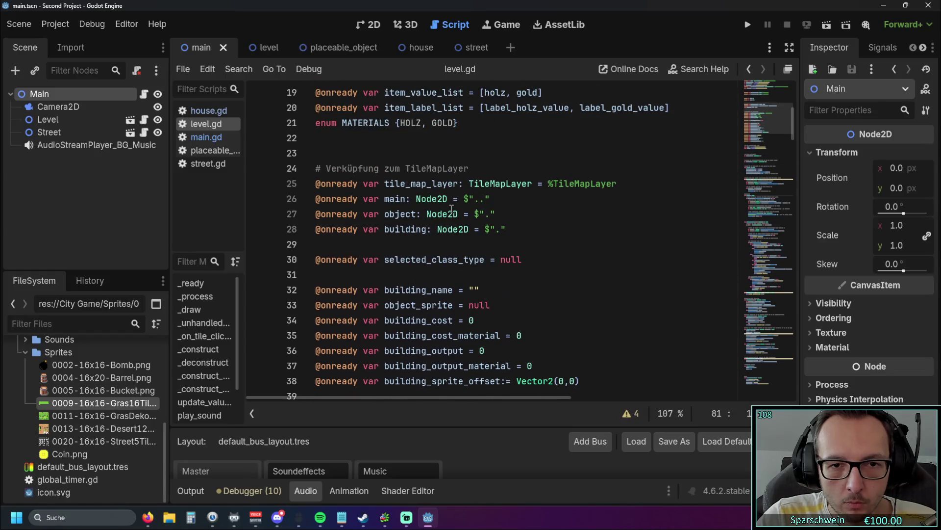
scroll(452, 208, up, 6)
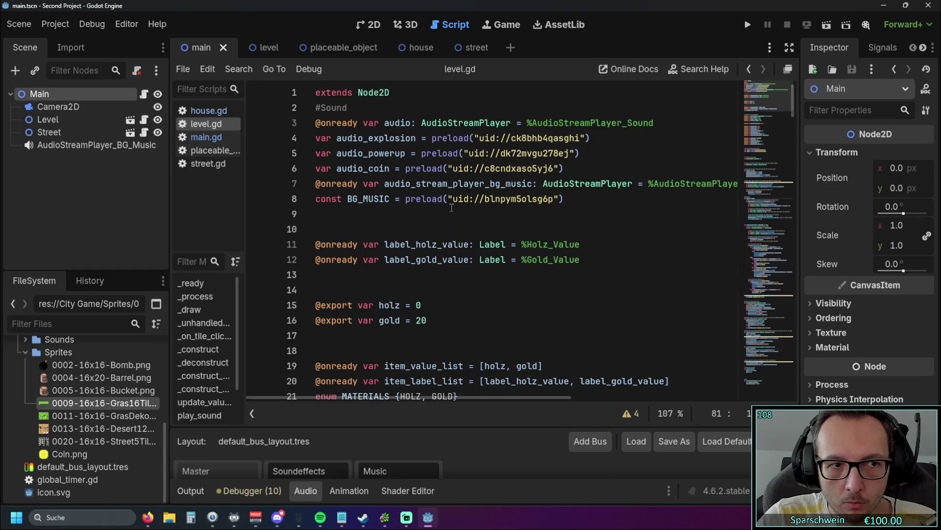
mouse_move(399, 399)
mouse_down()
mouse_move(423, 386)
mouse_move(372, 383)
mouse_up()
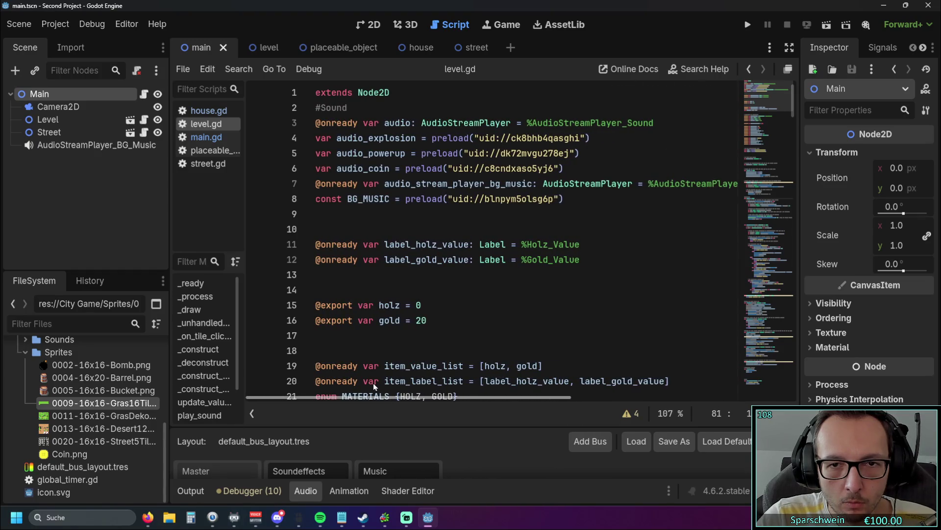
drag(521, 259, 581, 262)
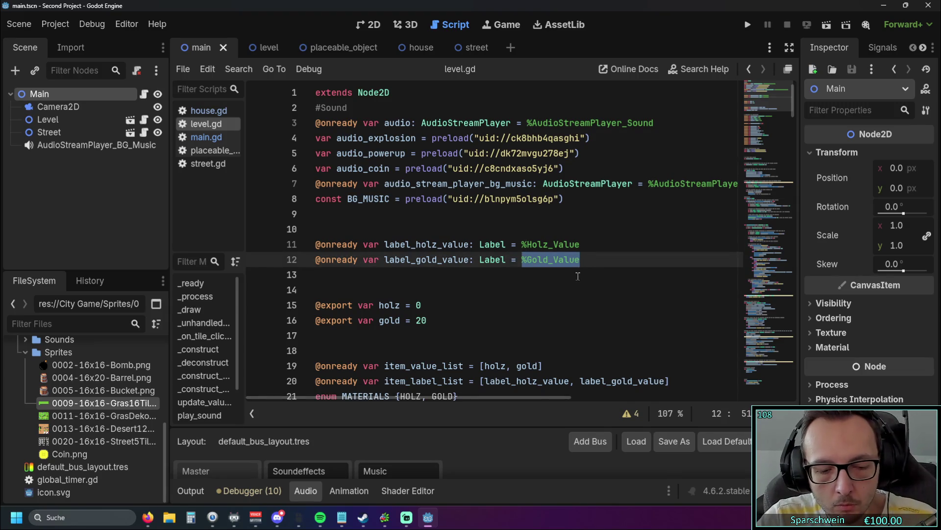
Step: Search level.gd for %Gold_Value, which finds only one match
key(ctrl+f)
click(499, 297)
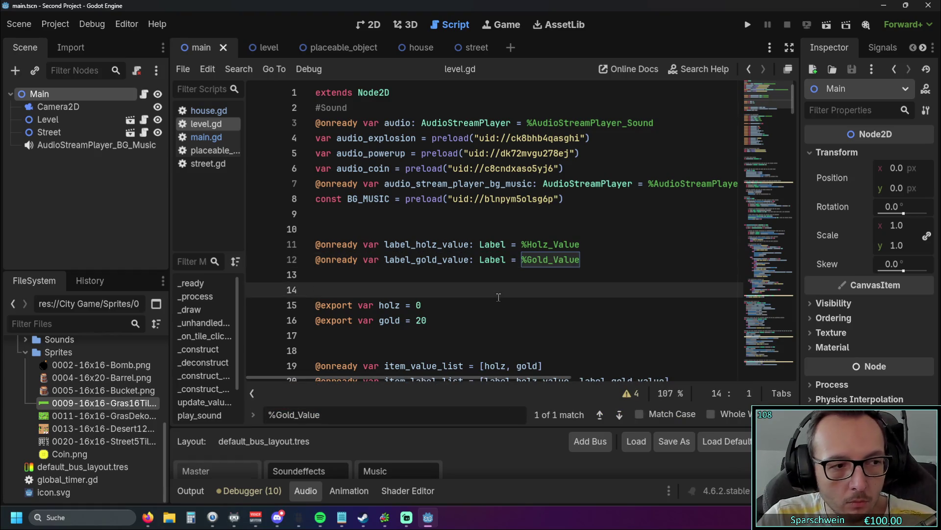
click(491, 277)
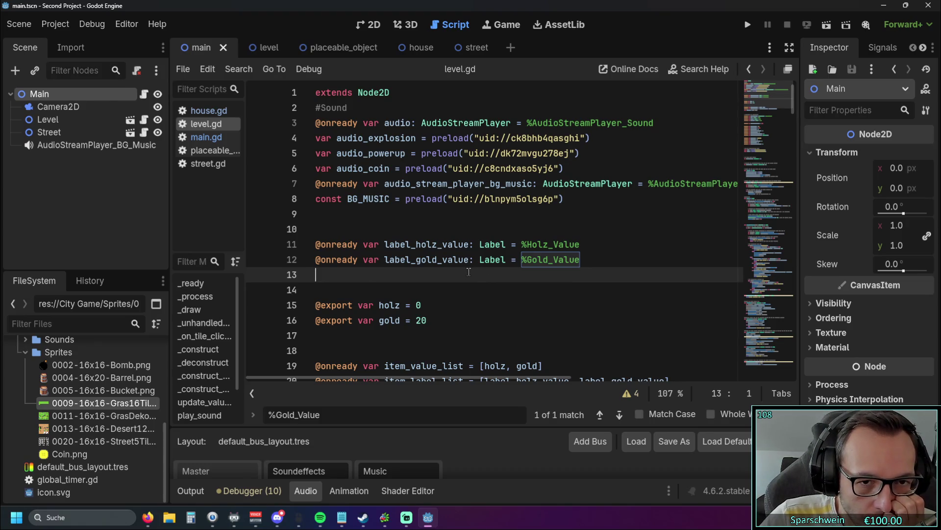
Step: Select label_gold_value and scroll down to where _ready sets the gold and holz label text
double_click(388, 259)
scroll(509, 245, down, 4)
scroll(509, 245, down, 14)
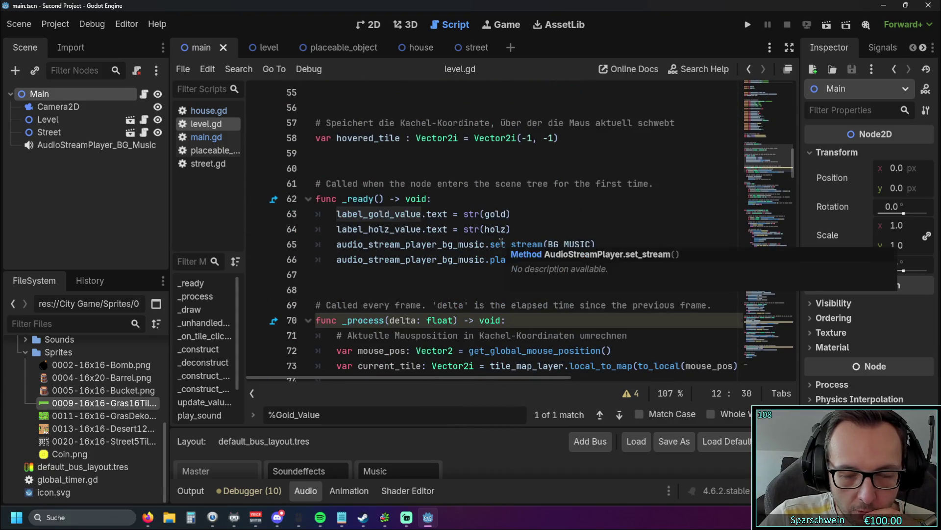
scroll(501, 242, down, 3)
scroll(502, 242, up, 16)
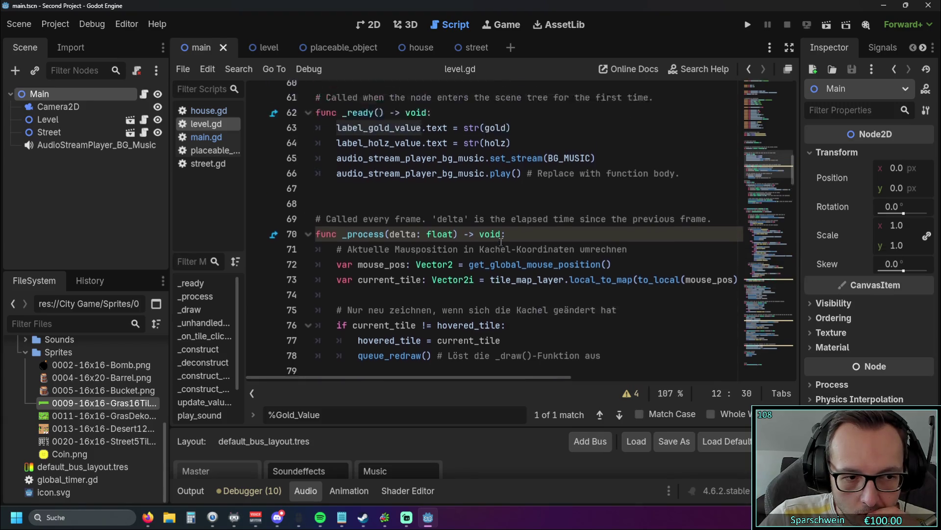
Step: Revert _deconstruct with three Ctrl+Z undos to the plain free-and-erase line, then open the level scene
scroll(507, 240, up, 2)
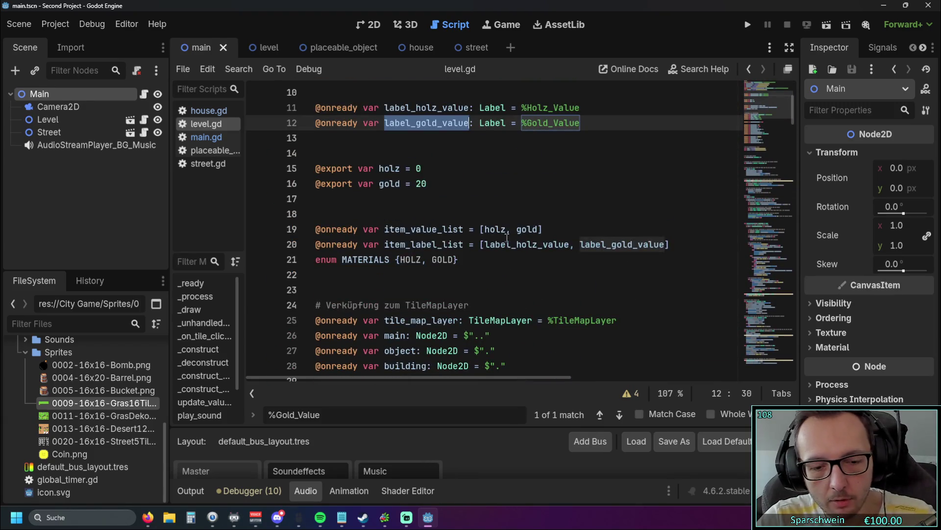
key(ctrl+z)
key(ctrl+z)
key(ctrl+z)
key(ctrl+z)
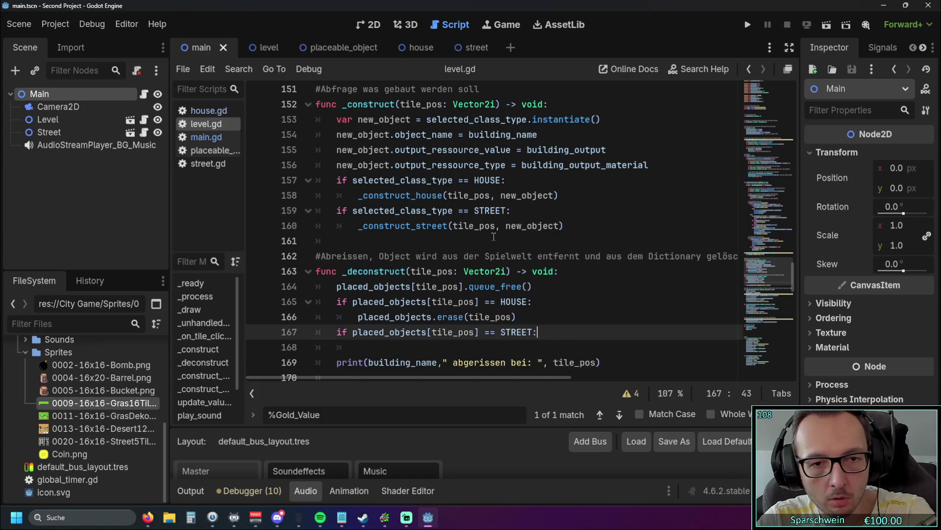
key(ctrl+z)
key(ctrl+z)
key(ctrl+z)
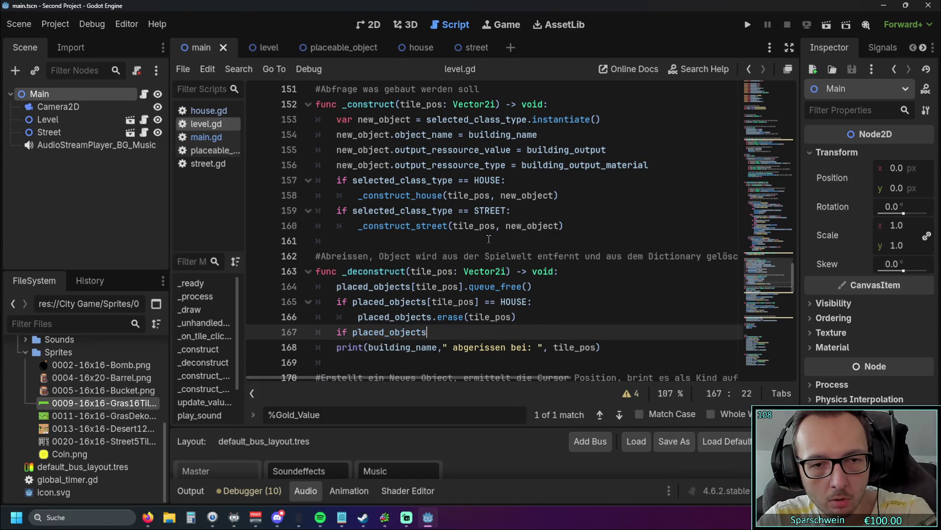
key(ctrl+z)
key(ctrl+z)
key(ctrl+z)
key(ctrl+z)
key(ctrl+z)
key(ctrl+z)
key(ctrl+z)
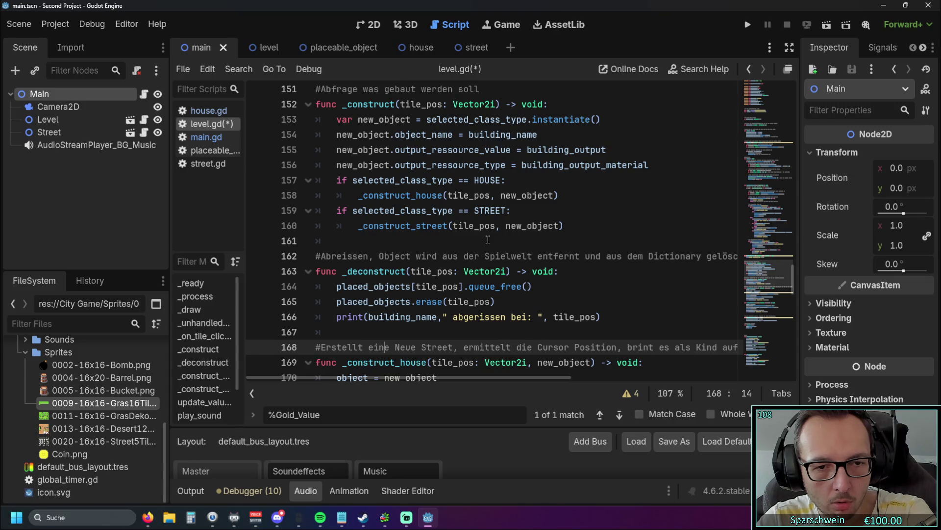
click(488, 239)
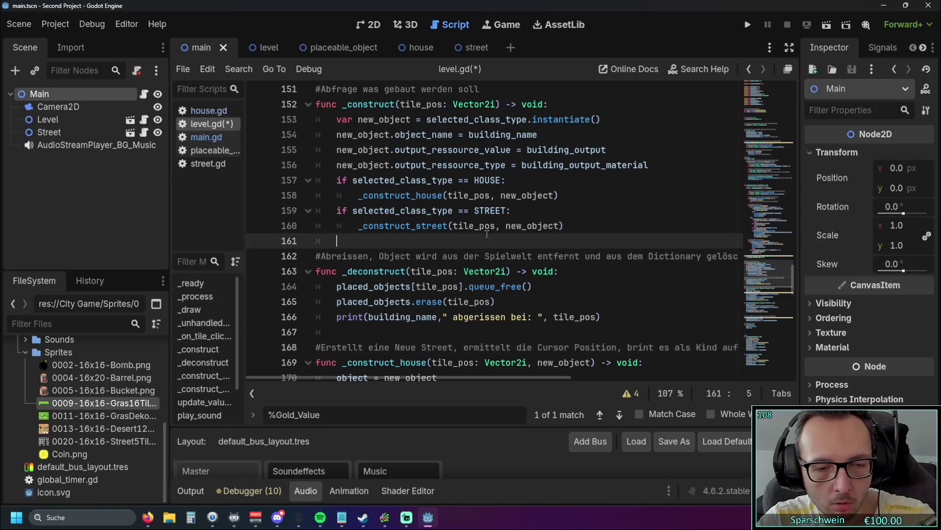
scroll(485, 239, down, 20)
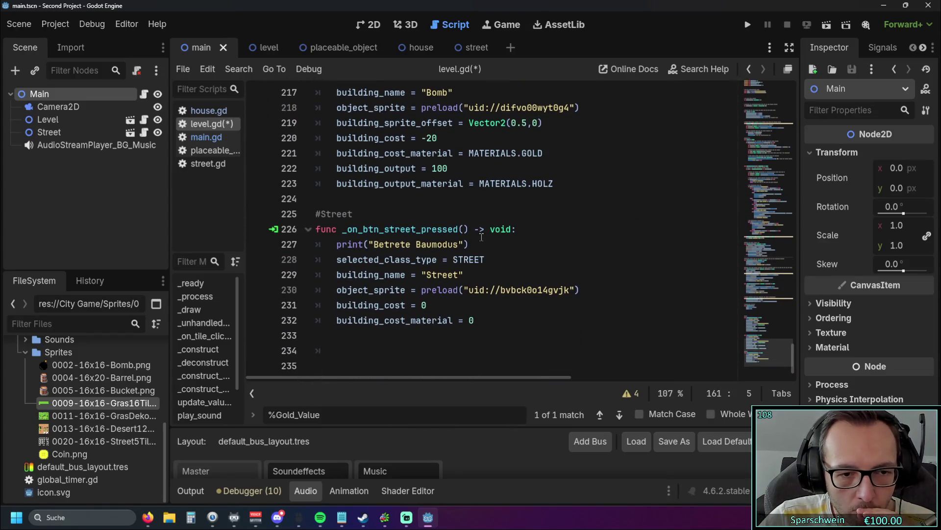
click(255, 52)
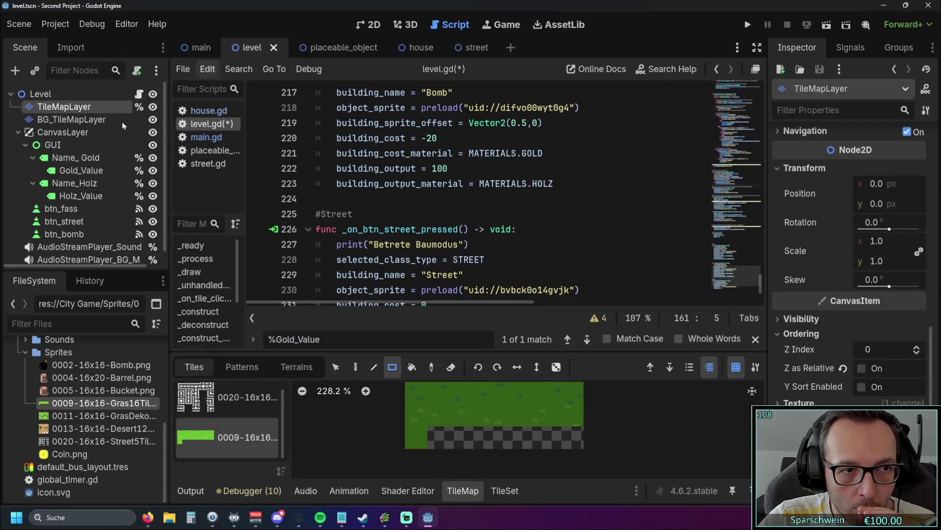
Step: Pick the 0020 street tile source, run and stop the game, then inspect the GUI node
click(243, 407)
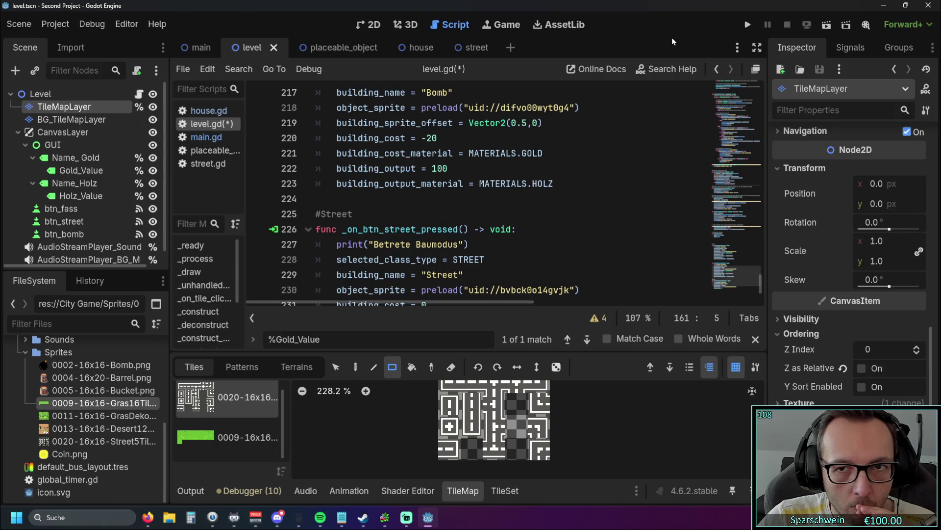
click(748, 25)
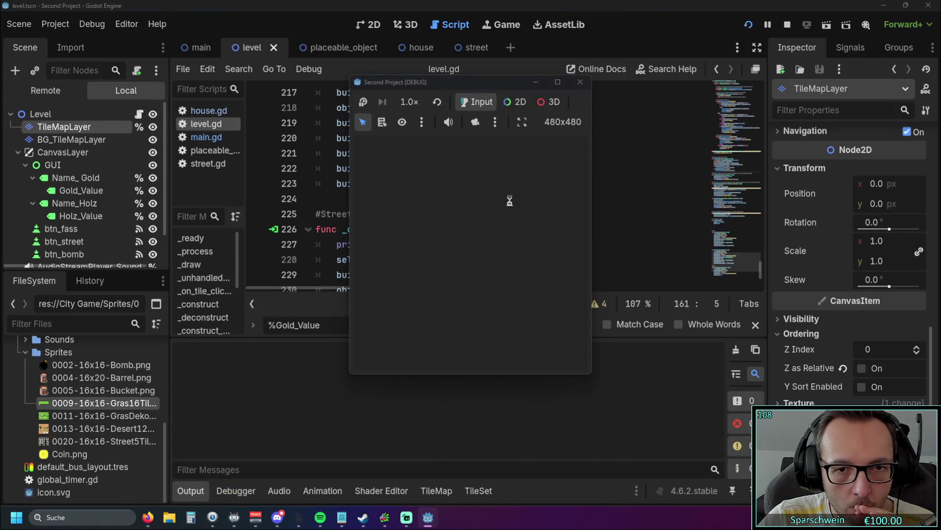
click(580, 82)
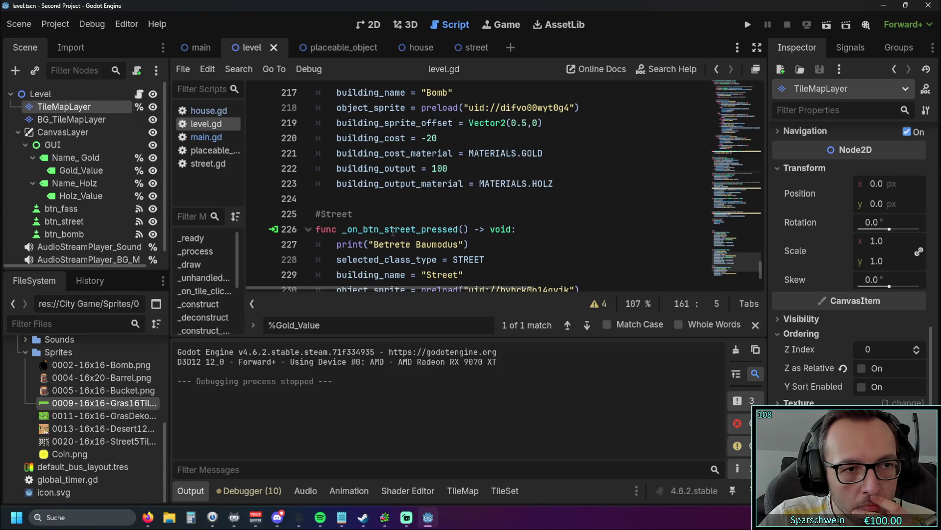
click(69, 146)
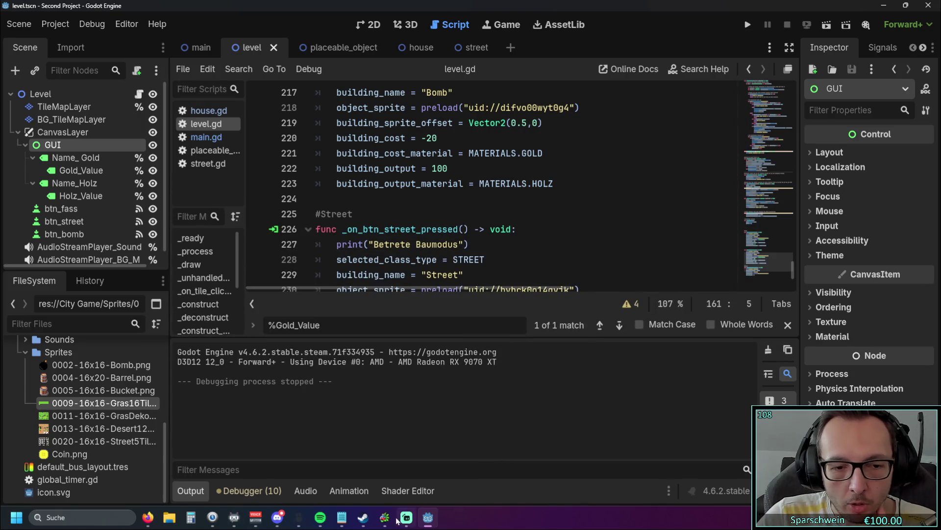
click(315, 494)
Step: Scroll level.gd back up to the _ready() function
scroll(454, 321, up, 20)
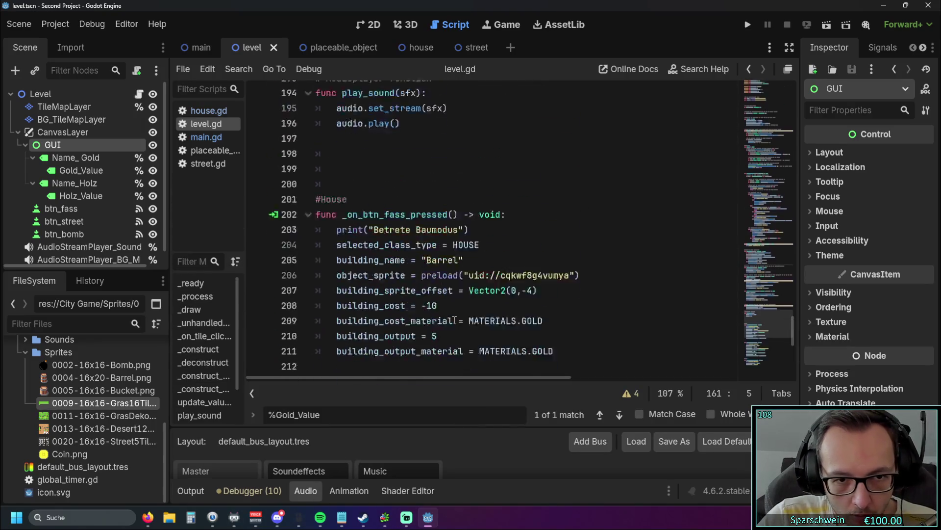
scroll(449, 321, up, 12)
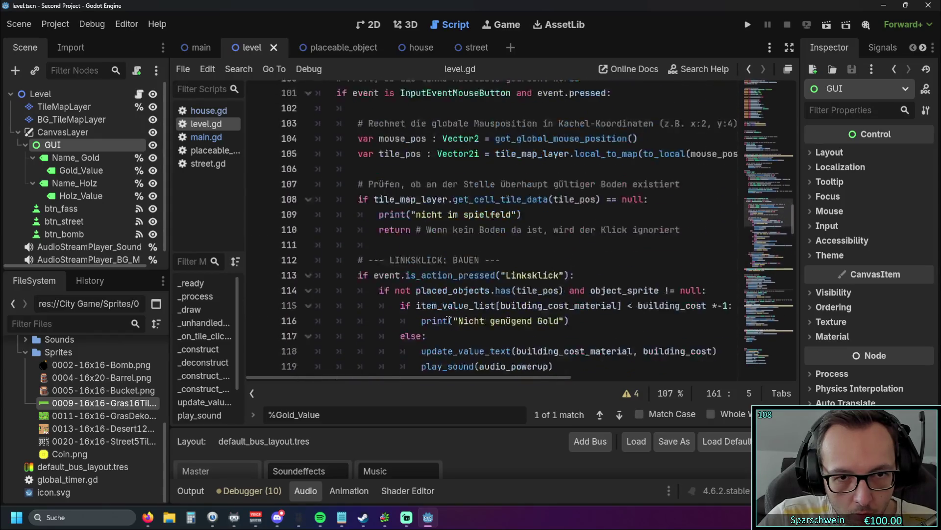
scroll(448, 319, up, 3)
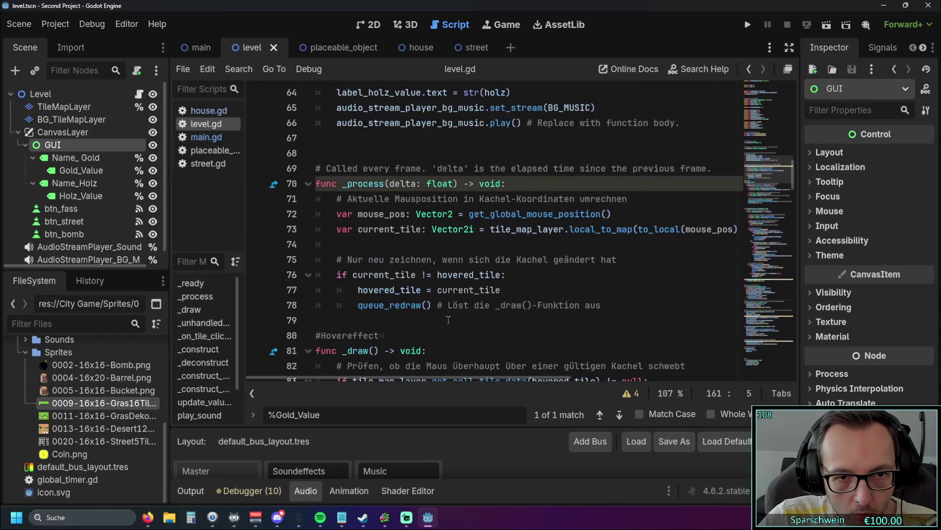
scroll(448, 320, up, 1)
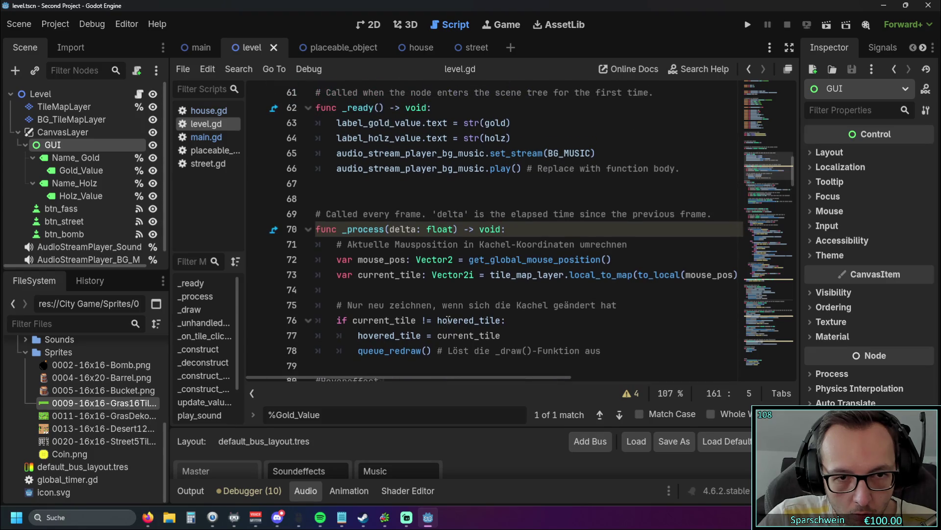
scroll(449, 319, up, 2)
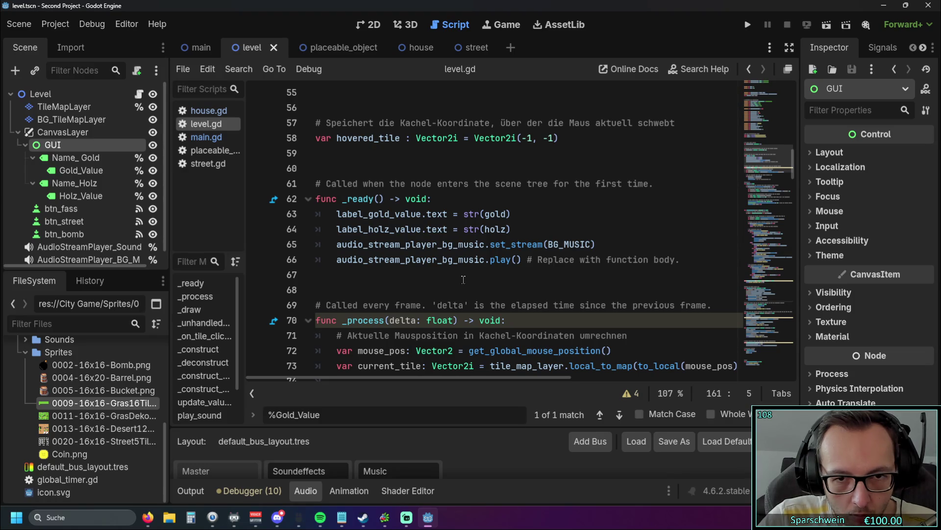
scroll(463, 279, up, 1)
Step: Highlight the two label lines in _ready(), then run and stop the game to test them
drag(335, 259, 513, 274)
click(535, 272)
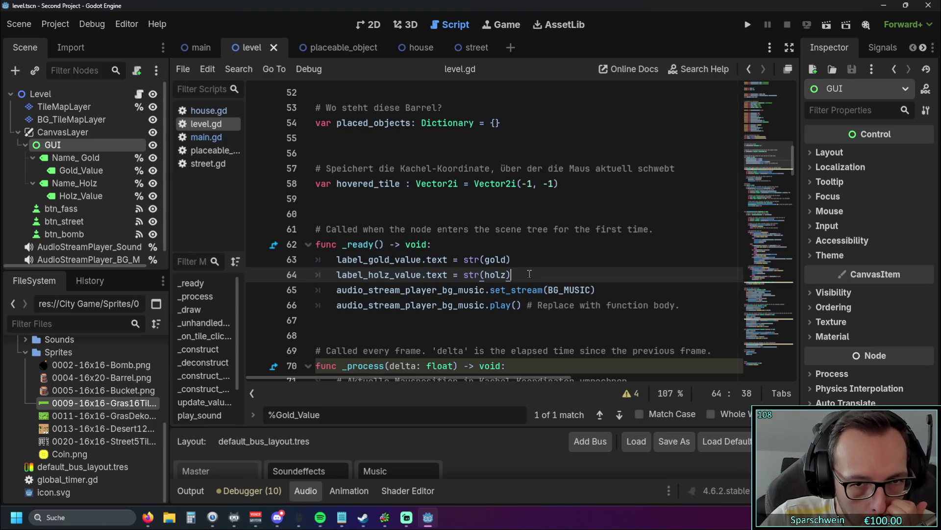
click(747, 25)
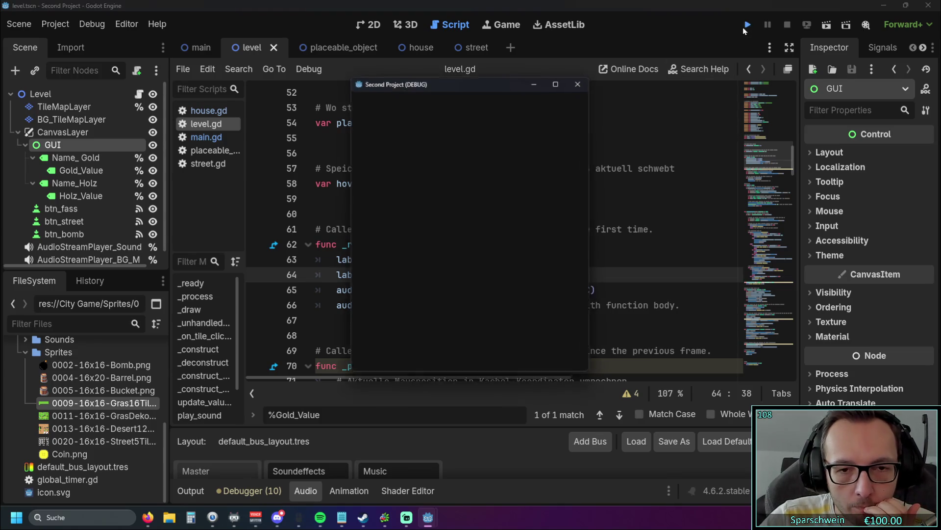
click(580, 82)
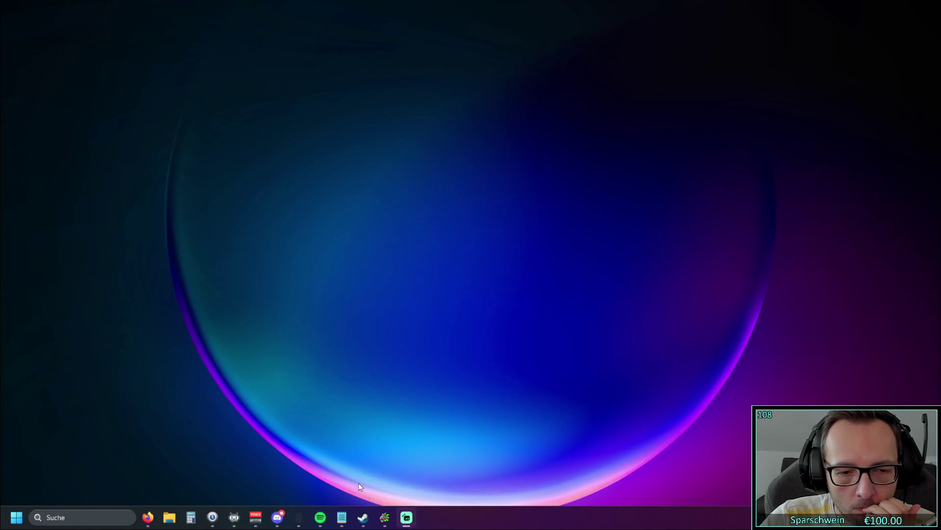
Step: Relaunch Godot, reopen Second Project from the Project Manager, and run the game again
click(364, 518)
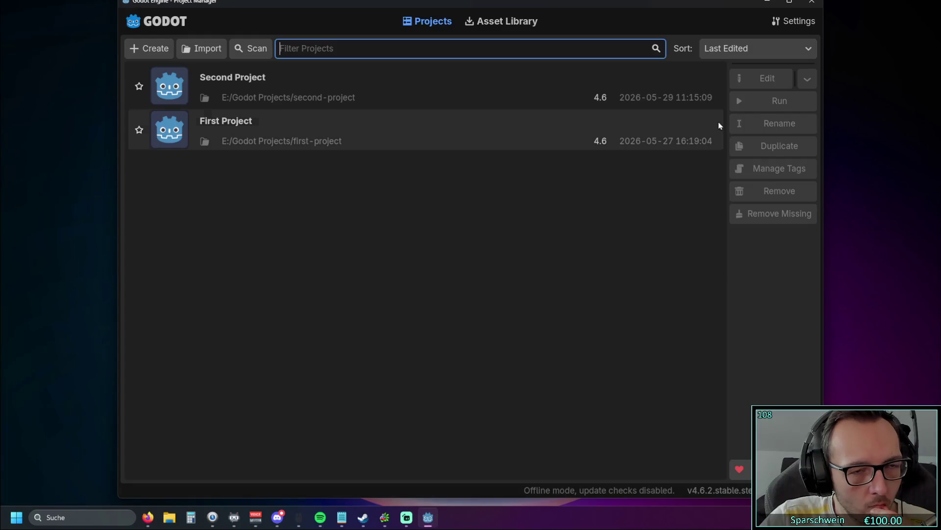
double_click(352, 95)
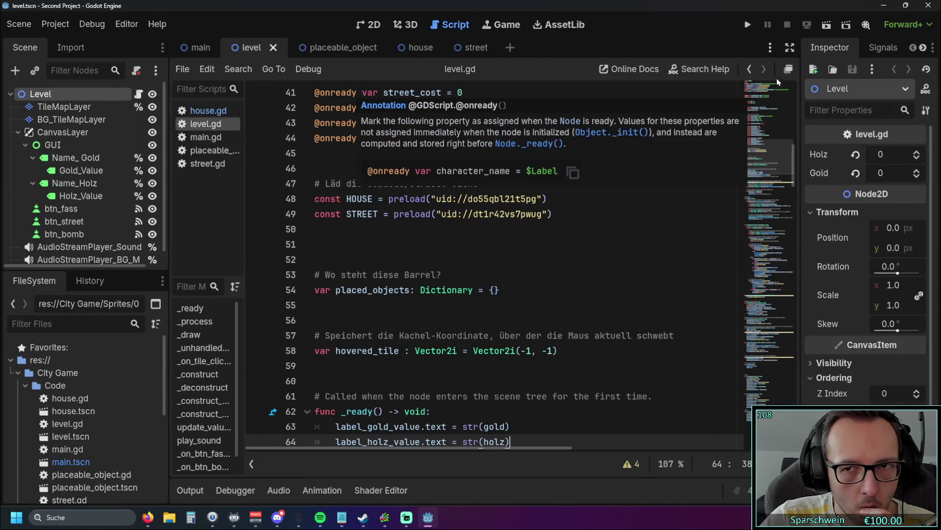
click(747, 24)
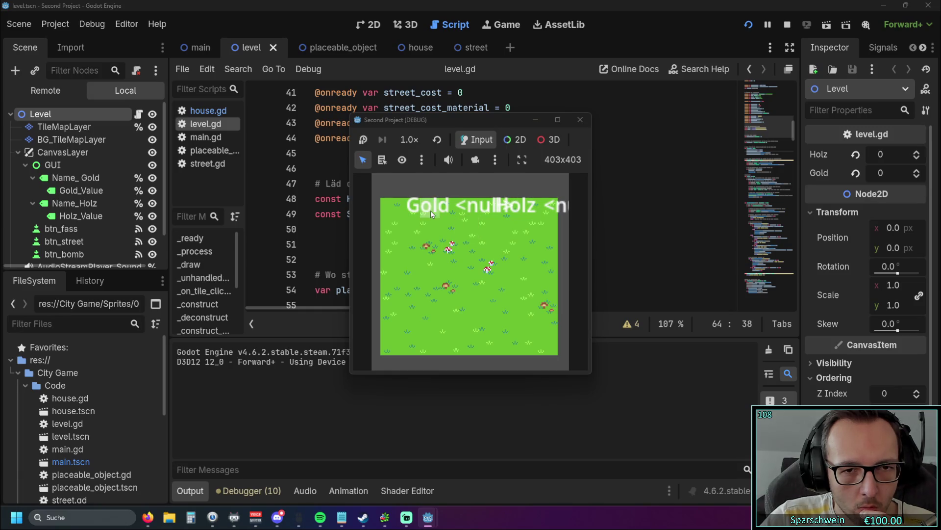
Step: Rerun the game and stop it once Gold and Holz still show <null>
click(575, 120)
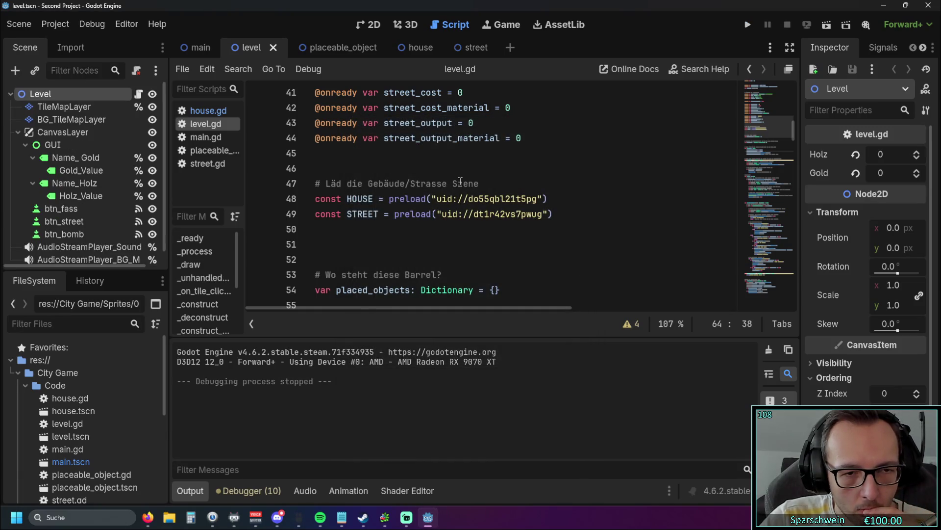
scroll(461, 182, down, 3)
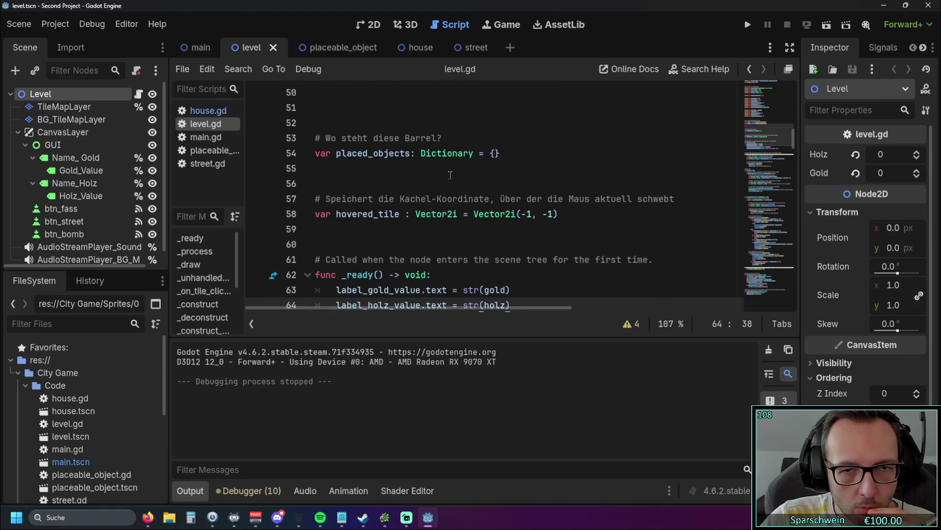
click(748, 25)
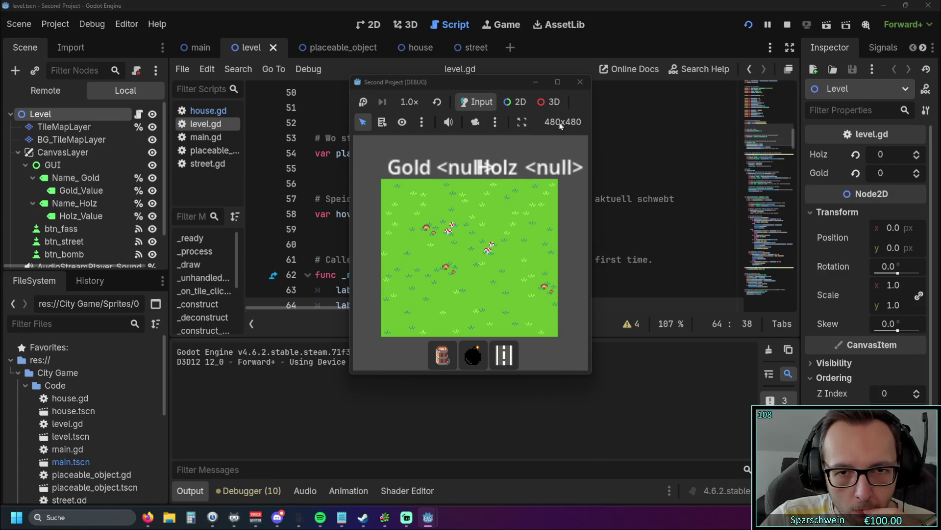
click(580, 82)
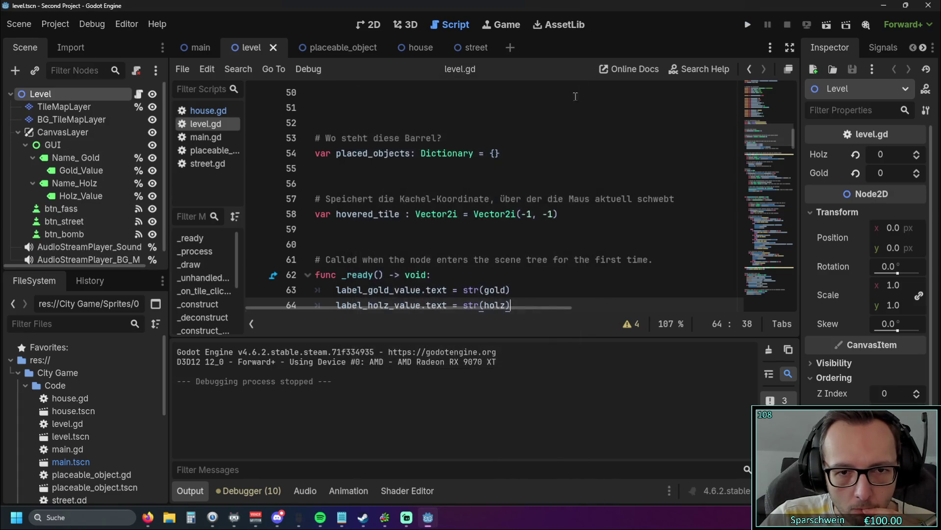
Step: Inspect the gold and holz label references on lines 63 and 64 of level.gd
scroll(502, 220, down, 2)
click(494, 214)
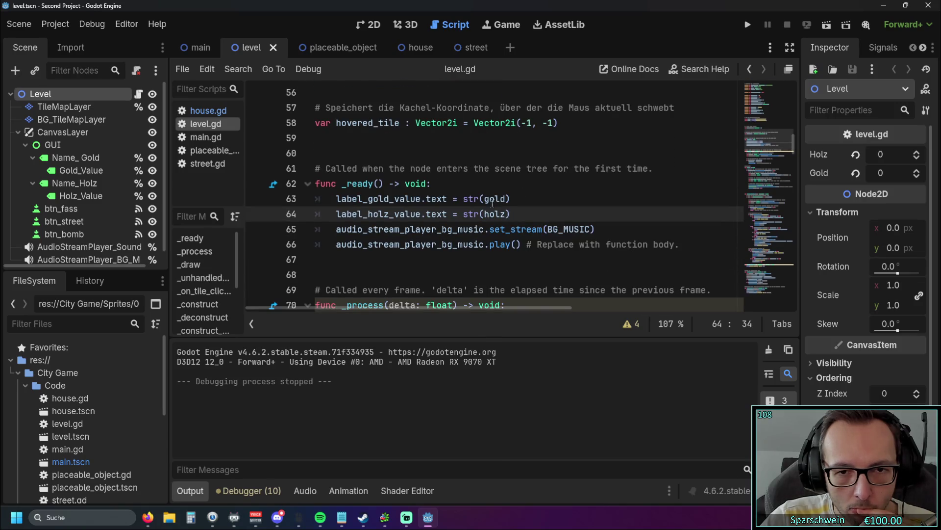
double_click(486, 198)
scroll(527, 195, up, 11)
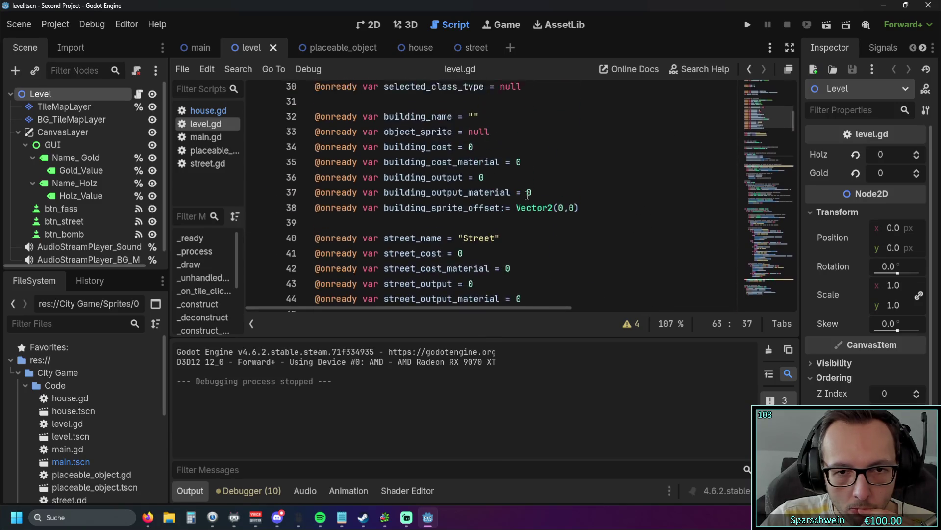
scroll(527, 195, up, 4)
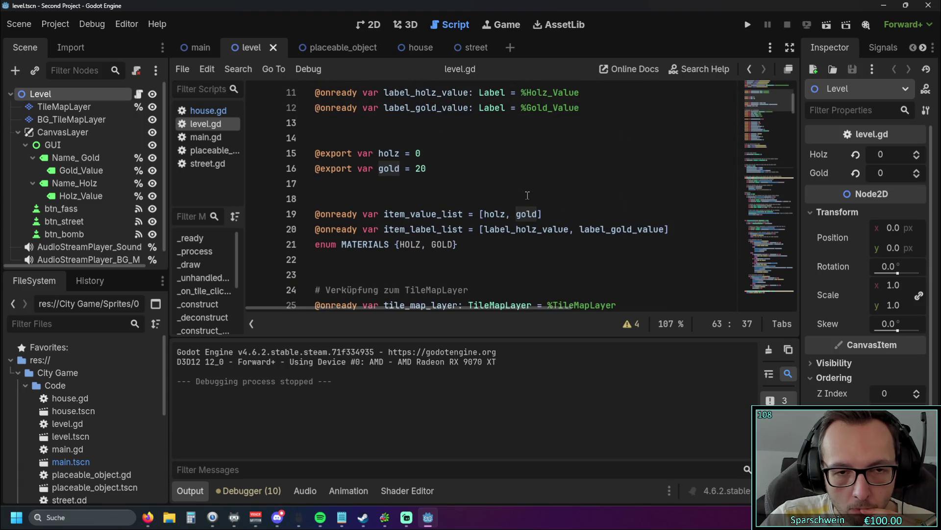
scroll(467, 171, down, 14)
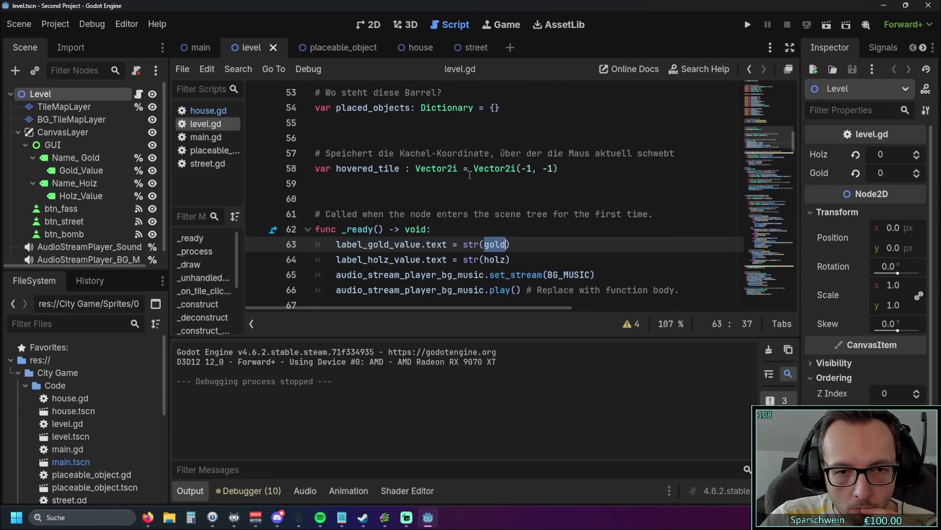
scroll(469, 174, down, 1)
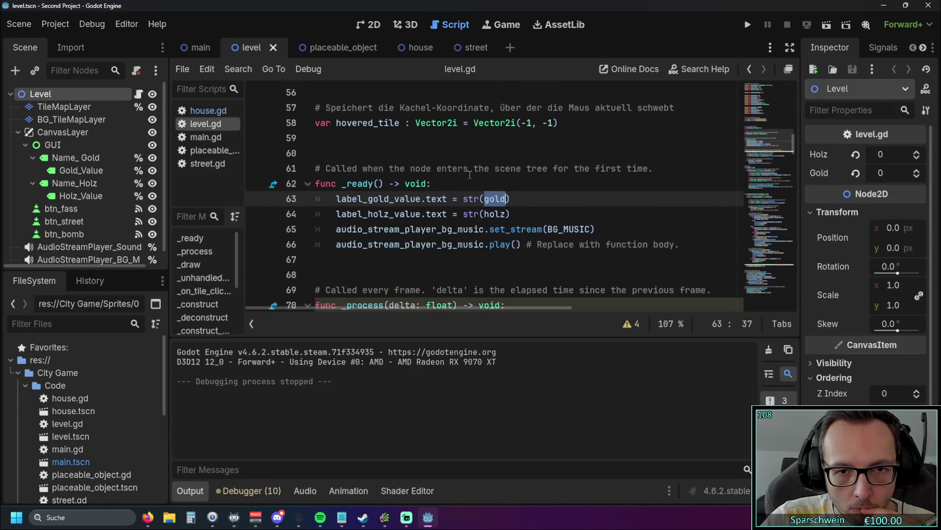
scroll(470, 174, up, 2)
scroll(470, 174, down, 2)
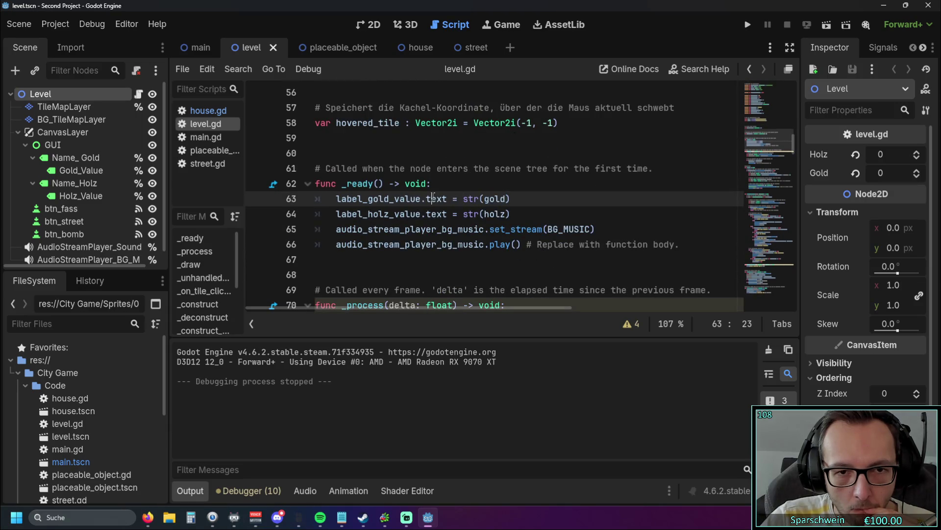
click(549, 209)
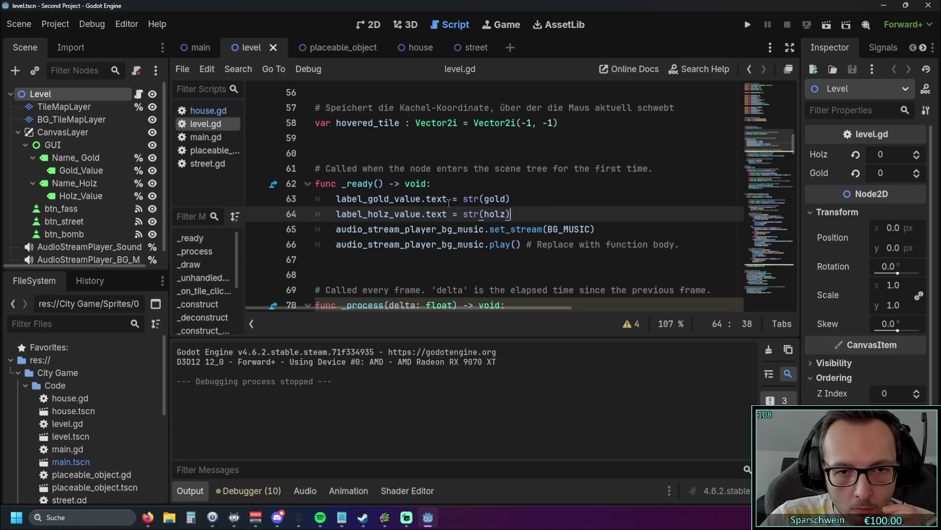
Step: Check the label_gold_value name on line 63, then run and close the game once more
click(411, 199)
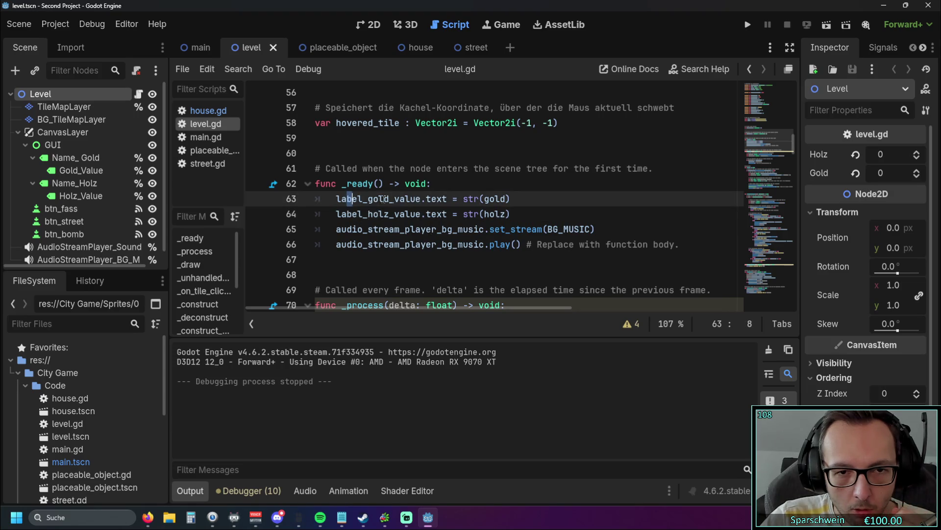
scroll(470, 194, up, 15)
scroll(470, 194, up, 1)
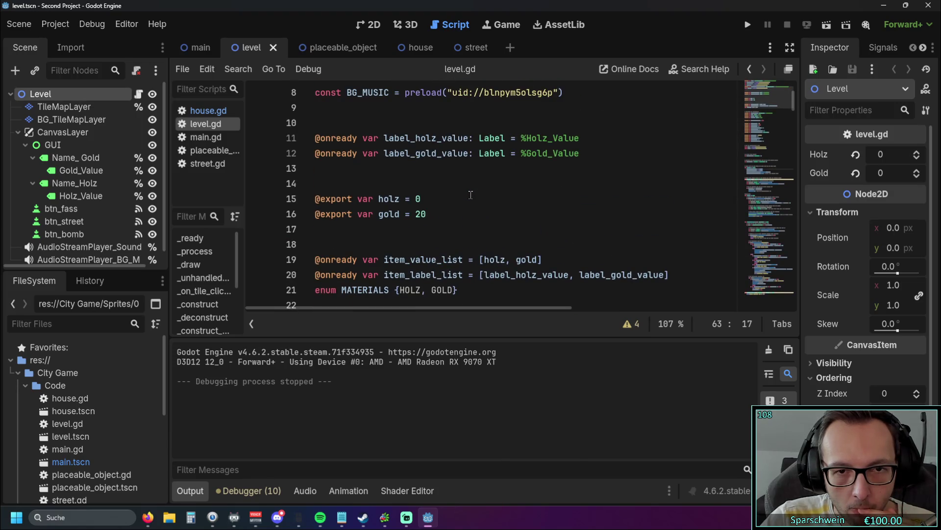
scroll(471, 195, up, 1)
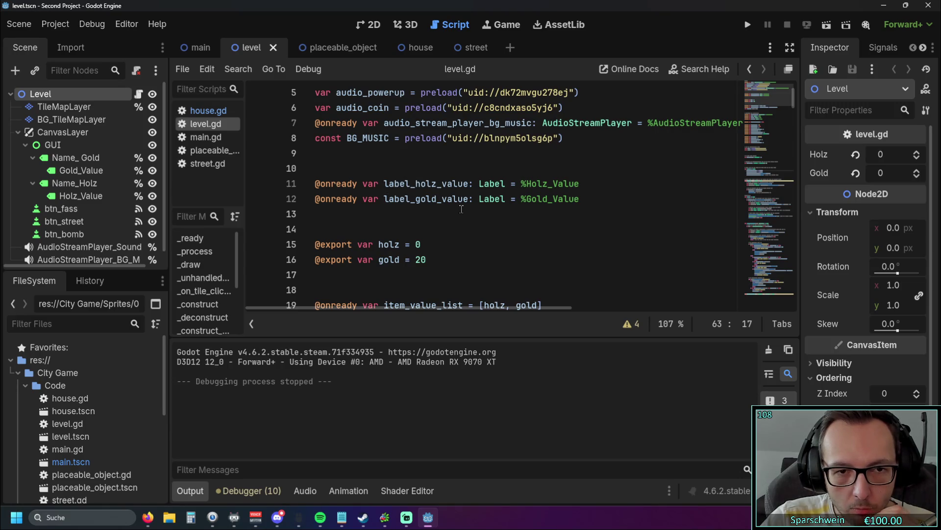
scroll(459, 208, down, 15)
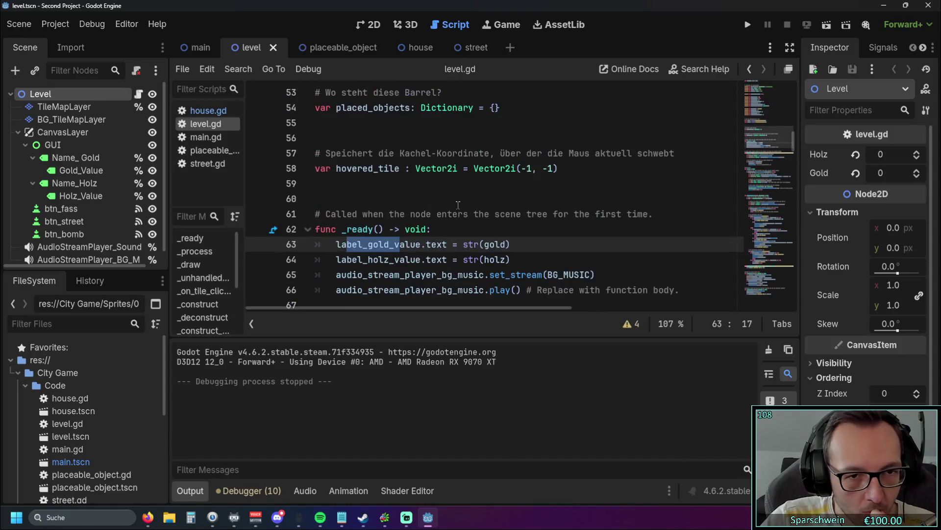
scroll(459, 206, up, 1)
click(464, 258)
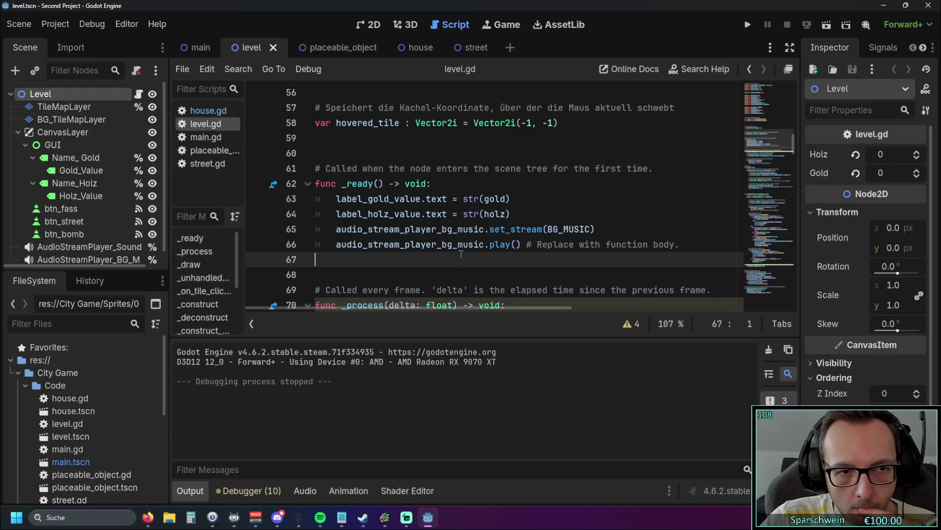
click(746, 24)
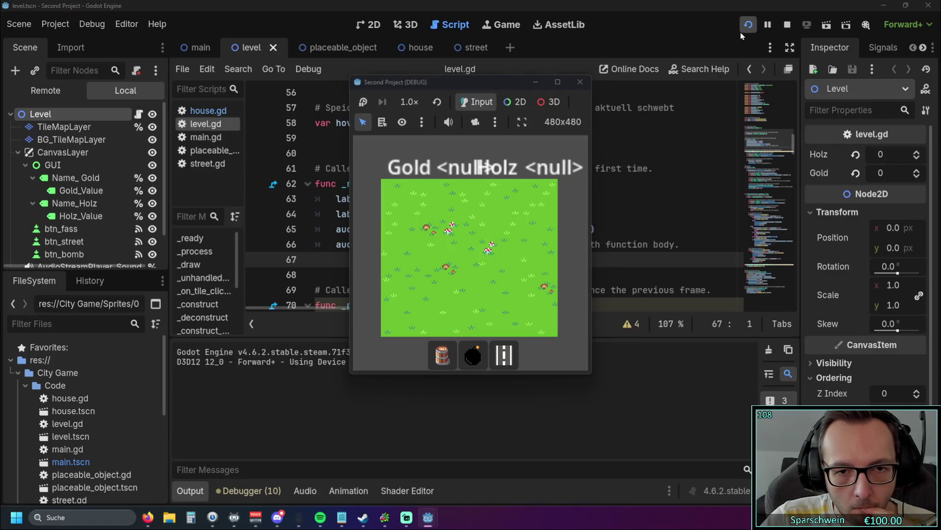
click(580, 82)
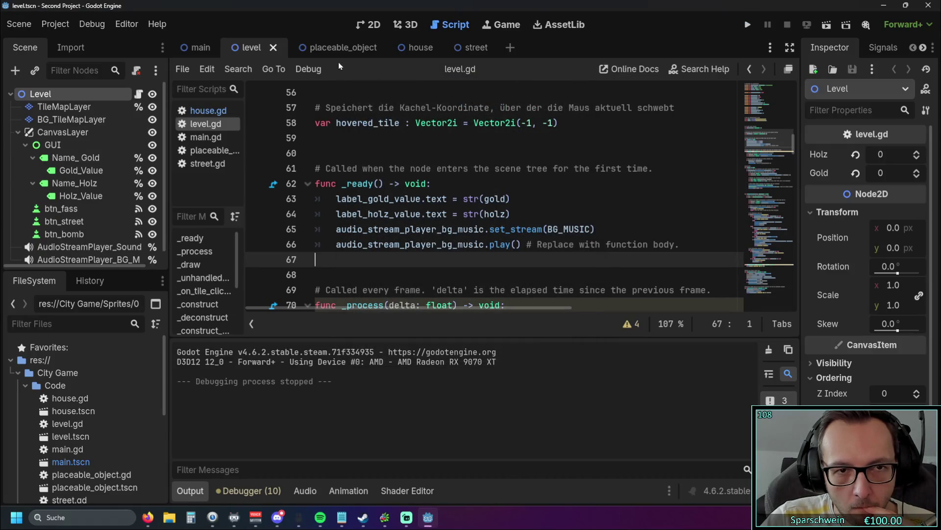
Step: Switch to the main scene and open its main.gd script
click(198, 49)
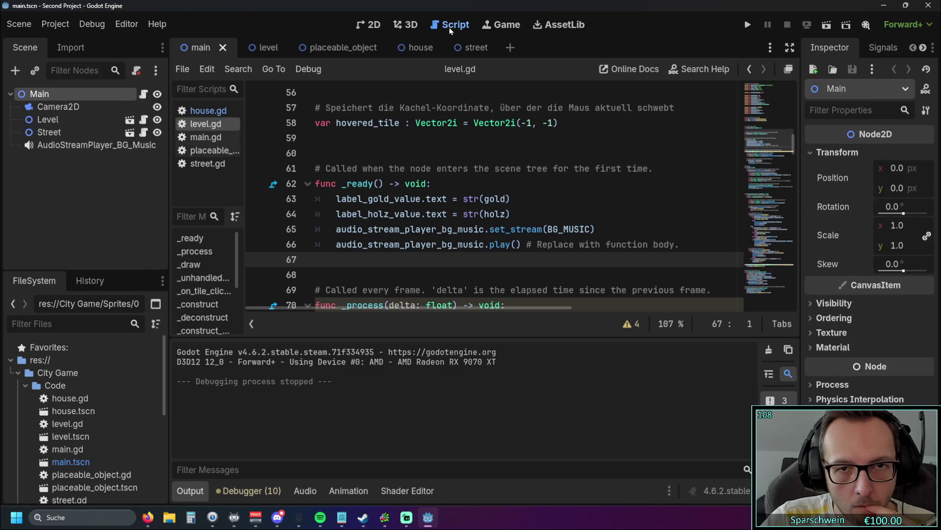
scroll(443, 135, up, 5)
scroll(443, 135, up, 1)
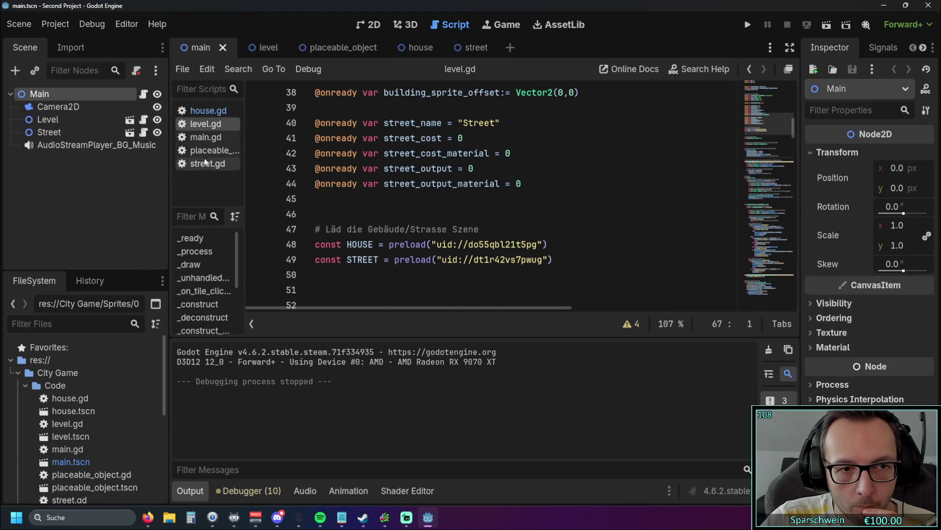
click(207, 137)
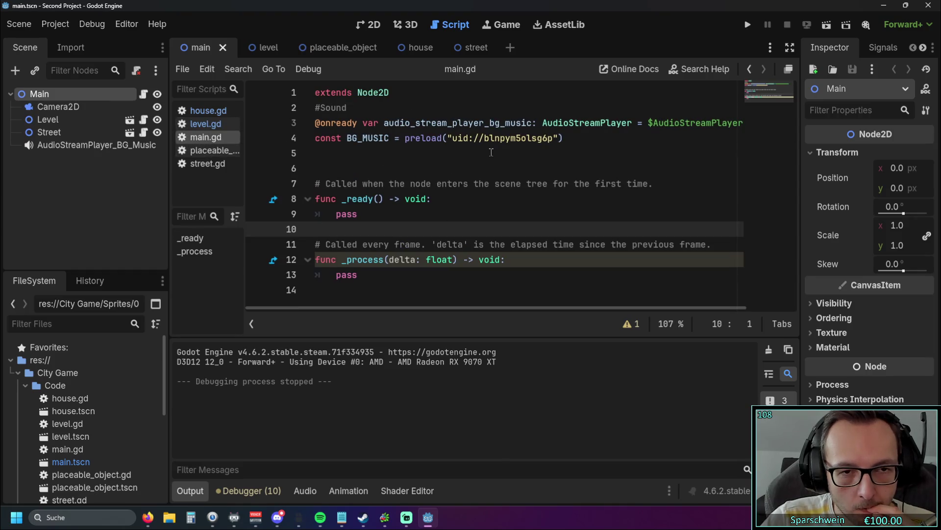
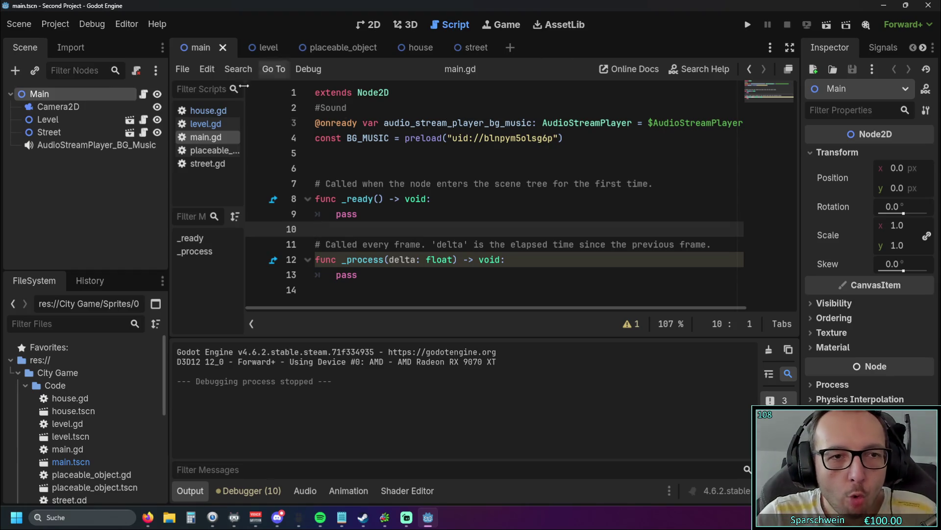
Step: Open level.gd from the script list and scroll down to _ready around line 62
click(206, 124)
scroll(359, 131, down, 2)
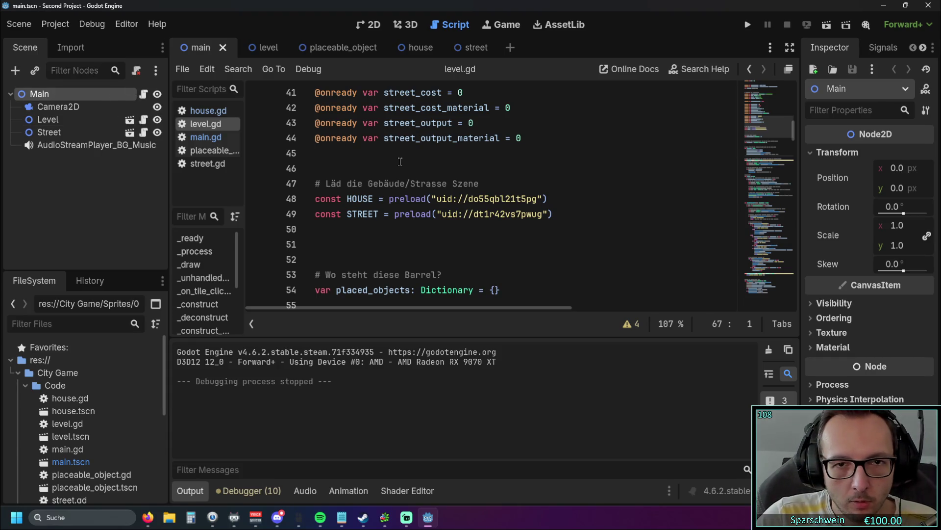
scroll(399, 161, up, 3)
scroll(399, 162, down, 5)
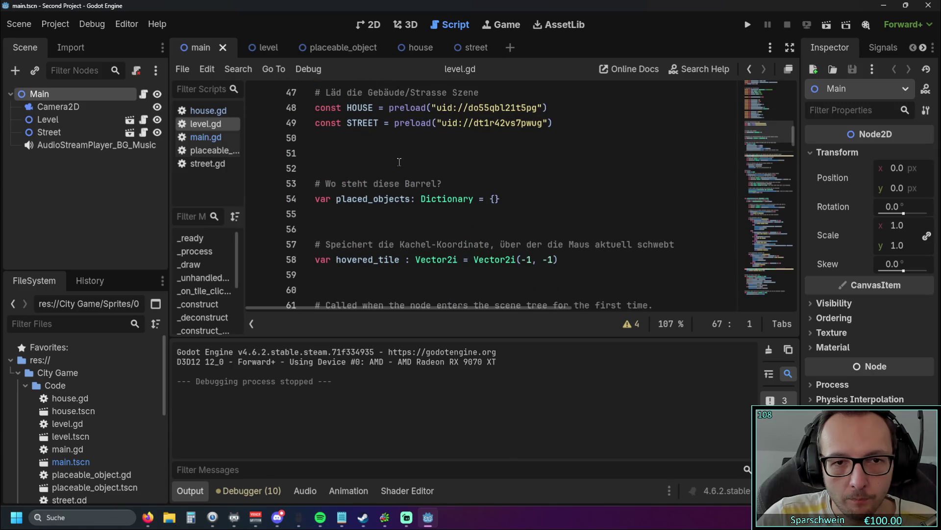
scroll(399, 161, down, 4)
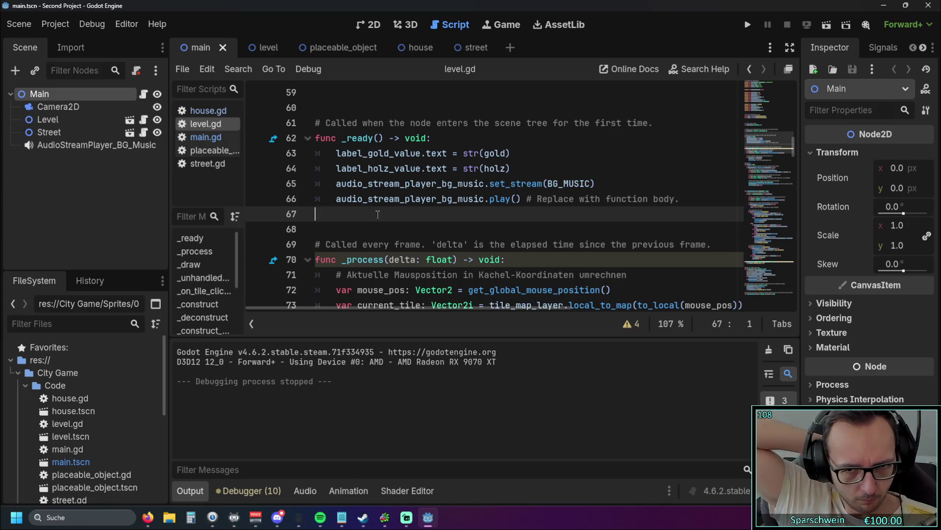
Step: Test-run and stop the game, then replace str with String on line 63
key(F5)
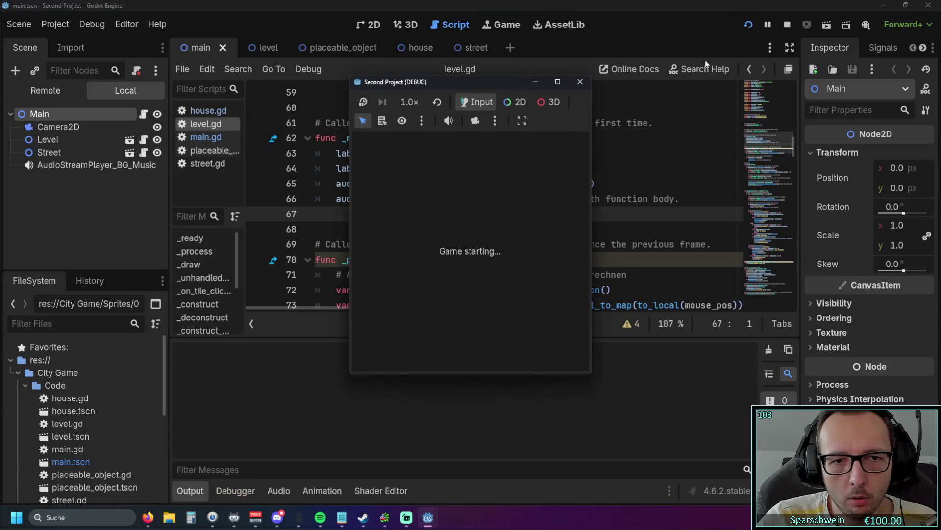
key(F8)
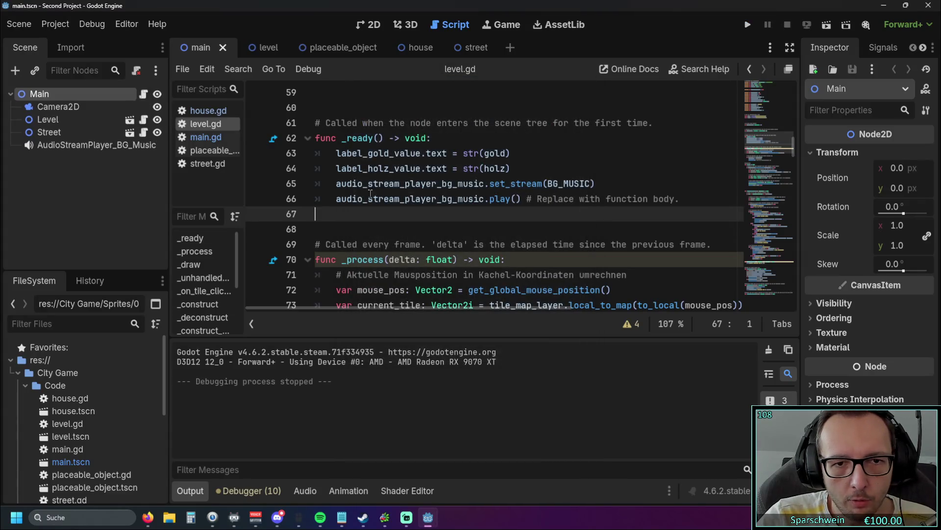
scroll(486, 219, up, 1)
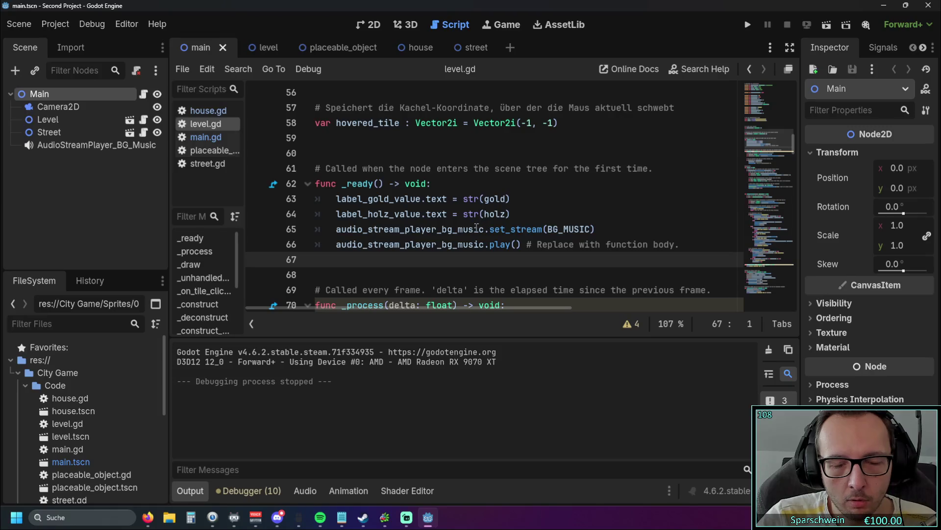
double_click(471, 198)
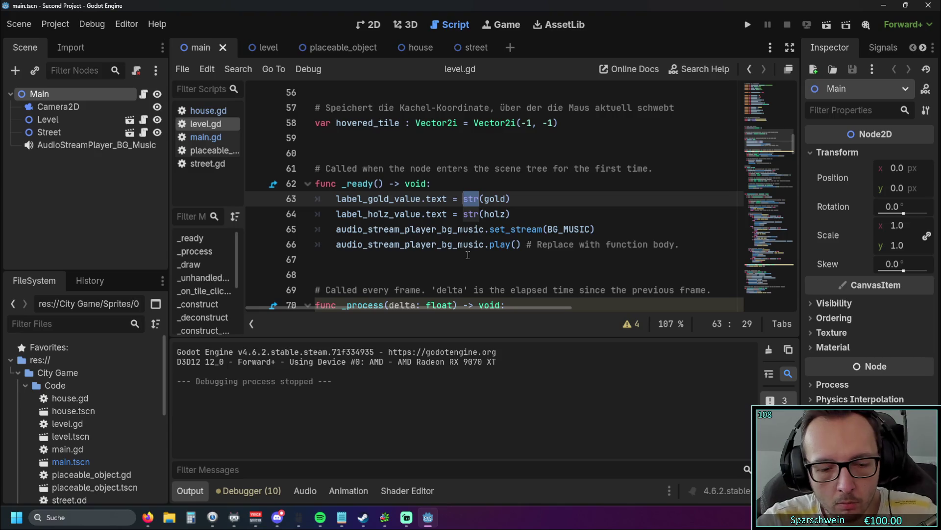
text(String)
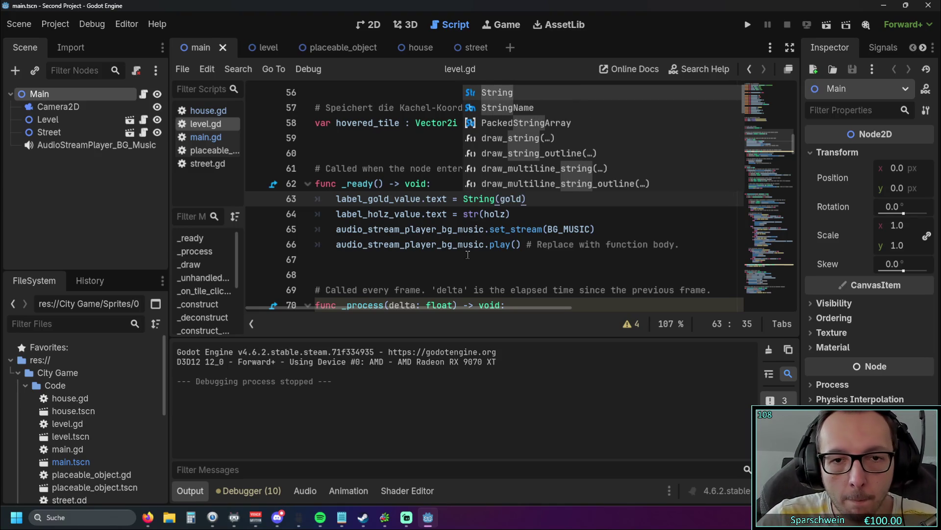
Step: Replace str with String on line 64 as well and run the game again
click(483, 214)
double_click(465, 213)
text(String)
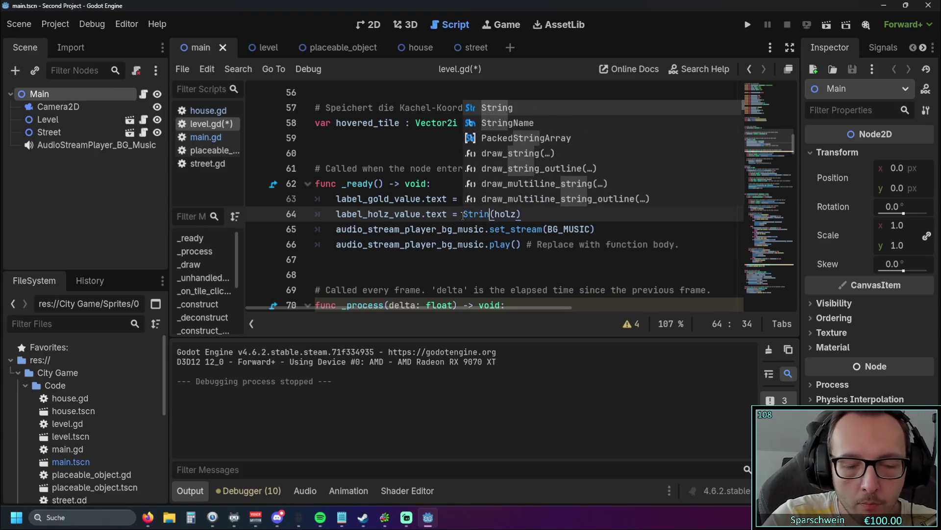
click(464, 270)
click(748, 24)
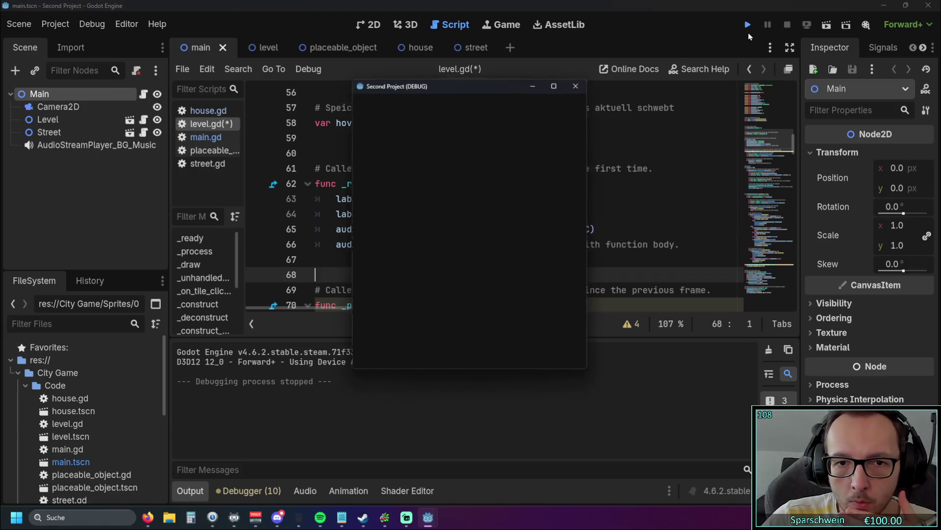
Step: Change String back to str on lines 63 and 64, then rerun and stop the game
drag(463, 184, 497, 183)
text(str(gold)
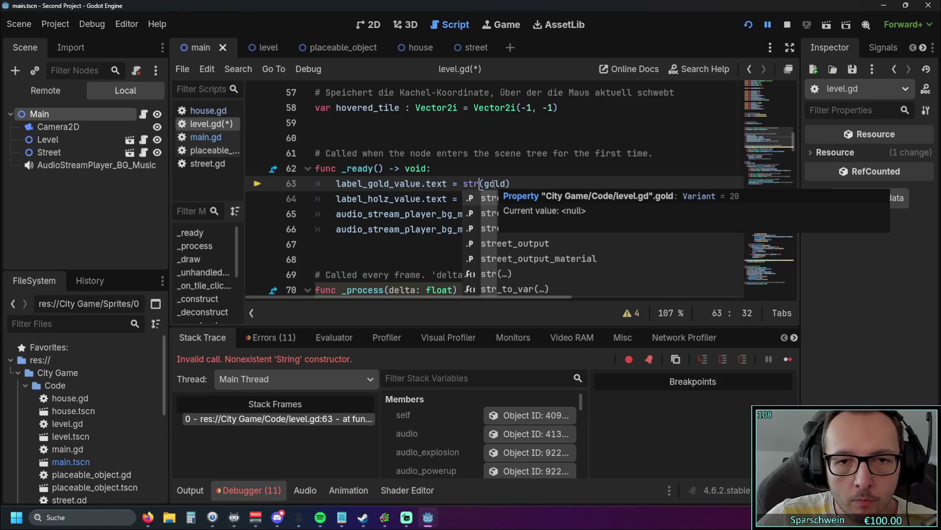
click(469, 153)
double_click(465, 199)
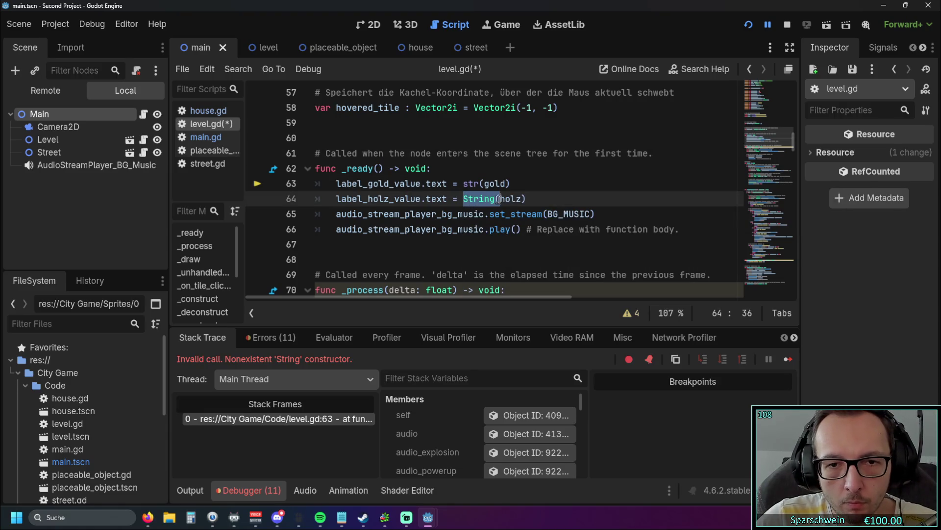
text(str)
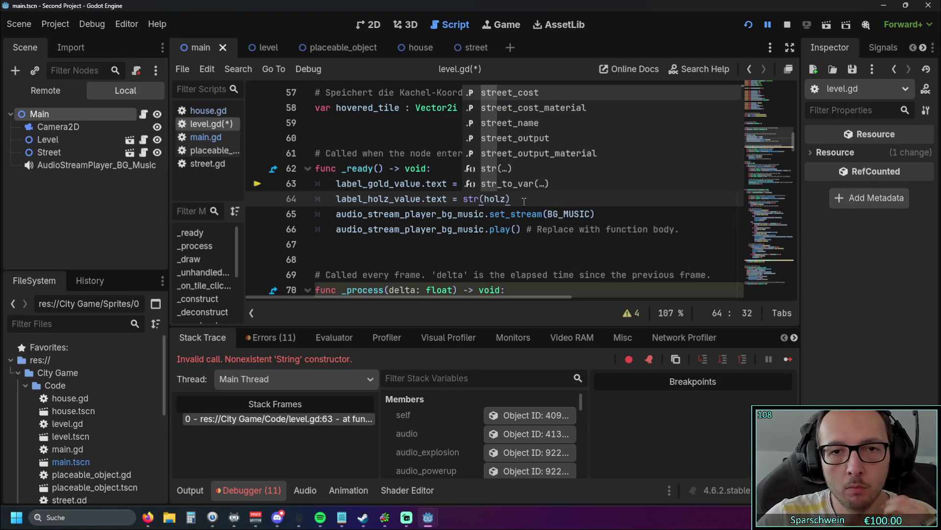
key(Right)
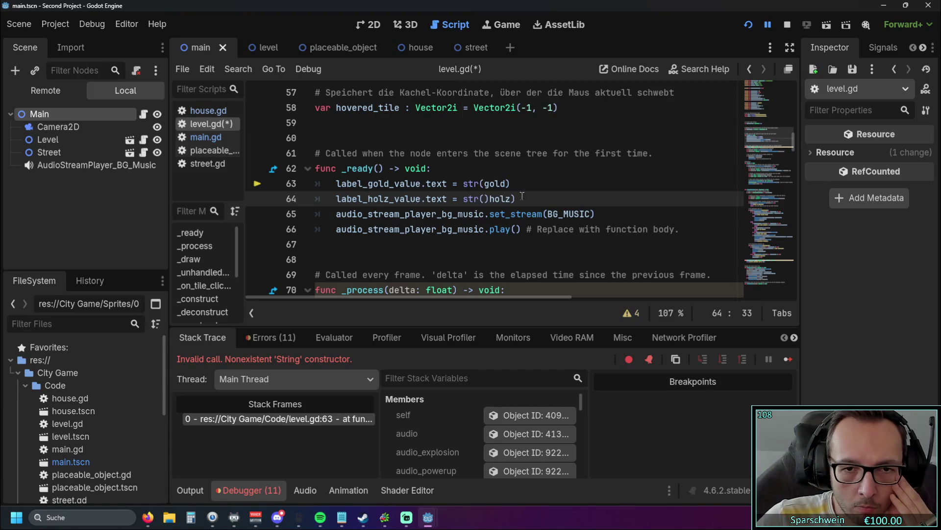
click(552, 169)
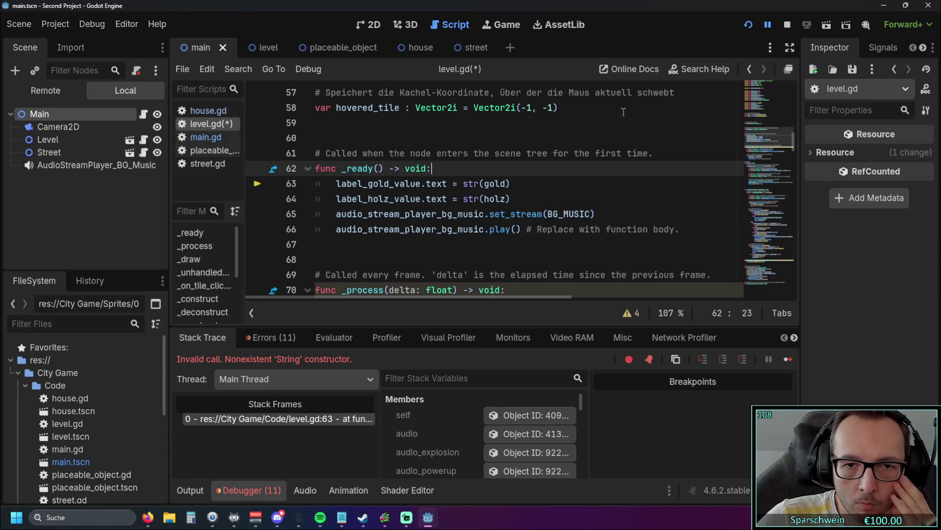
click(748, 24)
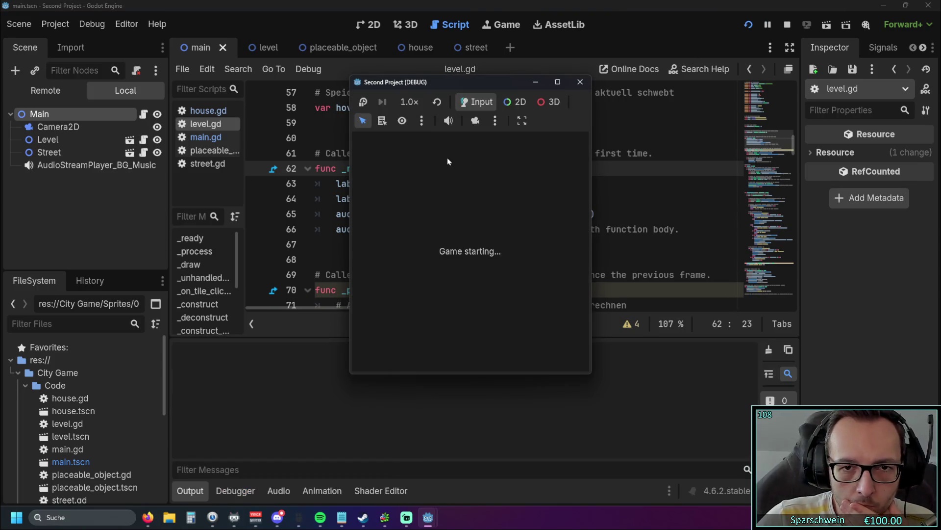
click(580, 82)
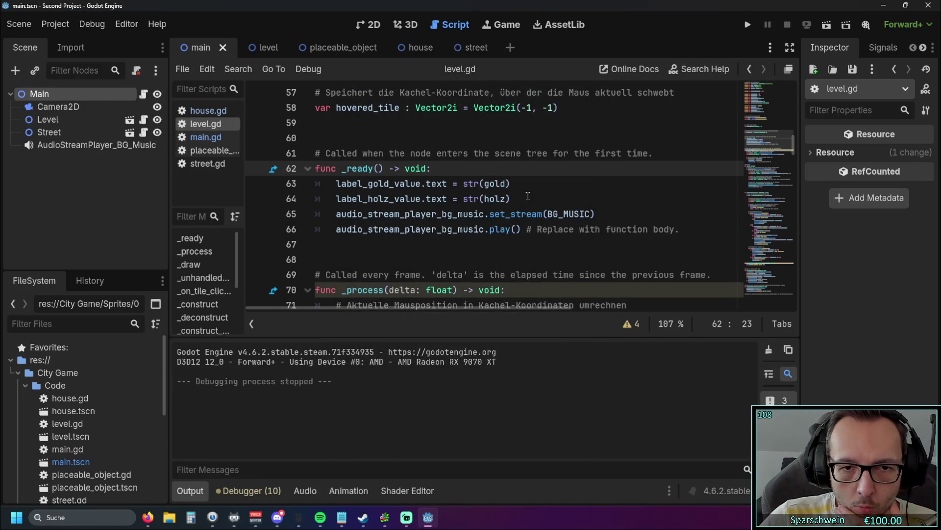
scroll(521, 190, up, 6)
scroll(521, 190, up, 5)
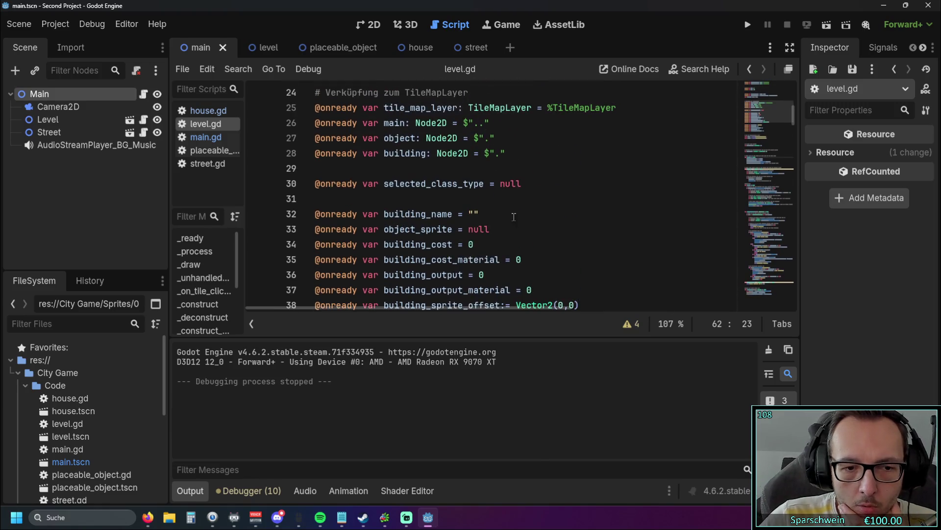
click(305, 490)
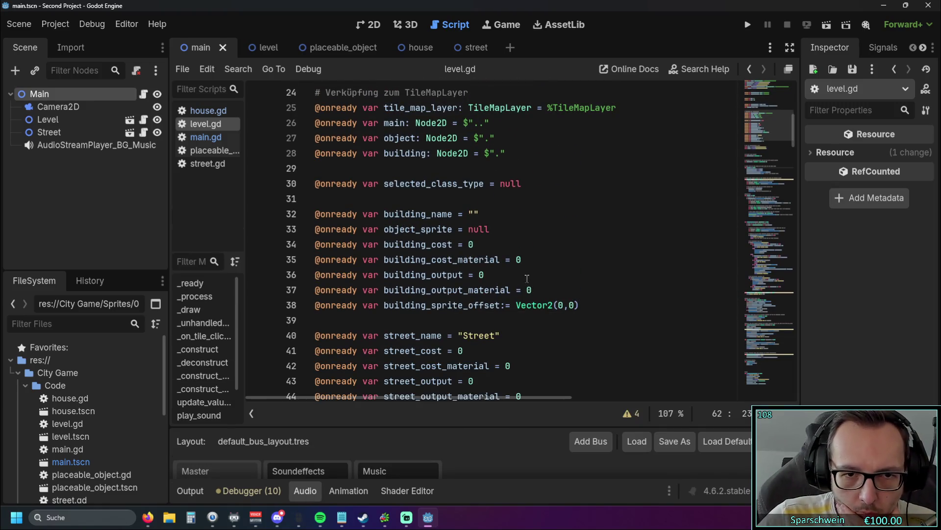
scroll(527, 279, up, 2)
scroll(524, 272, up, 1)
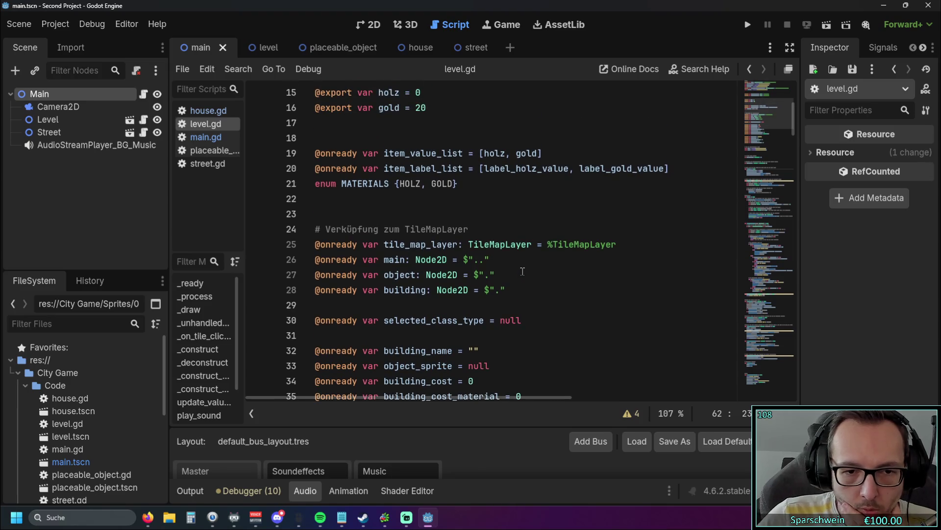
scroll(523, 271, up, 2)
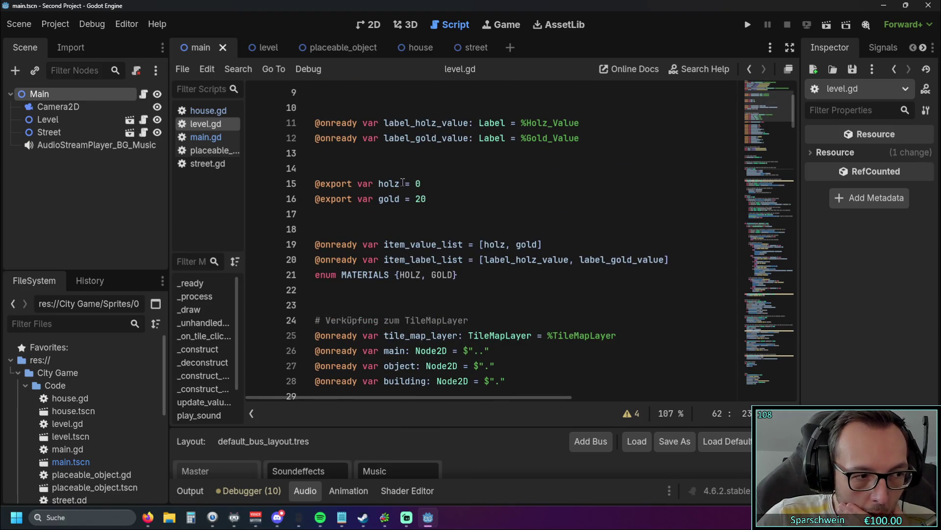
scroll(509, 216, down, 12)
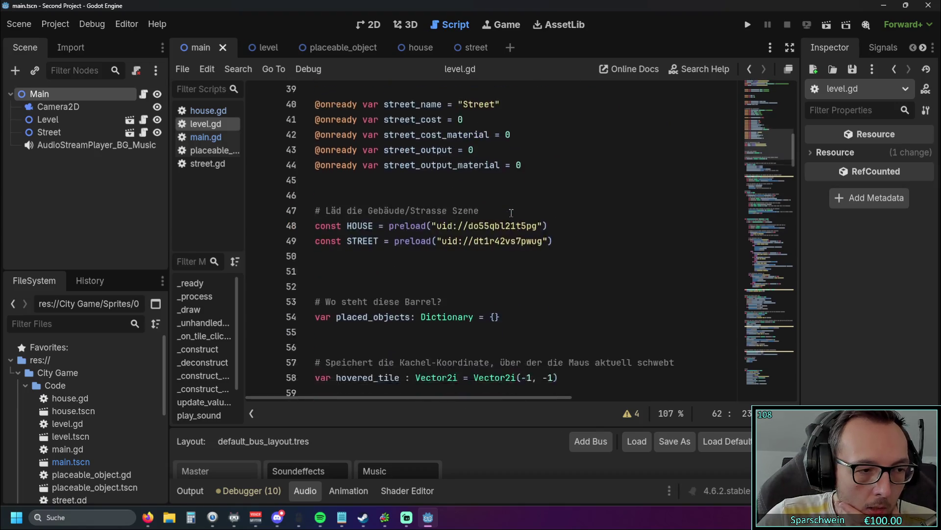
scroll(510, 215, down, 2)
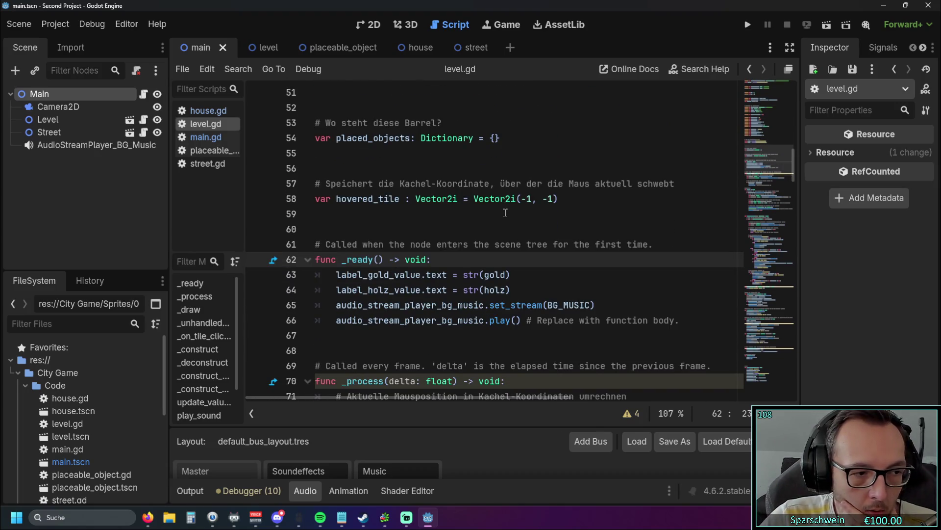
scroll(505, 210, down, 2)
scroll(510, 220, up, 1)
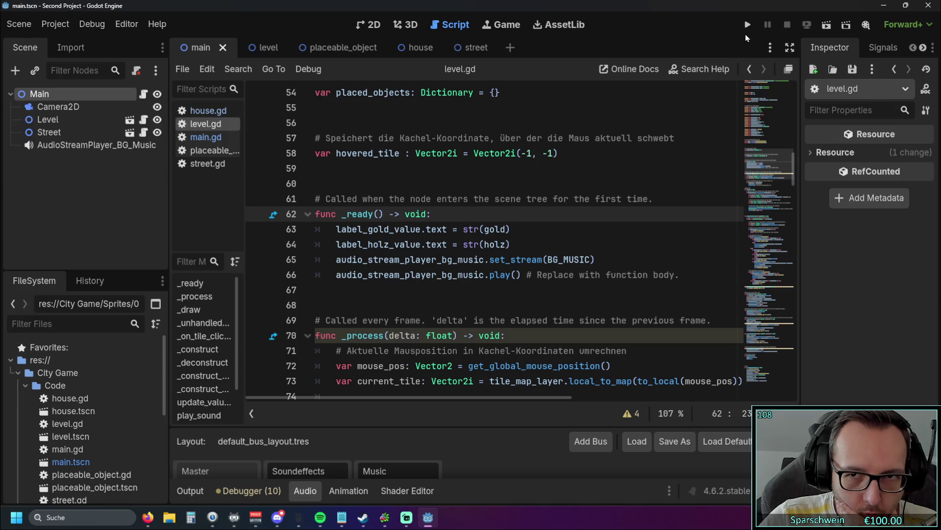
Step: Run and stop the game, then add print(holz) as the first line of _ready
click(748, 24)
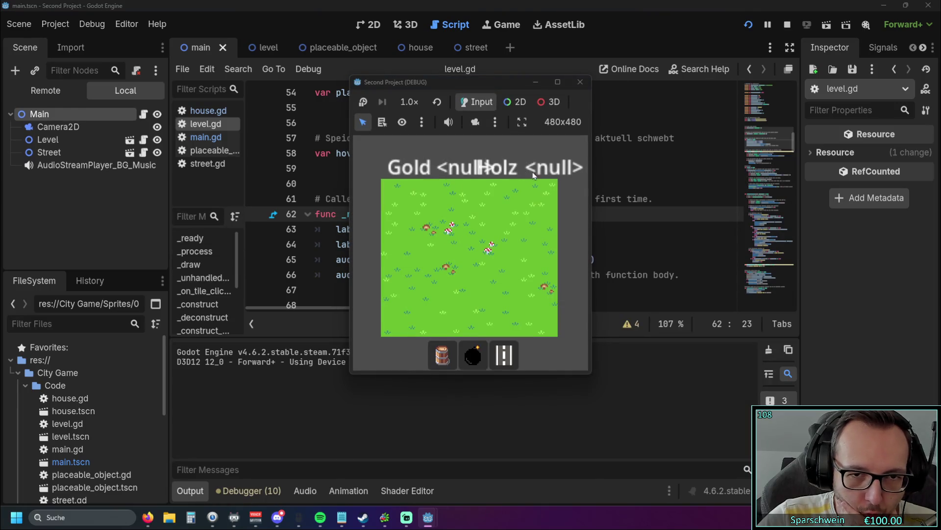
click(580, 83)
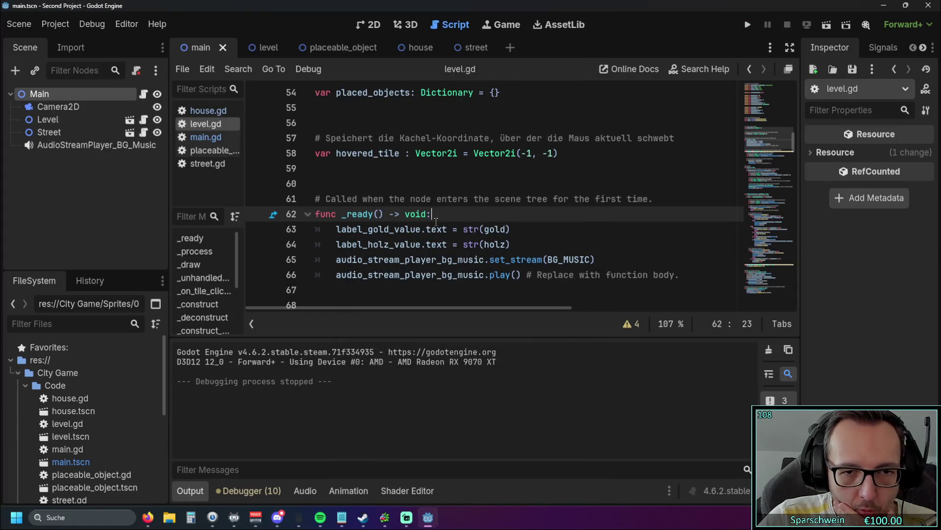
key(Return)
text(print()
key(BackSpace)
text(holz)
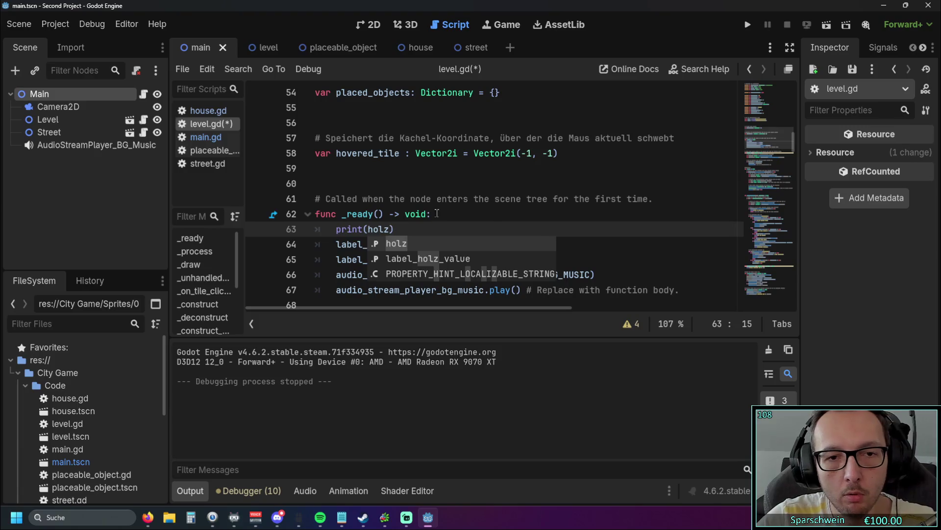
click(438, 214)
Step: Run the game to see holz print <null>, then delete the print(holz) line
click(749, 24)
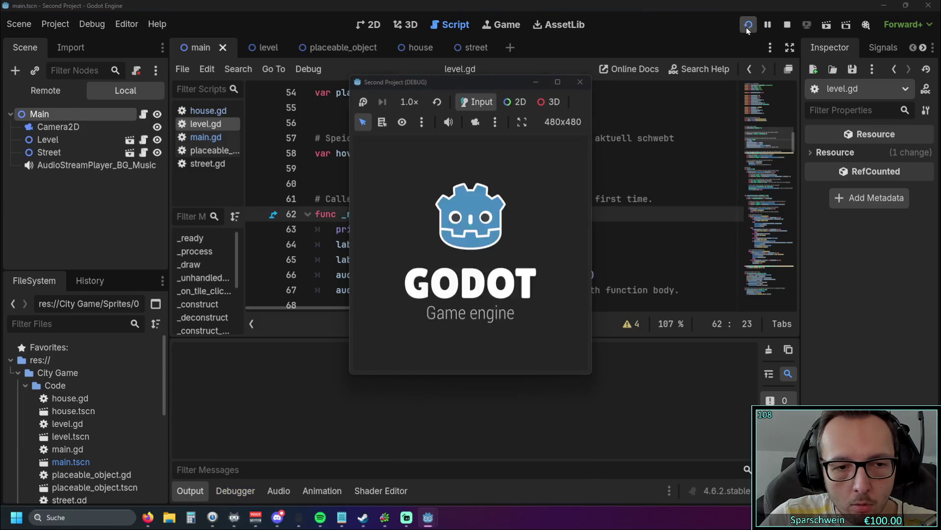
click(580, 81)
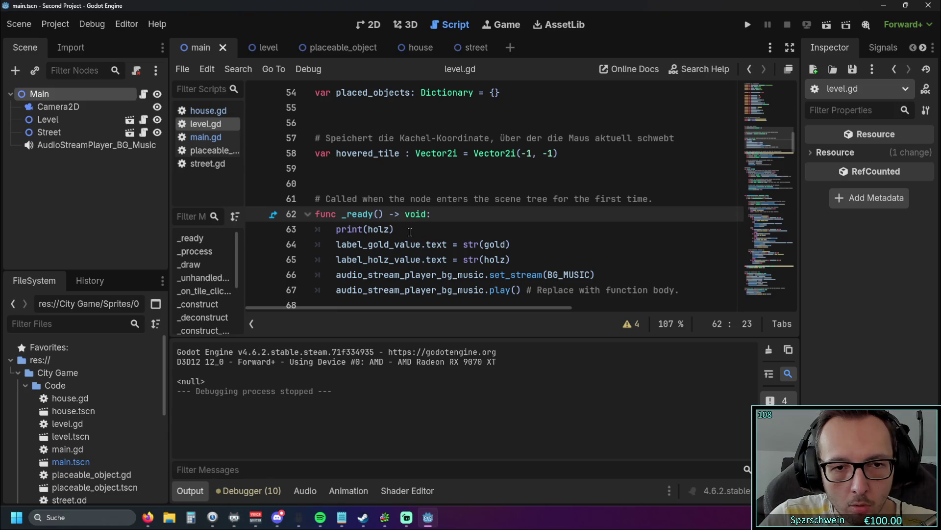
click(410, 232)
key(shift+Home)
key(BackSpace)
key(BackSpace)
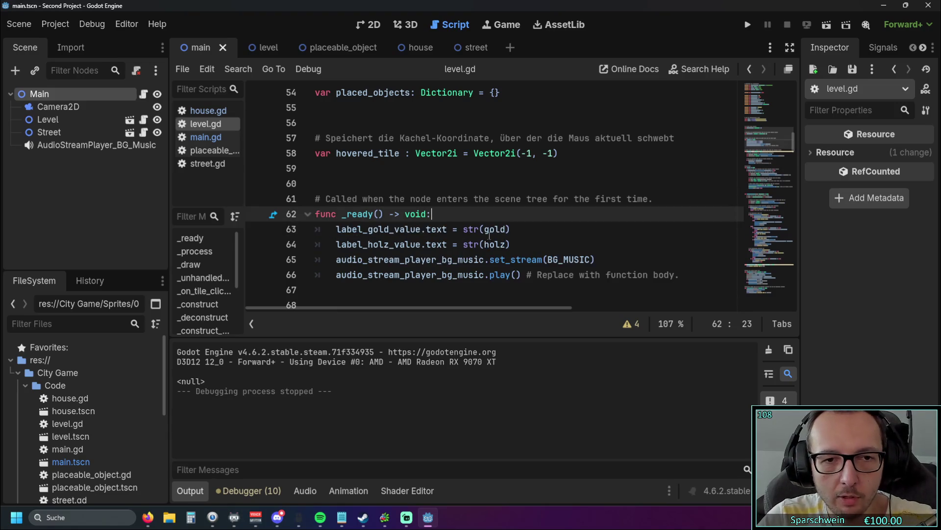
scroll(490, 235, up, 14)
scroll(510, 204, up, 2)
scroll(348, 178, down, 1)
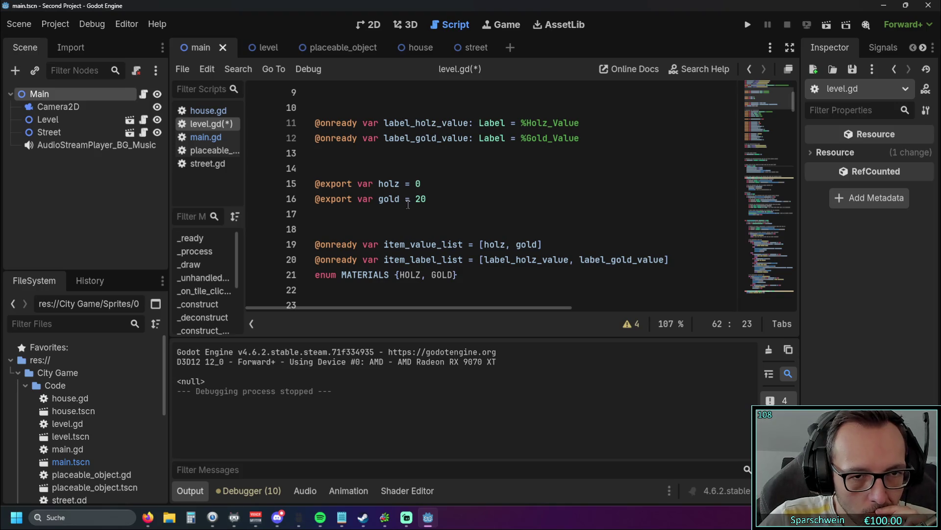
scroll(408, 203, up, 3)
scroll(408, 204, down, 3)
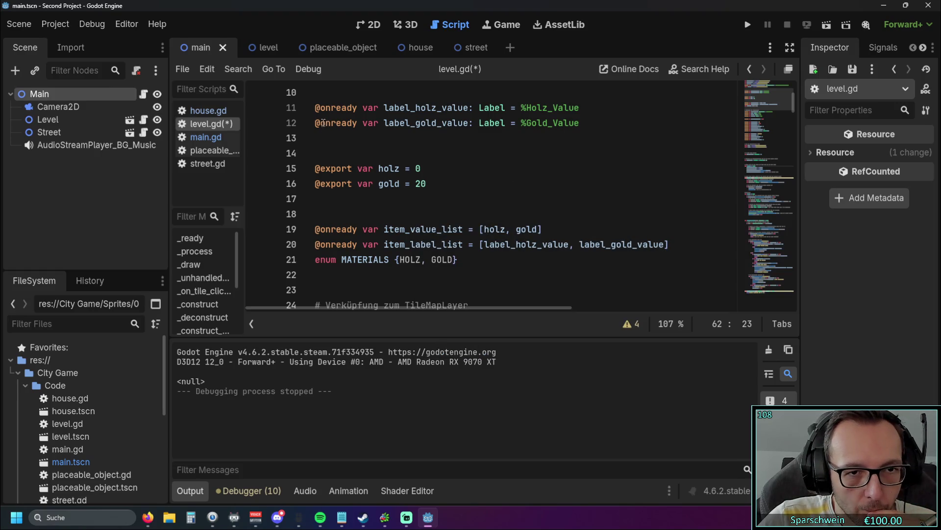
drag(322, 122, 355, 122)
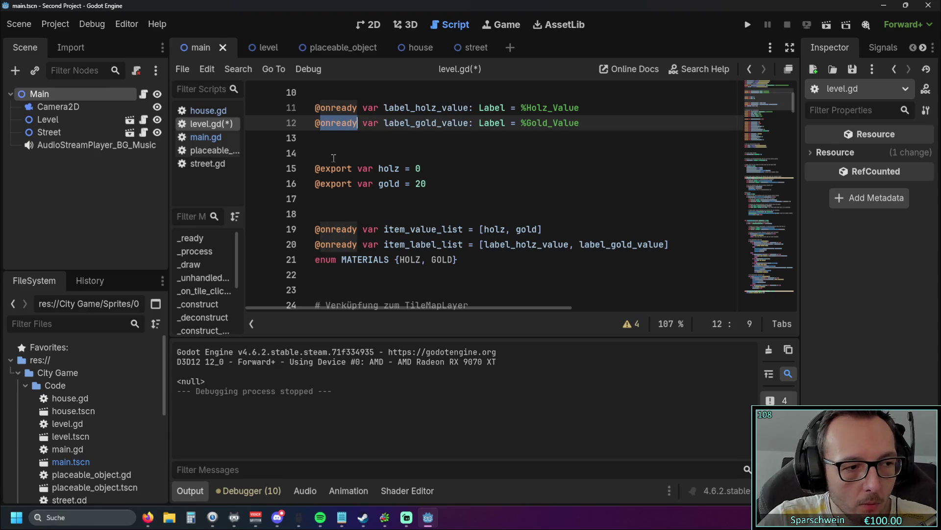
drag(315, 123, 357, 123)
key(ctrl+c)
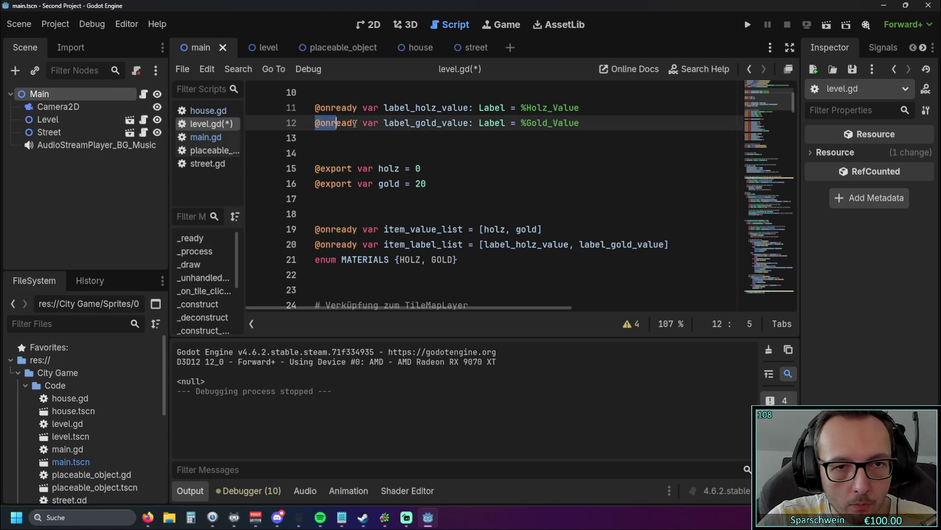
click(316, 168)
text(@onready)
click(315, 183)
key(ctrl+v)
click(346, 199)
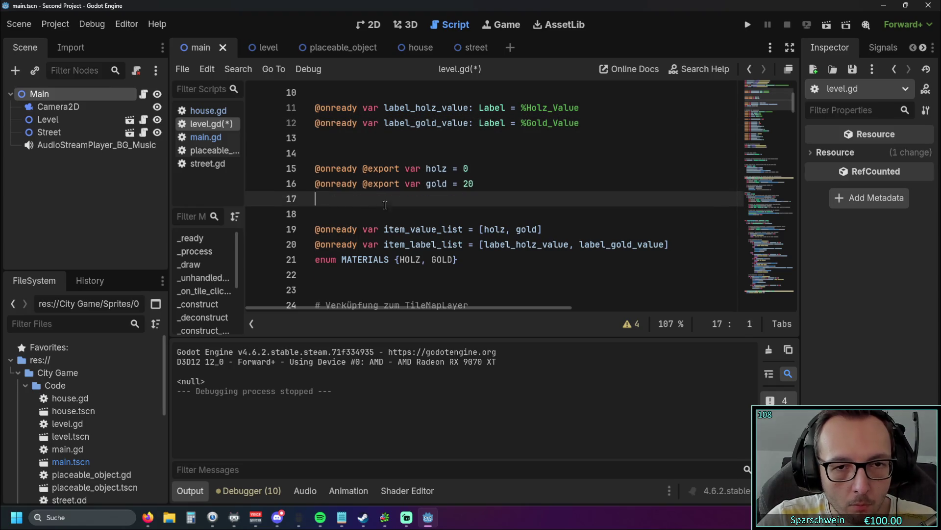
click(748, 25)
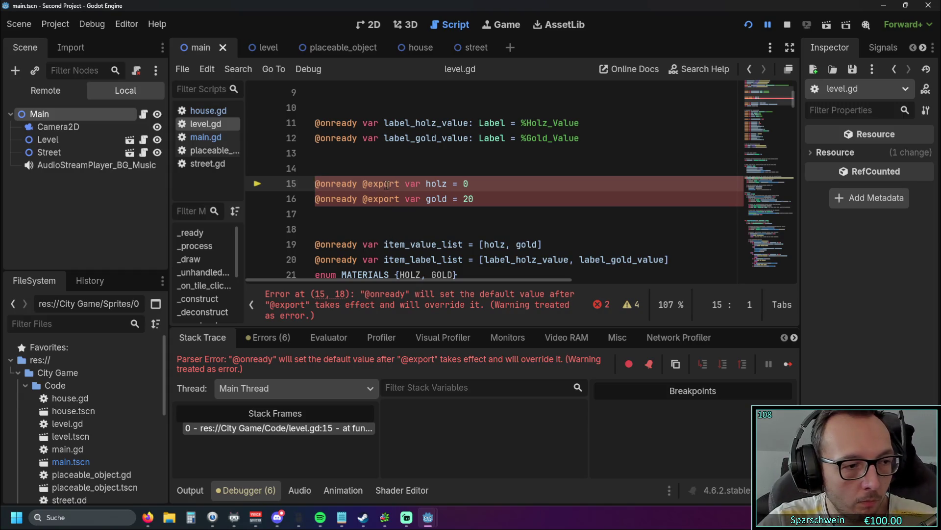
click(363, 183)
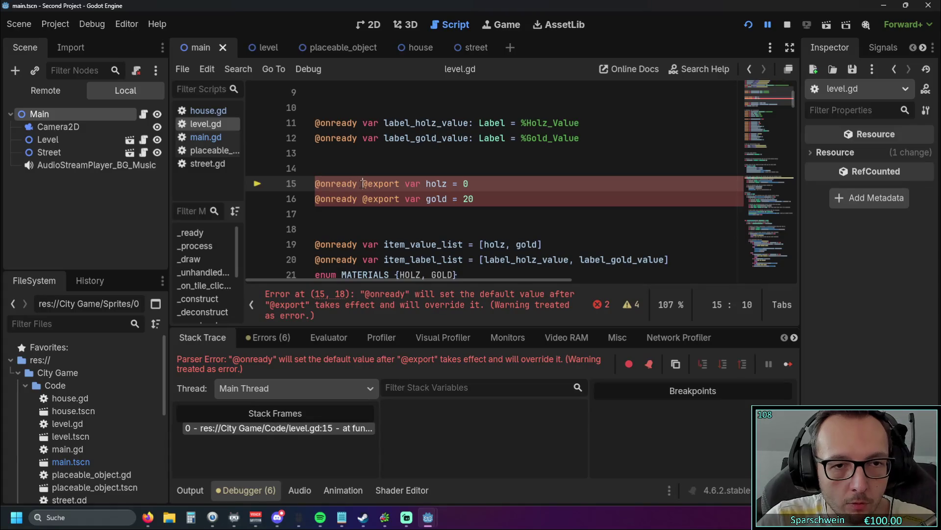
mouse_move(364, 184)
mouse_down()
mouse_move(316, 184)
mouse_move(316, 200)
mouse_up()
key(BackSpace)
key(BackSpace)
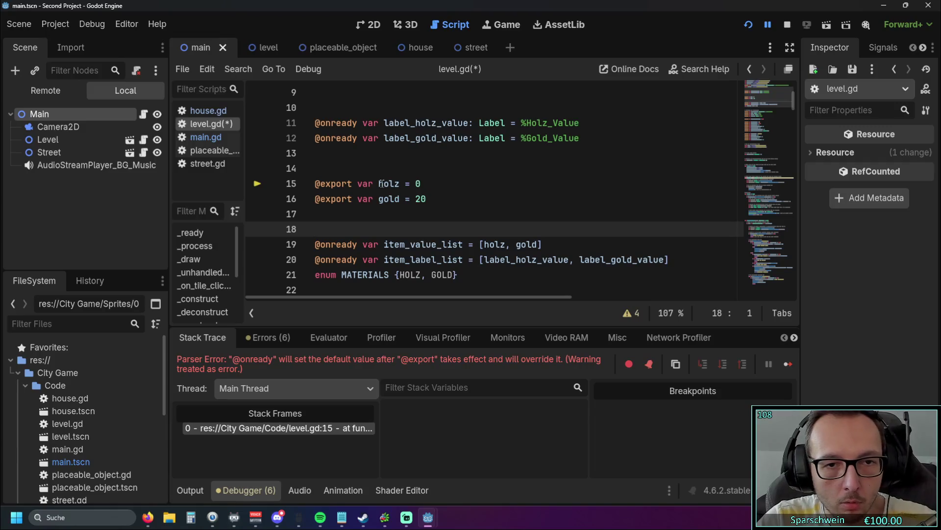
Step: Search level.gd for every holz occurrence, then switch to the Level scene
double_click(399, 184)
key(ctrl+f)
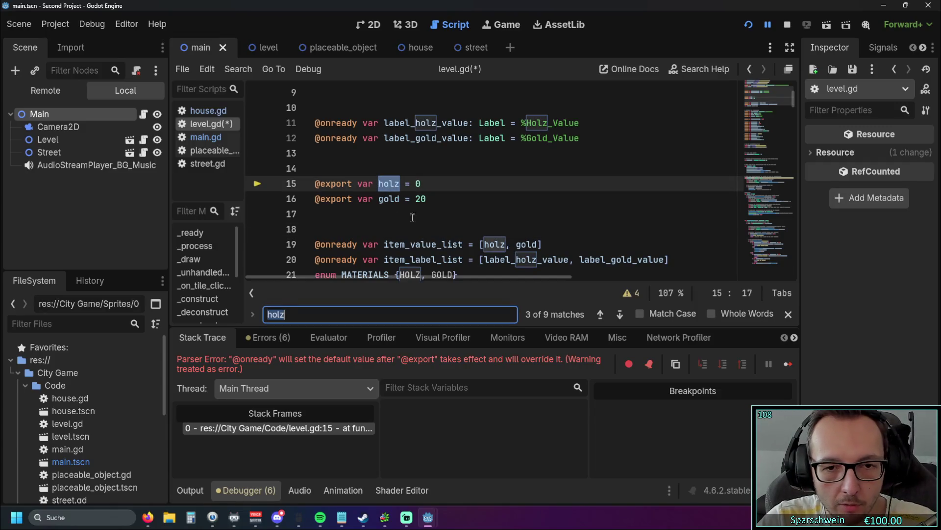
scroll(500, 226, up, 1)
scroll(475, 206, down, 2)
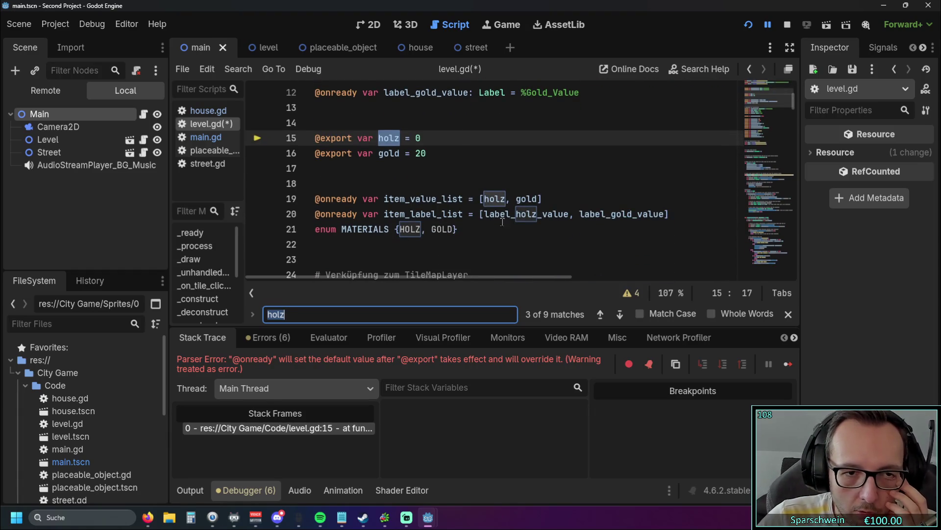
scroll(528, 189, up, 2)
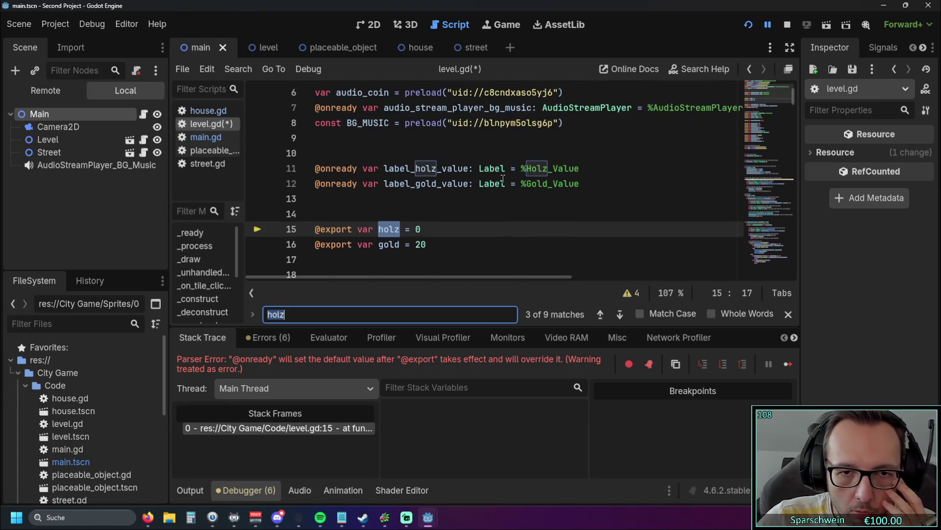
scroll(454, 162, up, 2)
scroll(476, 172, down, 2)
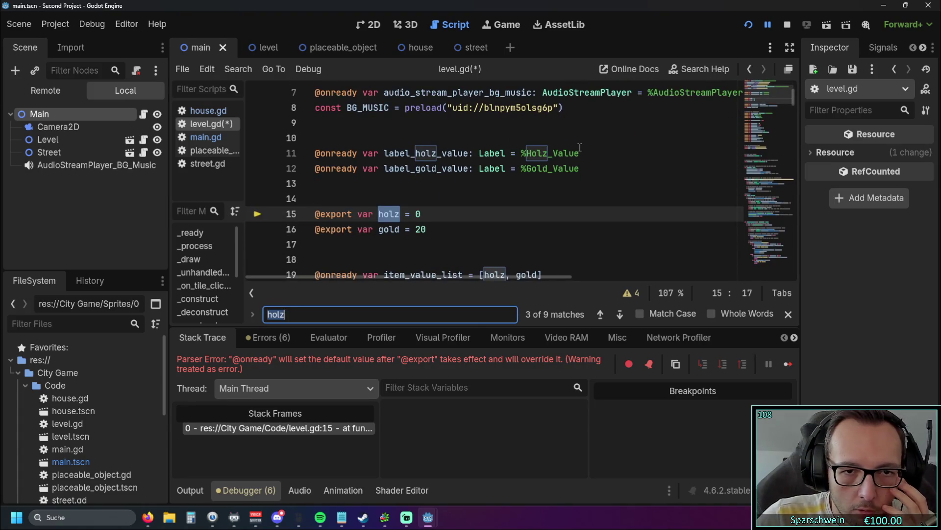
scroll(497, 183, down, 2)
scroll(505, 179, down, 5)
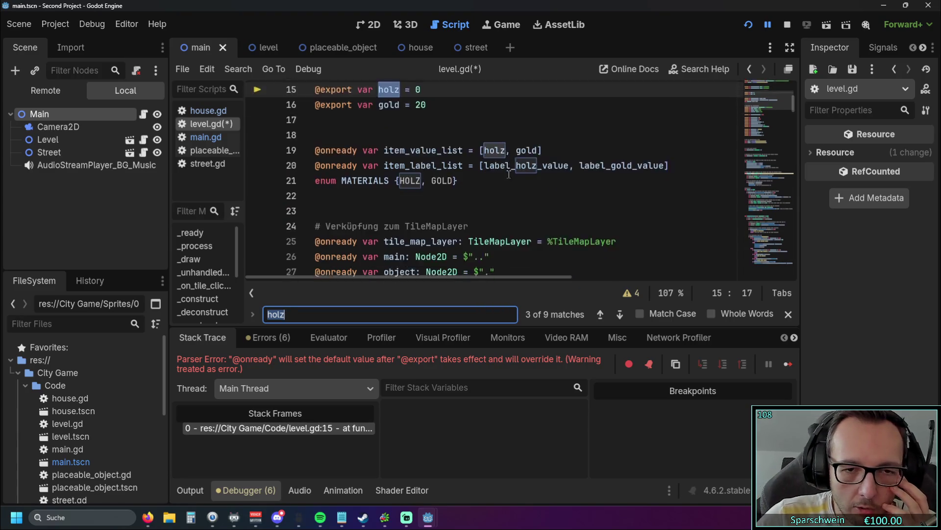
scroll(511, 177, down, 11)
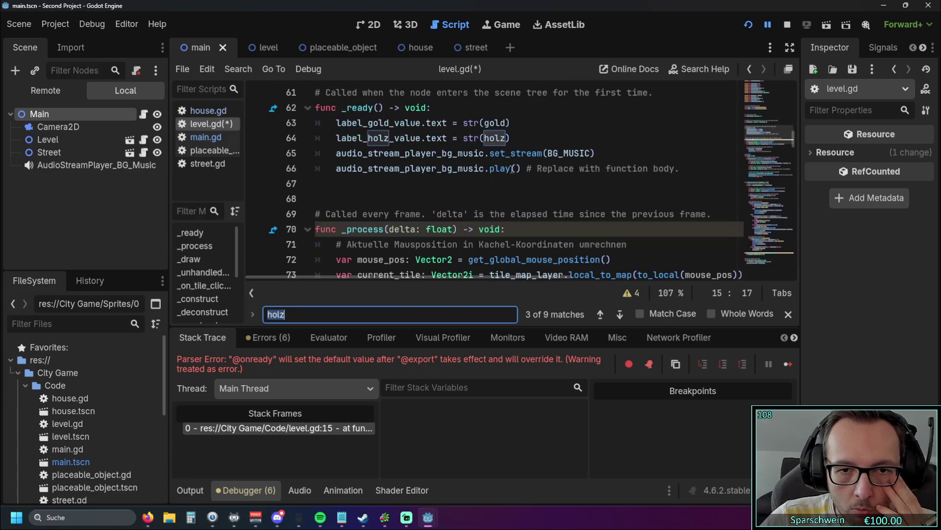
scroll(551, 175, down, 15)
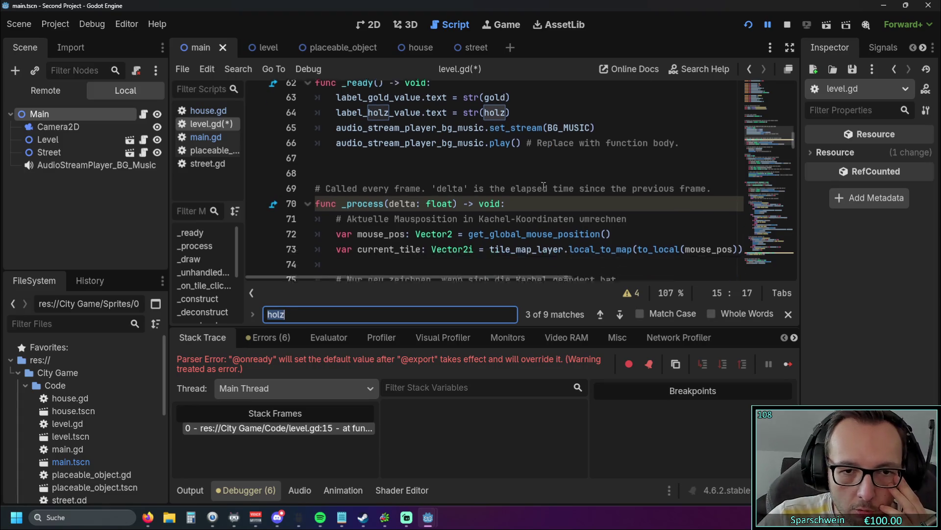
scroll(550, 175, down, 20)
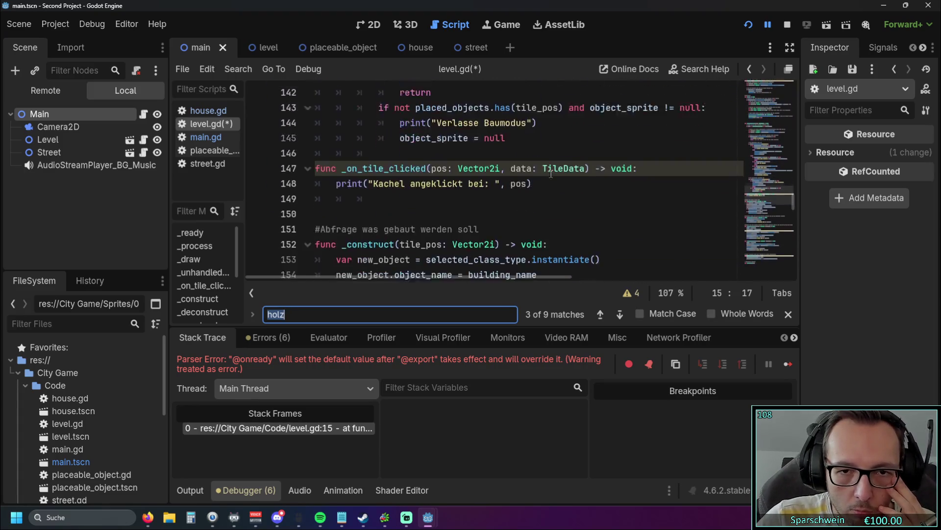
scroll(555, 174, down, 5)
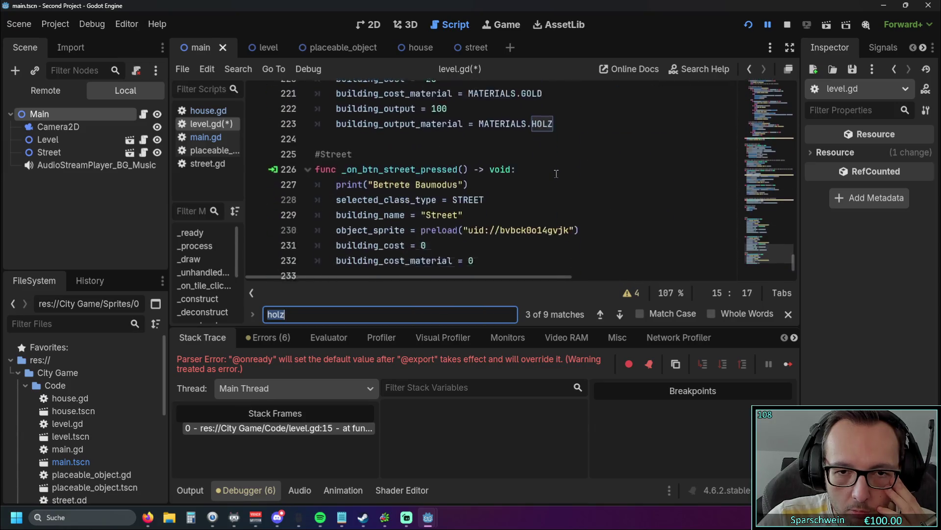
scroll(538, 170, up, 15)
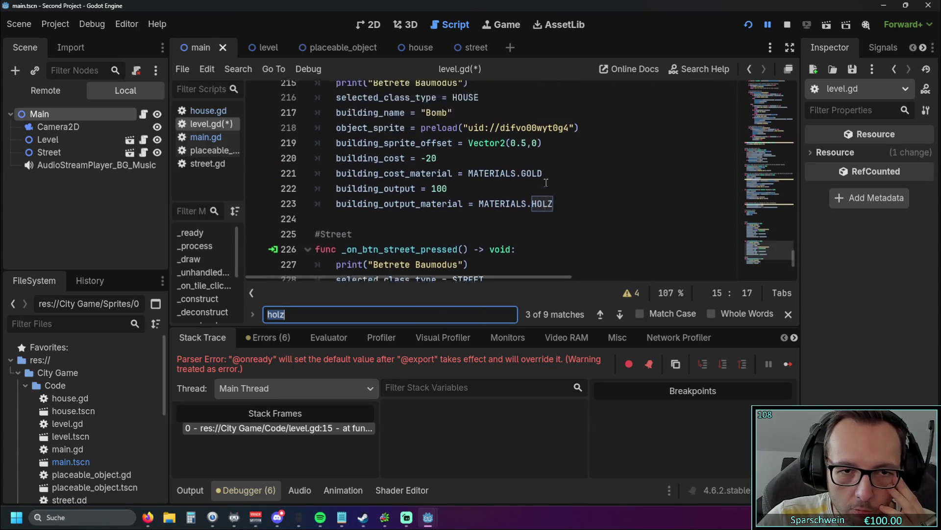
scroll(550, 184, up, 12)
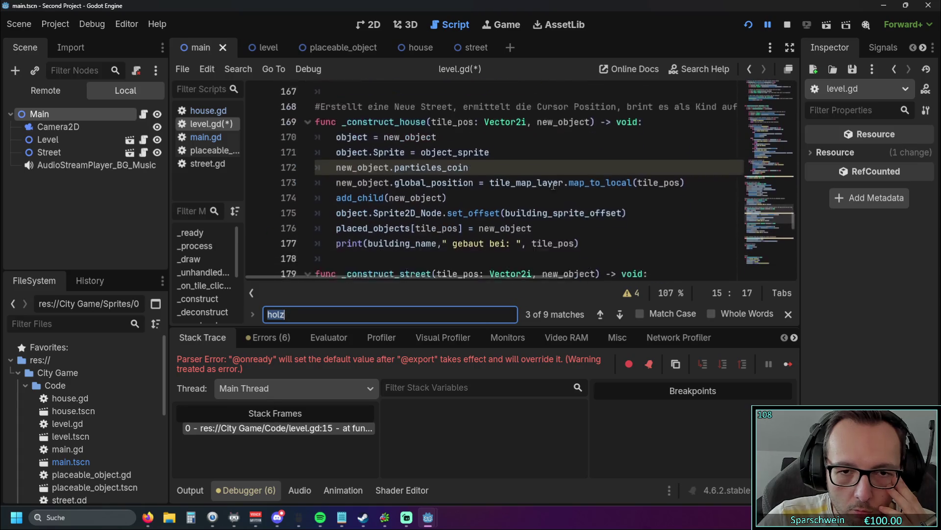
scroll(563, 184, up, 18)
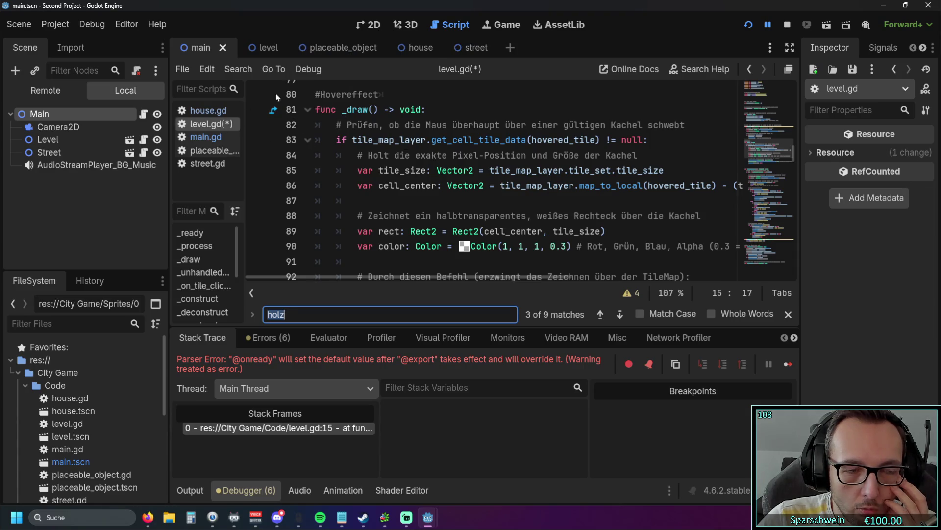
scroll(450, 162, up, 1)
scroll(451, 162, up, 20)
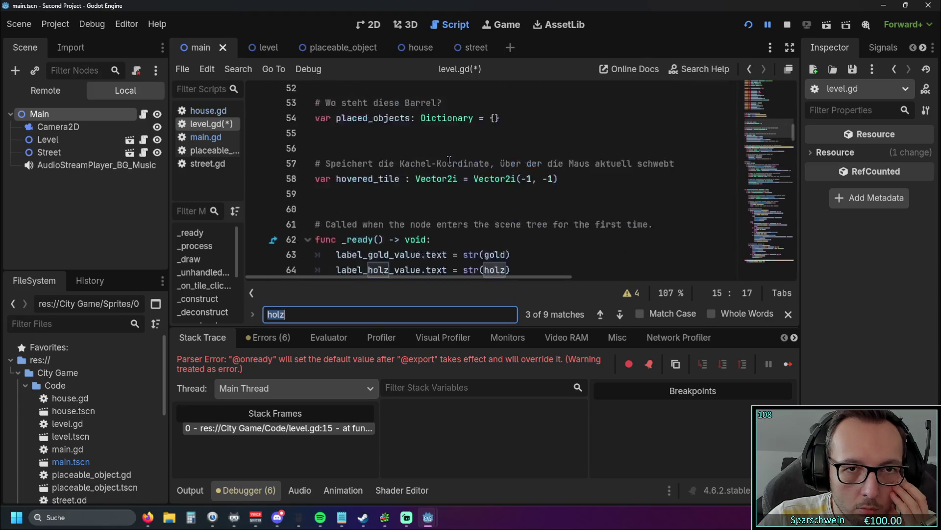
scroll(446, 158, down, 3)
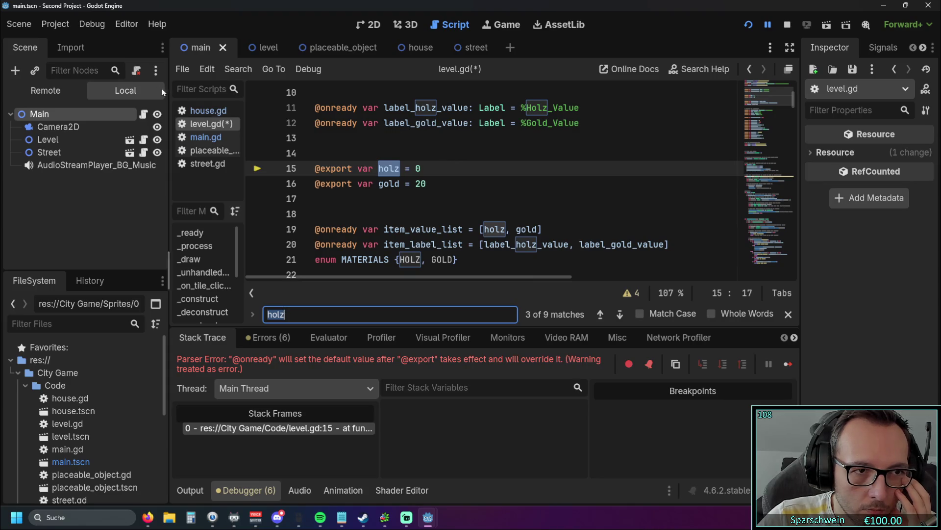
click(248, 51)
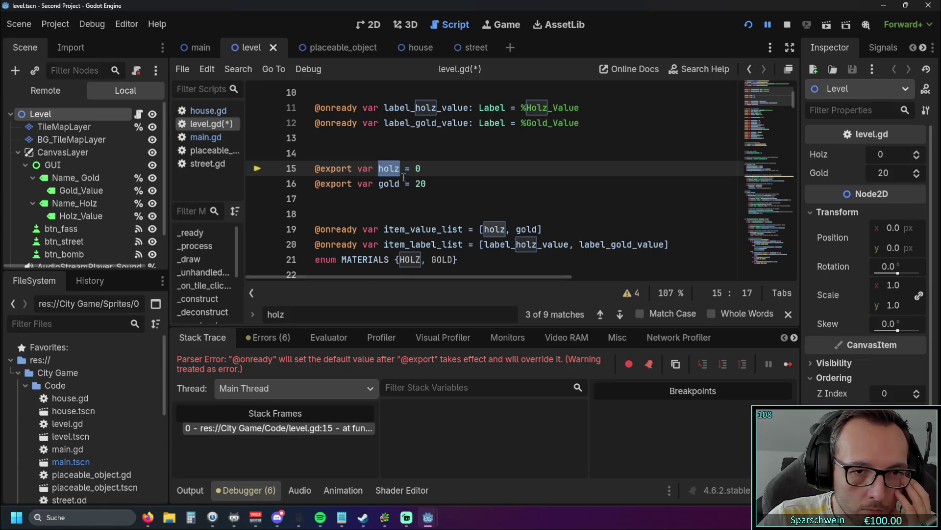
Step: Scroll through level.gd, then run and stop the game once more
scroll(95, 171, down, 2)
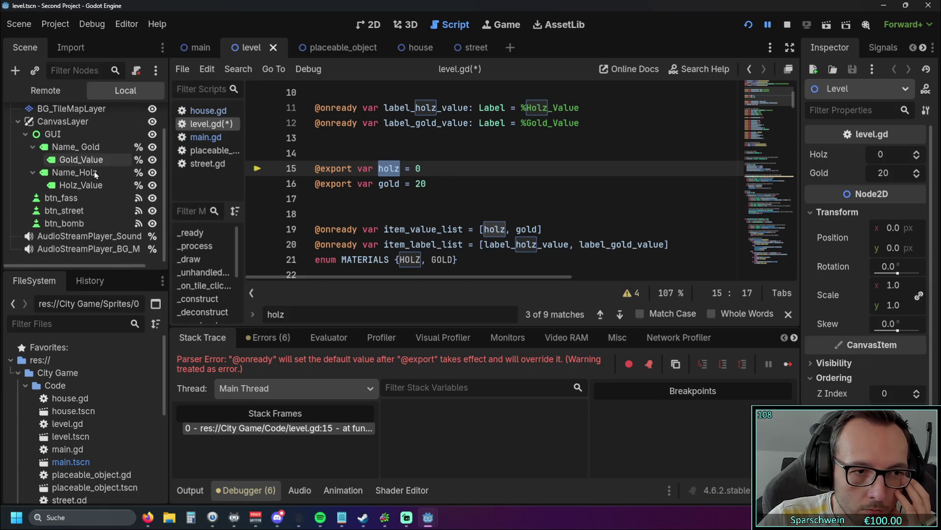
scroll(94, 171, up, 2)
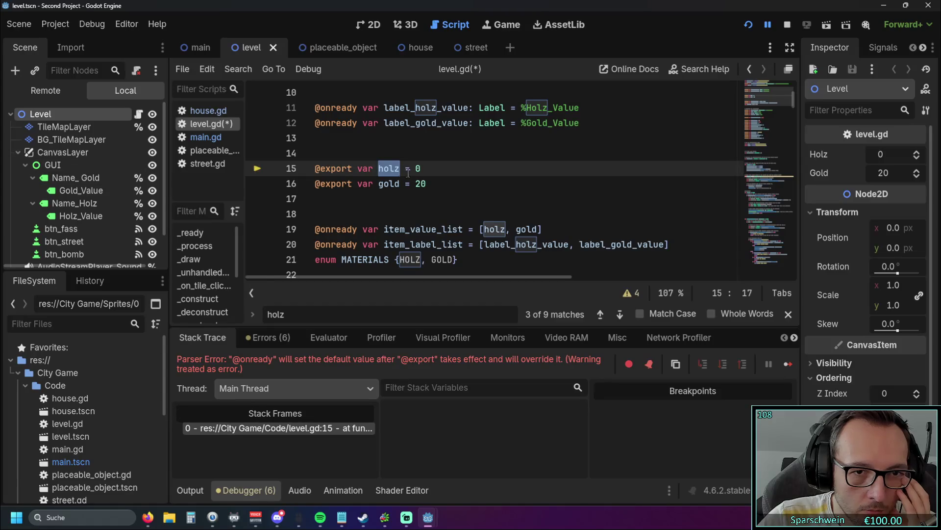
scroll(451, 174, up, 1)
scroll(450, 174, down, 1)
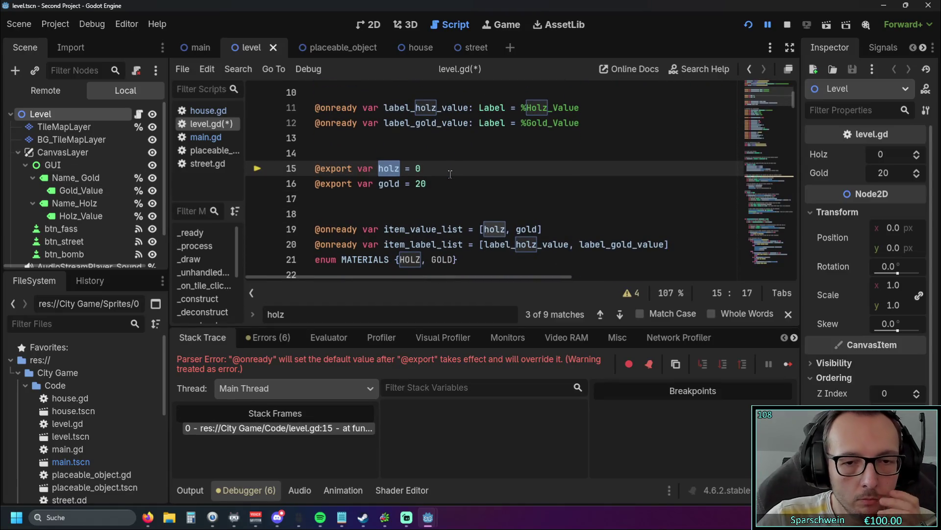
scroll(450, 174, down, 3)
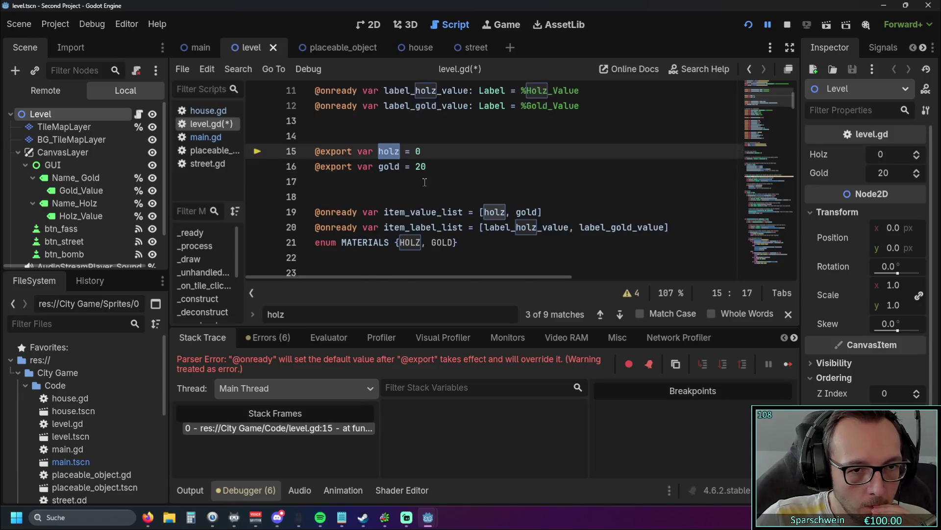
scroll(426, 183, up, 4)
scroll(426, 184, up, 2)
scroll(426, 184, down, 3)
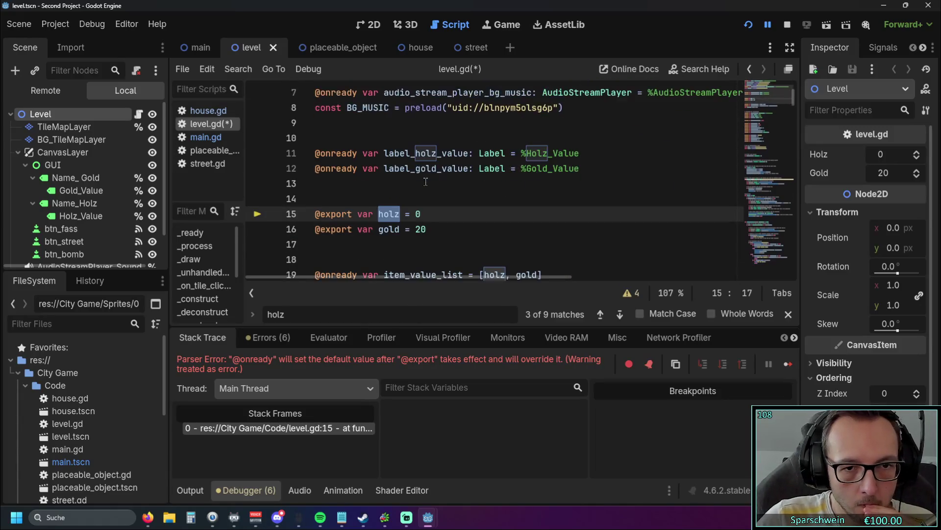
click(748, 28)
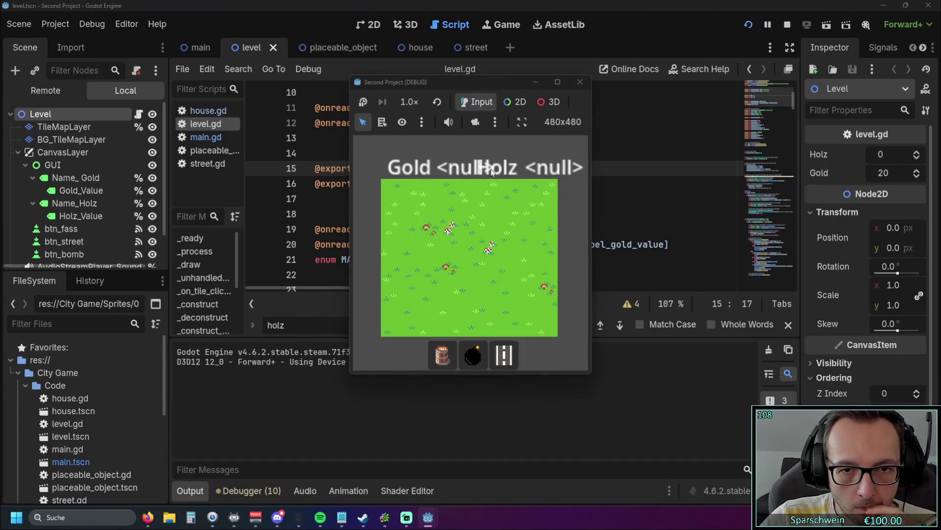
click(580, 82)
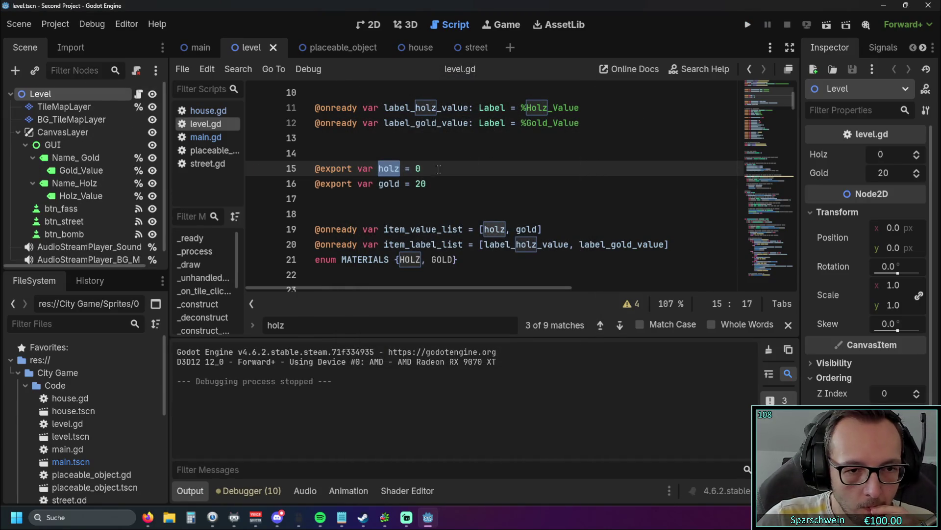
Step: Select the TileMapLayer node to show its tile set properties, then launch the game
scroll(439, 169, down, 1)
drag(433, 139, 310, 123)
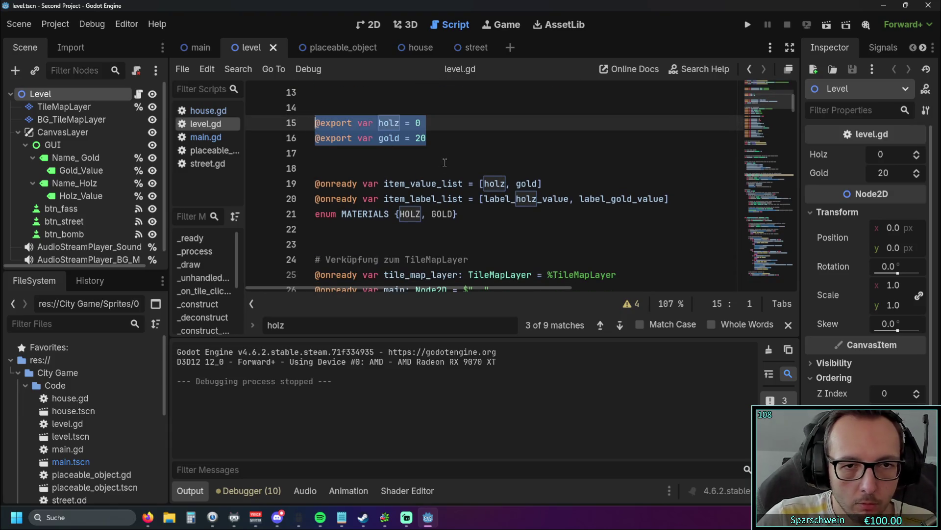
click(427, 183)
click(74, 107)
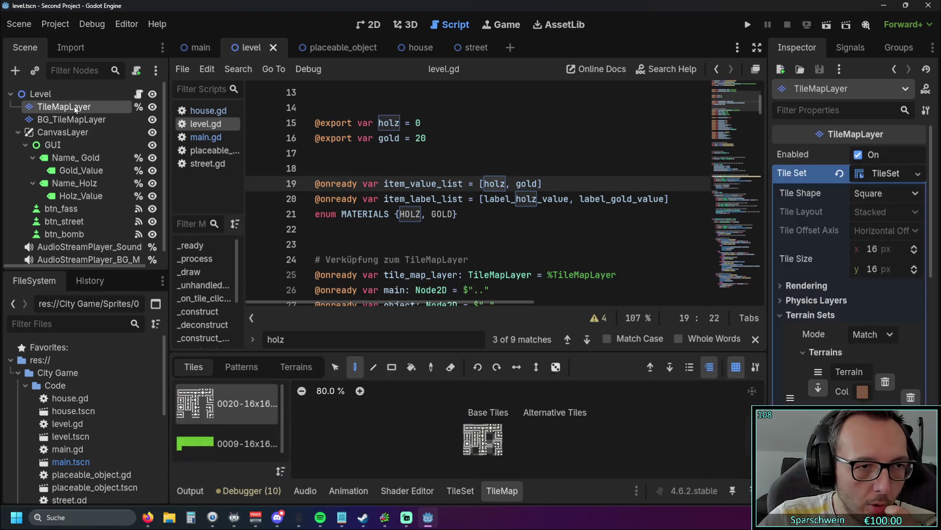
click(72, 120)
click(71, 107)
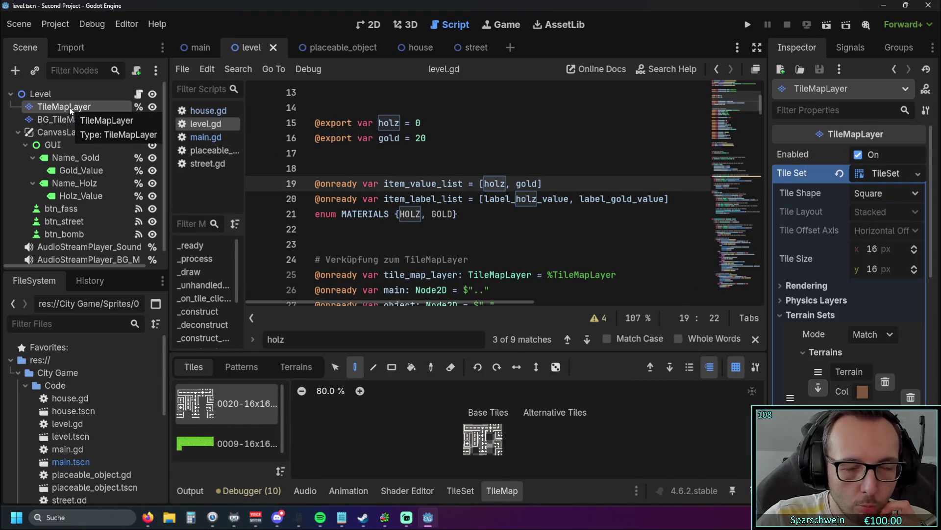
scroll(389, 169, up, 1)
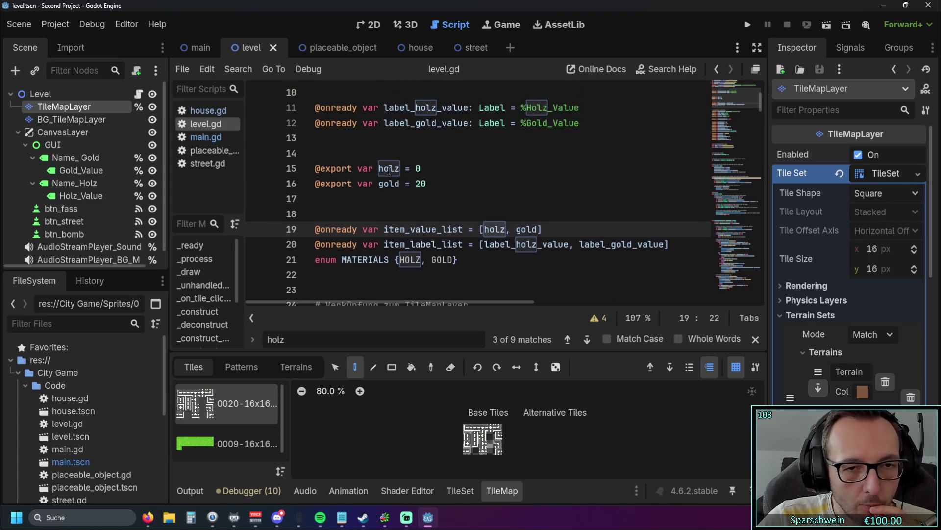
click(740, 25)
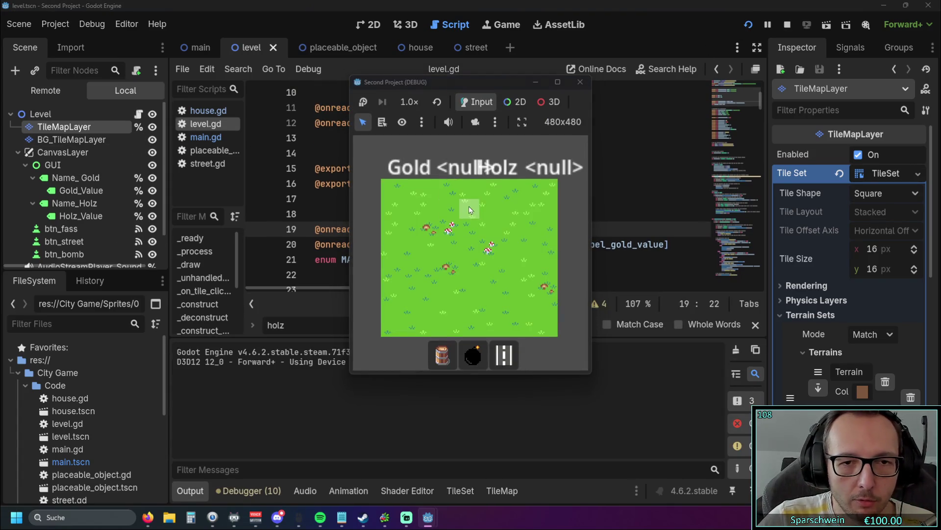
Step: Pick the barrel in the running game, triggering the 'Nil' and 'int' error at line 115
click(442, 355)
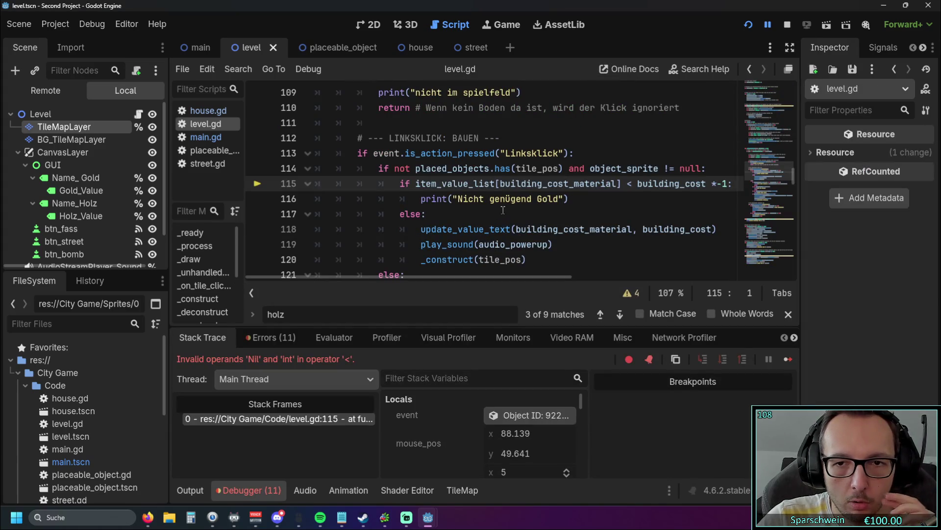
drag(439, 282, 451, 272)
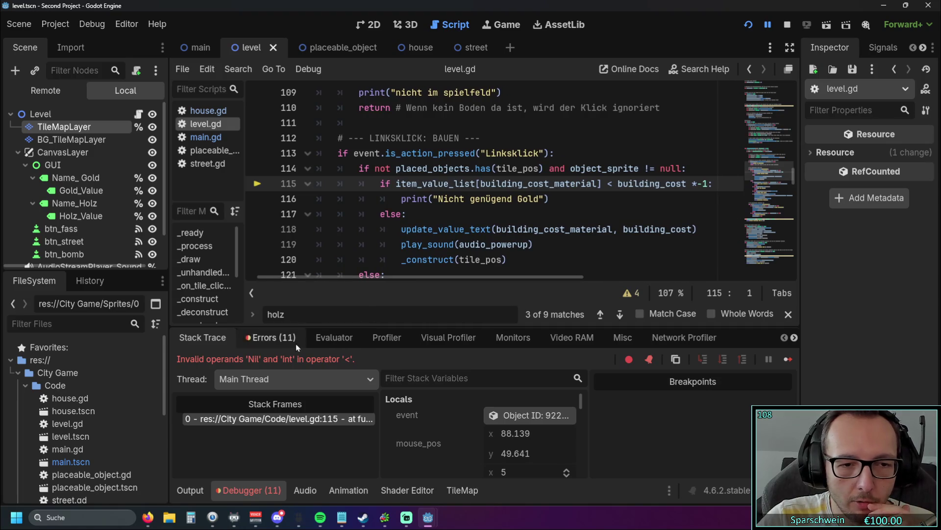
click(620, 217)
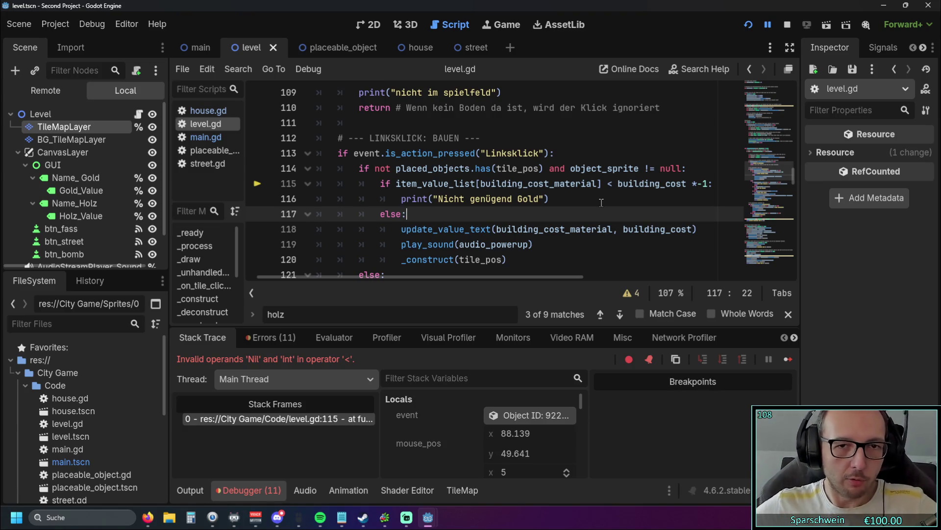
Step: Scroll to the top of level.gd and inspect the holz and gold starting values
scroll(527, 202, up, 20)
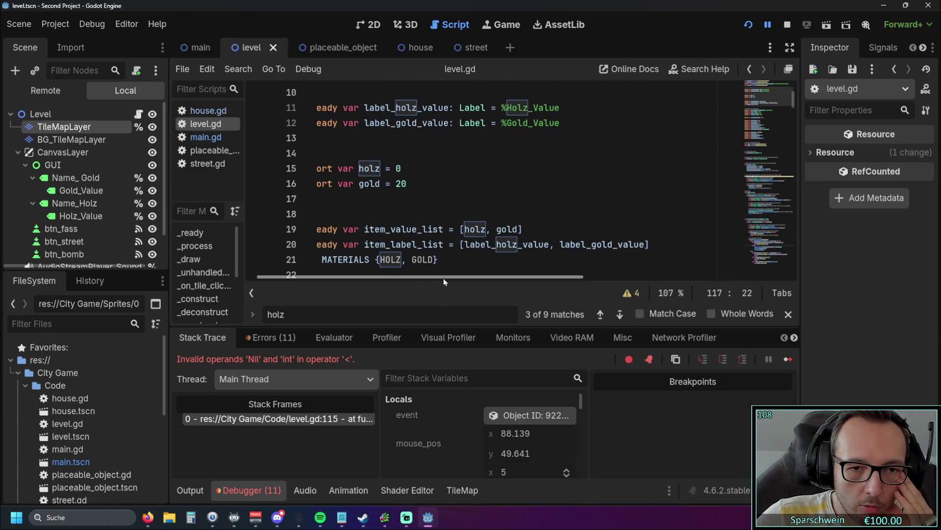
scroll(443, 278, left, 2)
click(357, 188)
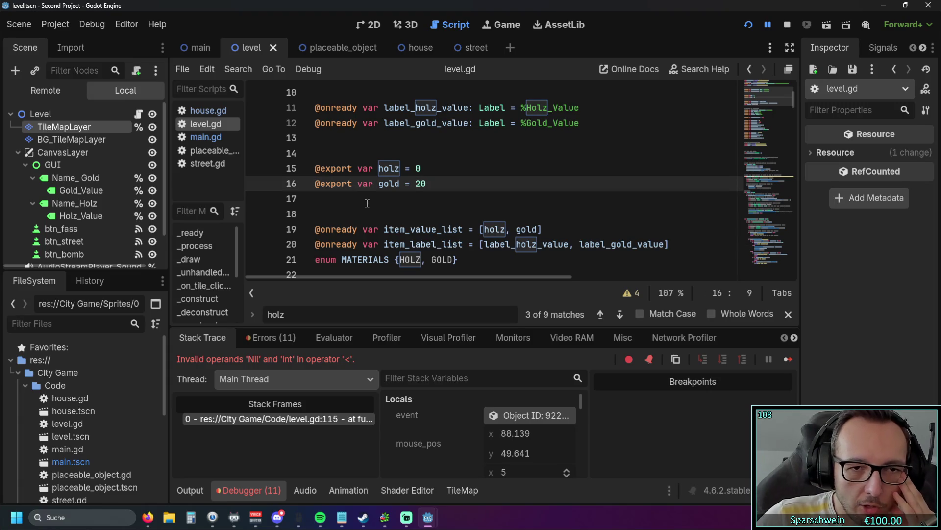
click(396, 199)
click(420, 168)
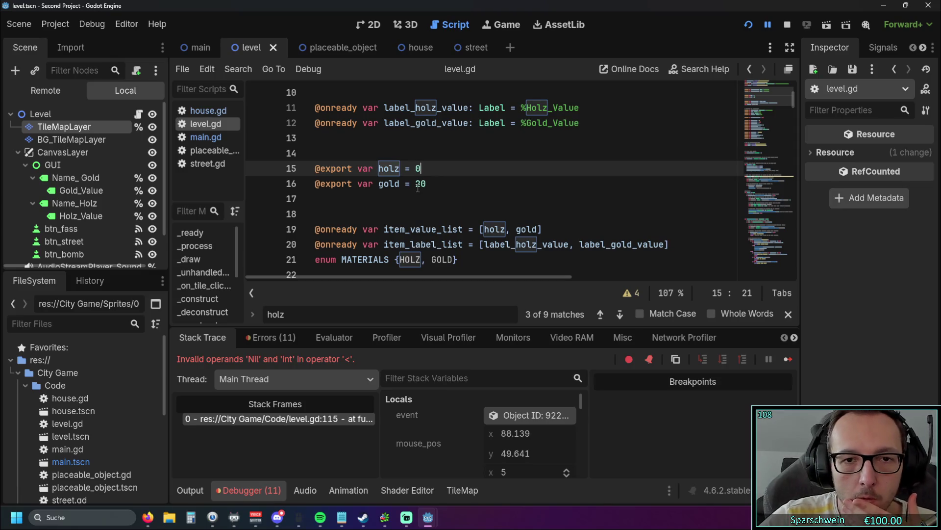
click(418, 185)
Step: Change gold's starting value on line 16 from 20 to 200, test-run, then stop the game
double_click(423, 184)
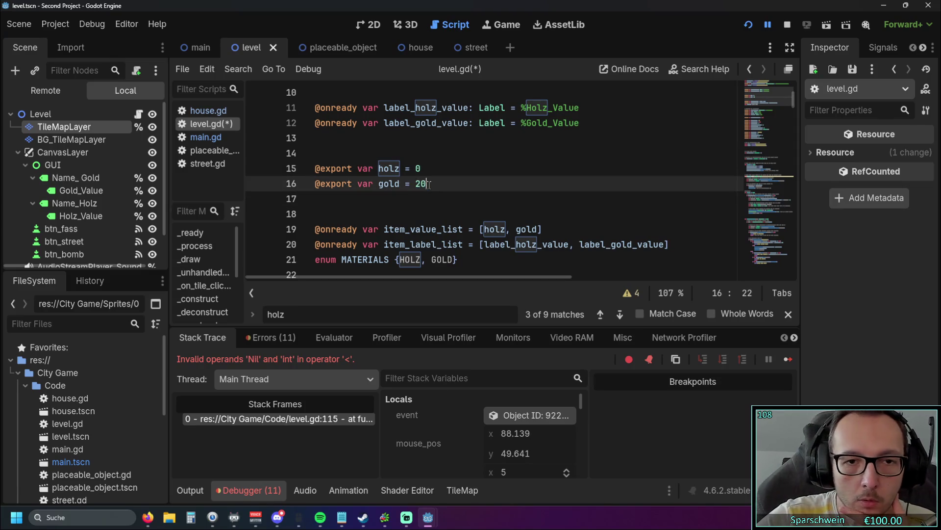
click(407, 200)
click(748, 24)
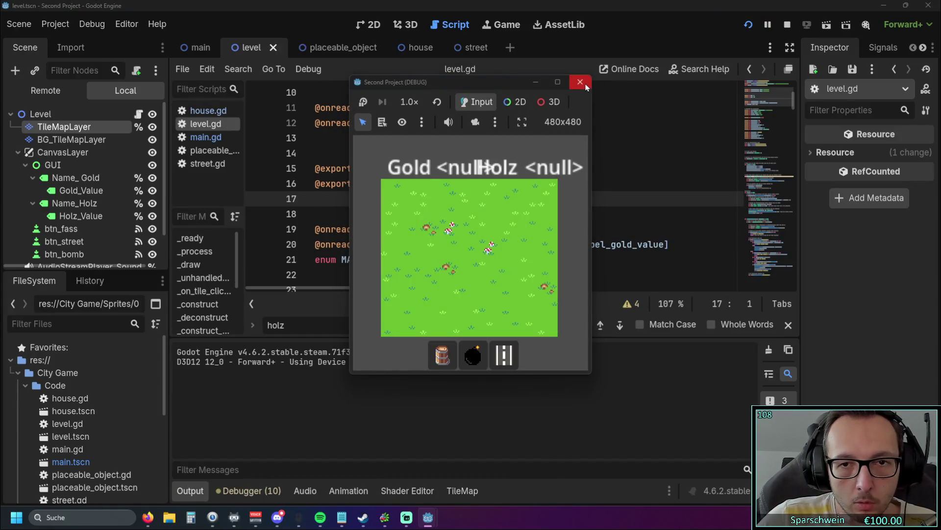
click(580, 81)
click(439, 184)
text(00)
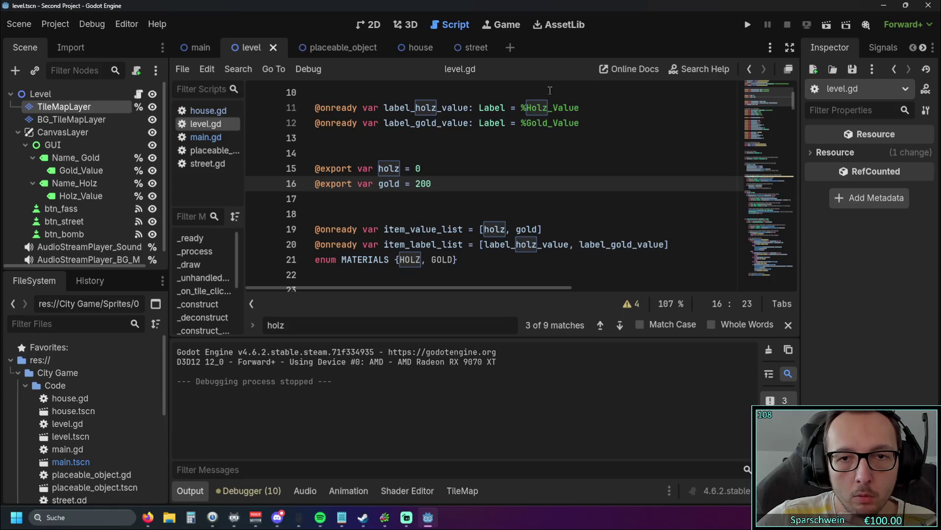
click(746, 25)
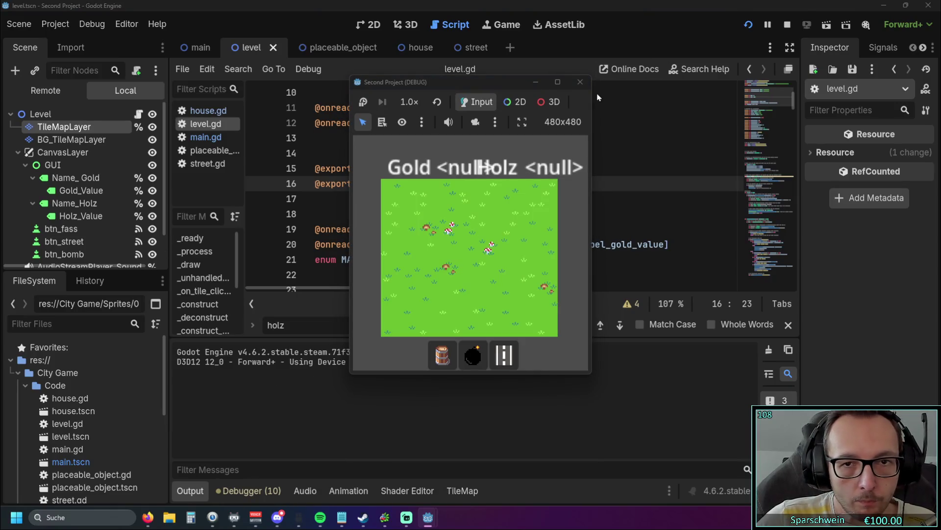
click(580, 81)
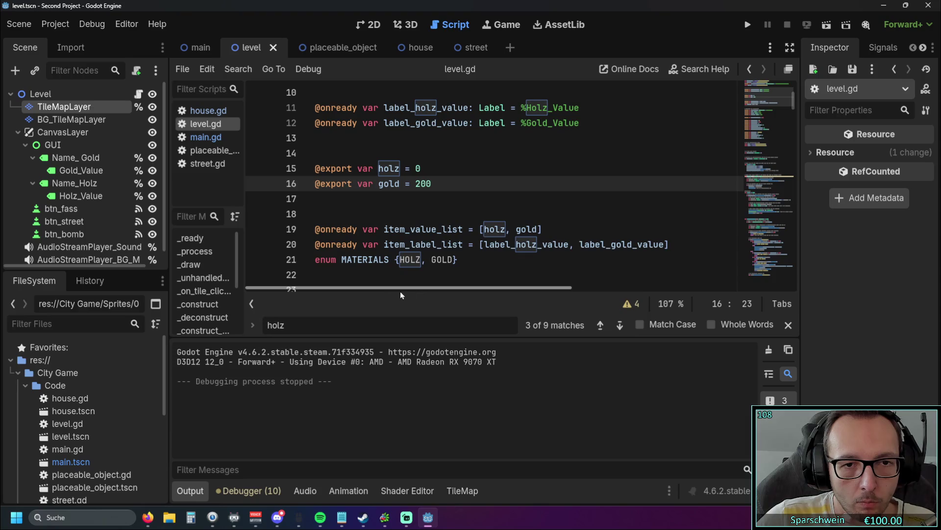
scroll(393, 213, down, 2)
Step: Switch the bottom panel to the Audio bus layout and set a breakpoint on line 63 of _ready
scroll(393, 214, up, 2)
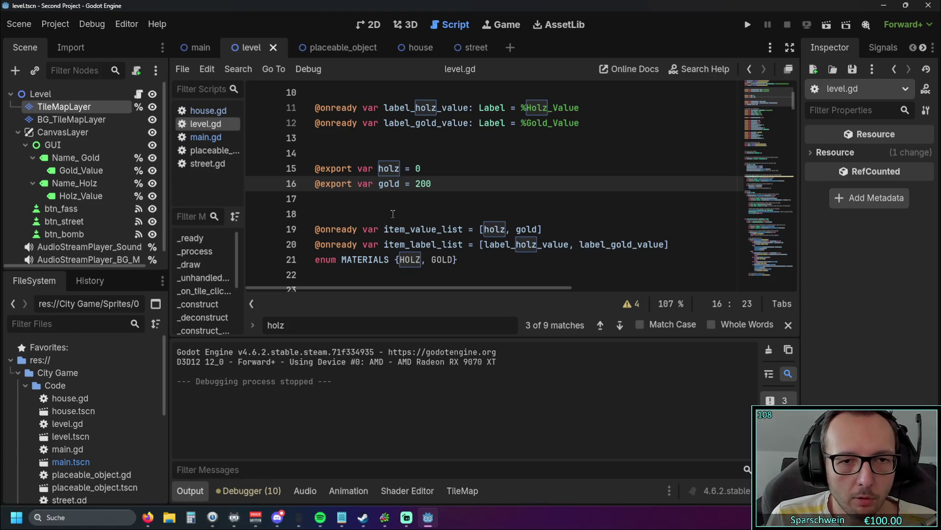
scroll(393, 213, down, 10)
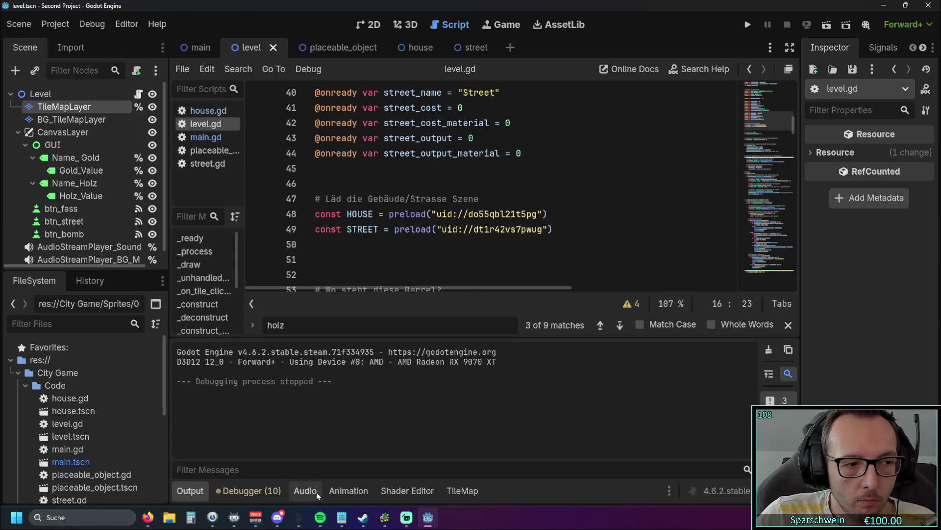
click(343, 495)
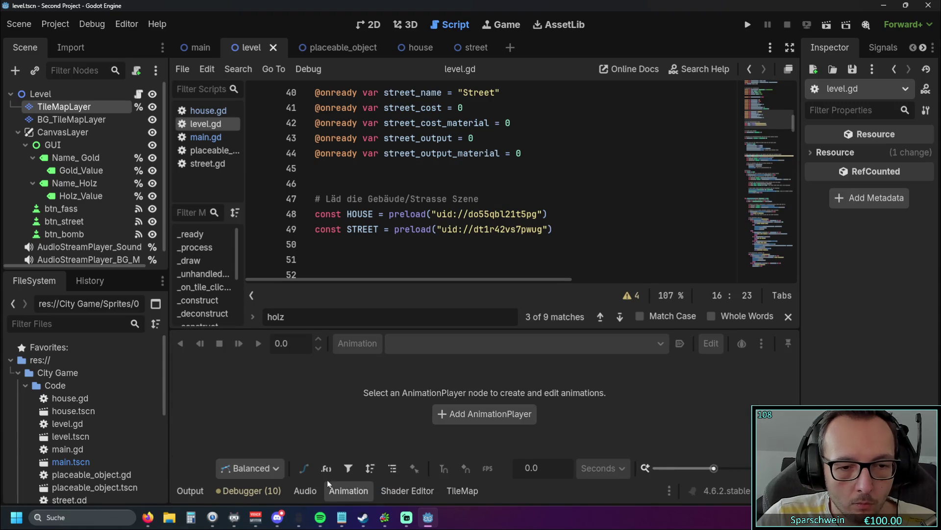
click(307, 491)
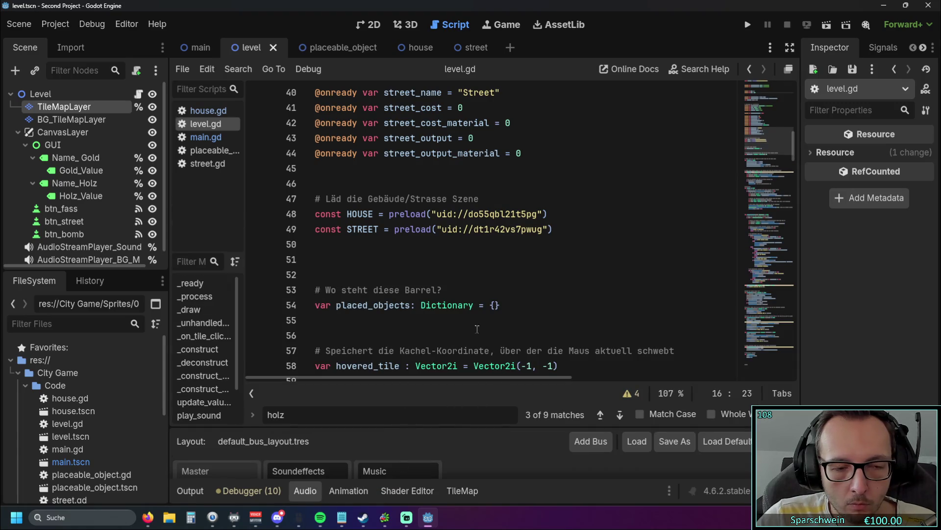
scroll(478, 328, down, 15)
scroll(309, 263, up, 12)
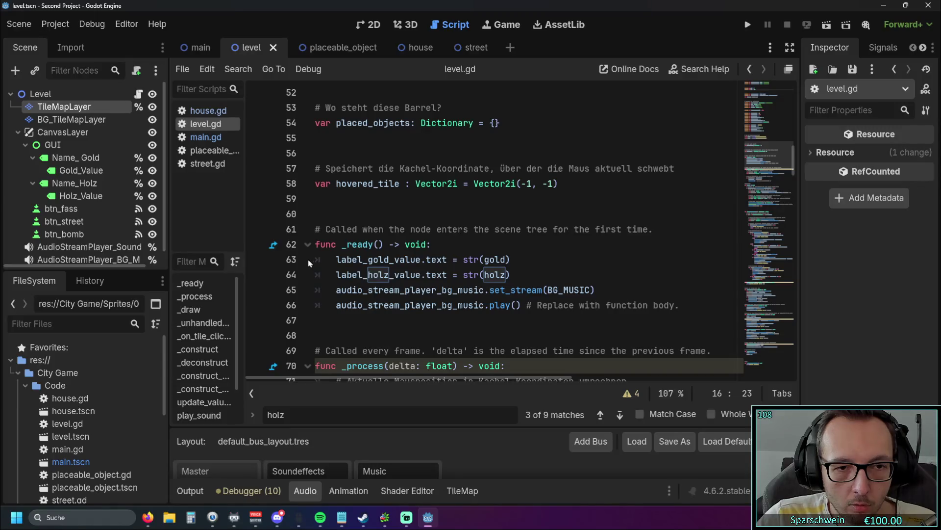
click(257, 260)
Step: Add a breakpoint on line 64, run the game to the _ready breakpoint, and enlarge the debugger
click(257, 274)
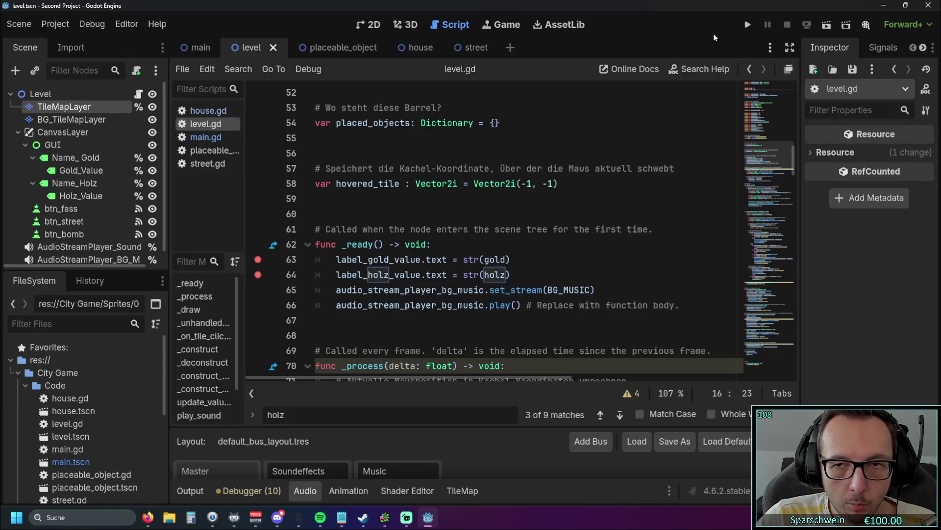
click(743, 26)
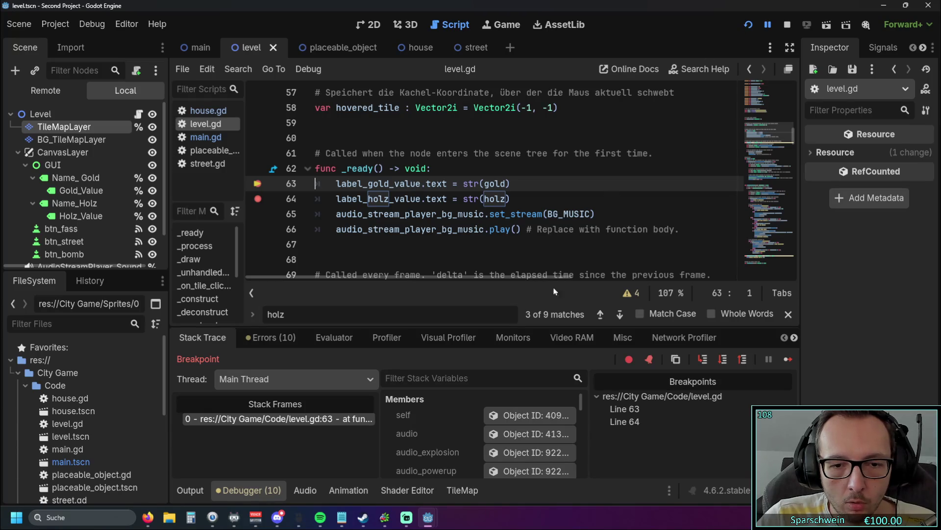
drag(484, 326, 497, 147)
Step: Find holz in Stack Variables, confirm it is <null>, then shrink the debugger back down
scroll(489, 340, down, 5)
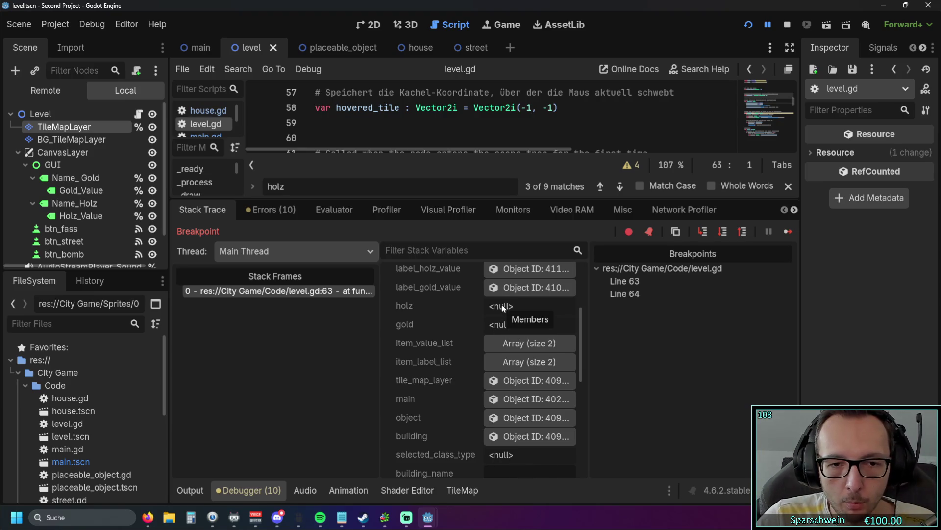
scroll(472, 360, down, 10)
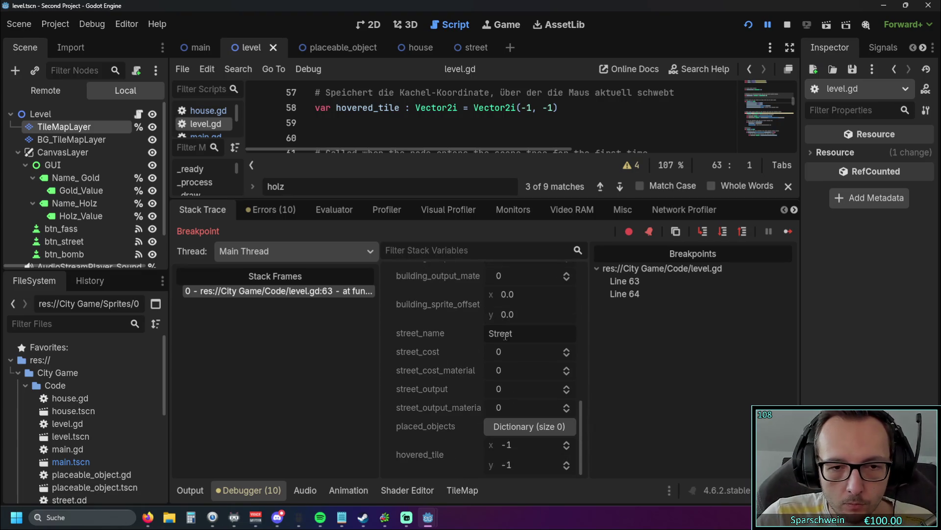
scroll(464, 345, up, 3)
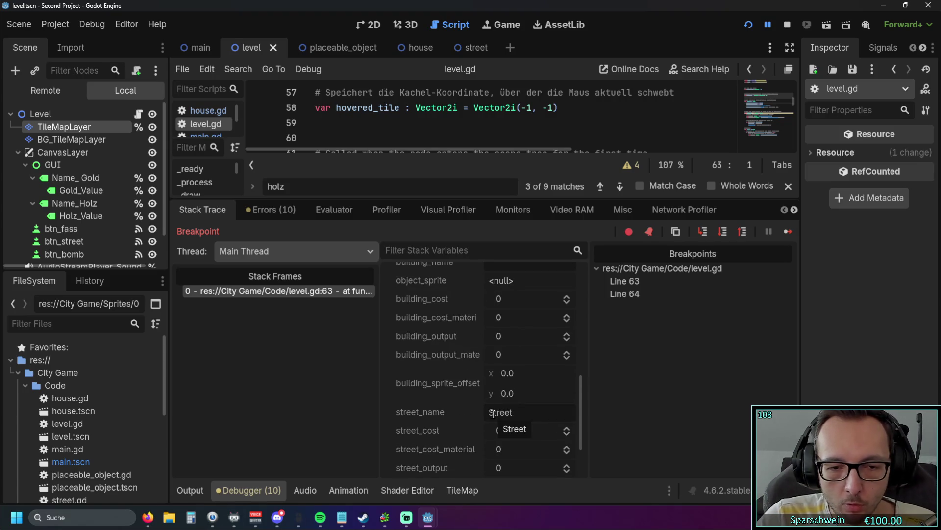
scroll(492, 412, up, 3)
scroll(516, 386, down, 6)
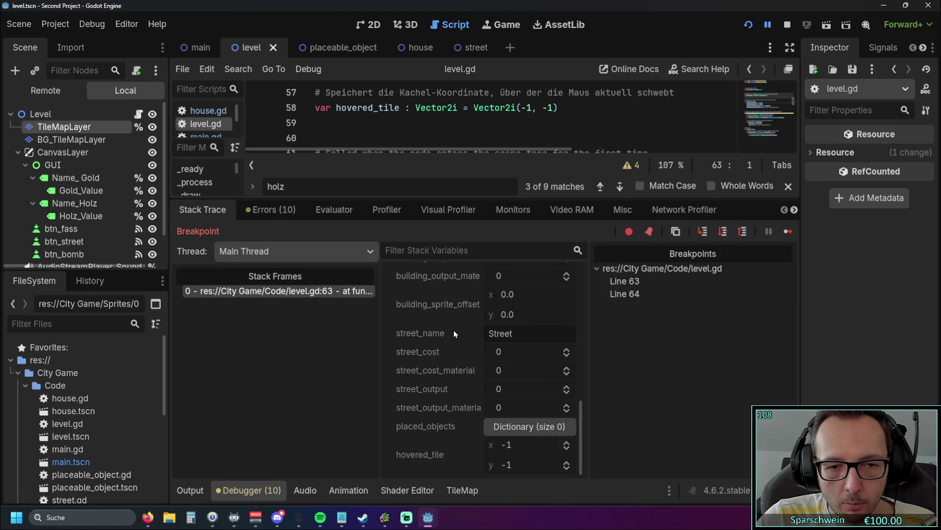
scroll(471, 334, up, 5)
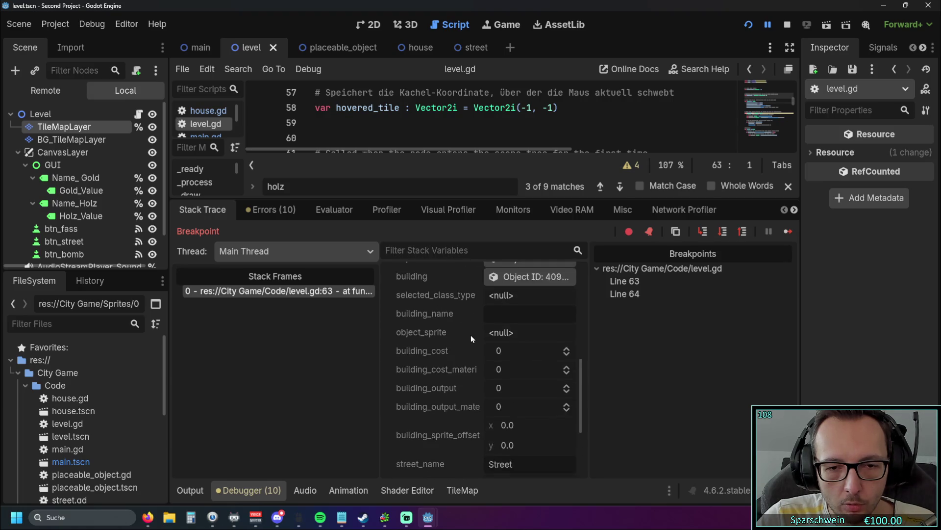
scroll(470, 334, up, 3)
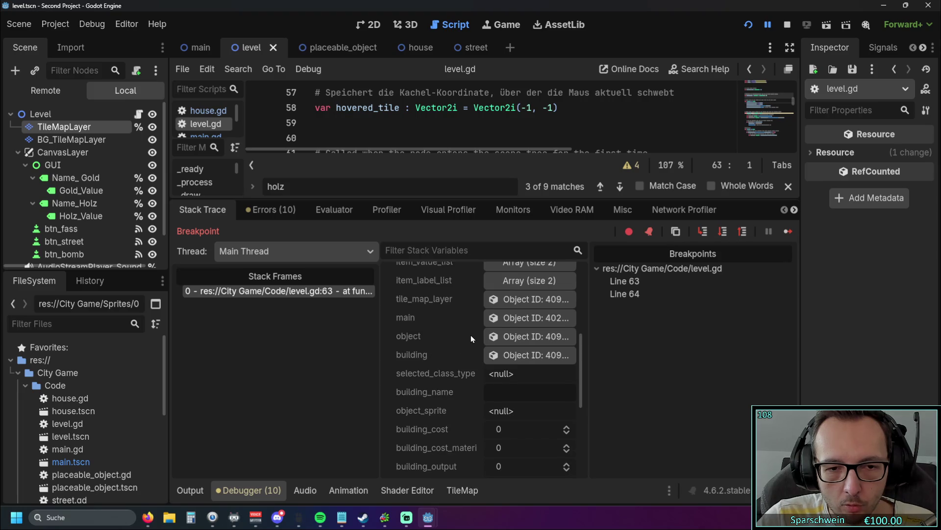
scroll(471, 335, down, 7)
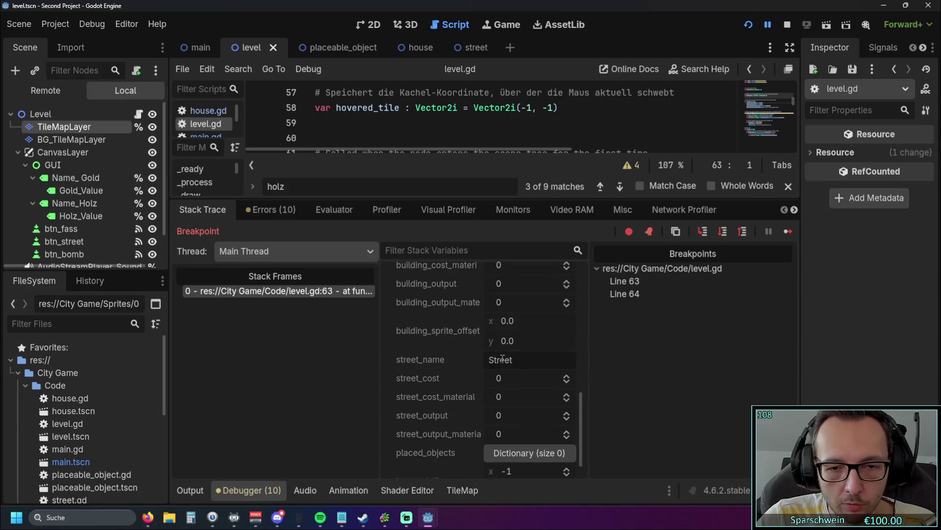
scroll(461, 349, up, 10)
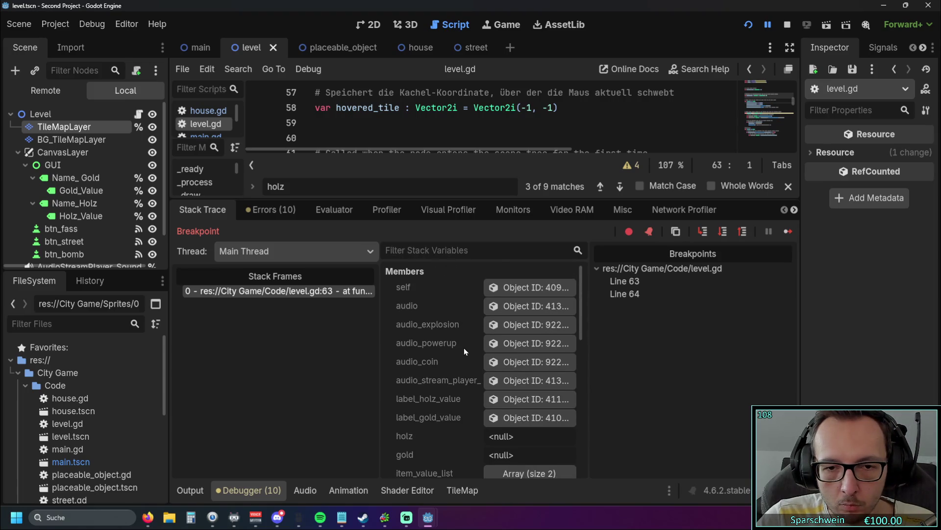
scroll(464, 348, down, 3)
click(464, 351)
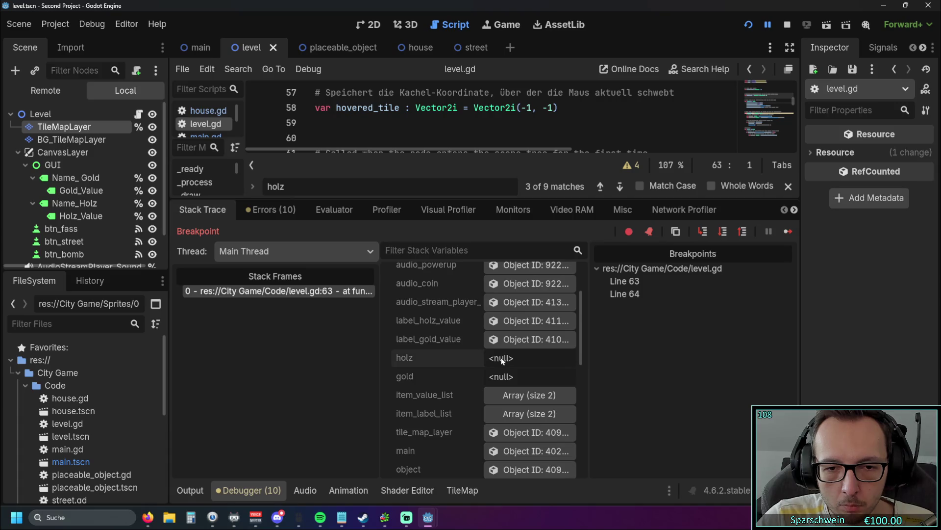
drag(487, 199, 486, 327)
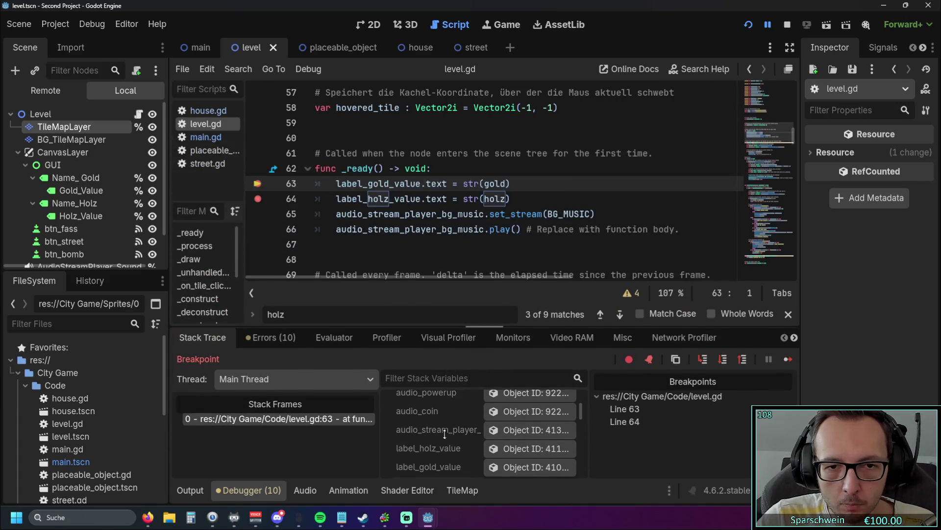
Step: Remove the line 63–64 breakpoints and set new ones on the holz and gold declarations (lines 15–16)
click(260, 198)
click(261, 184)
scroll(299, 206, up, 14)
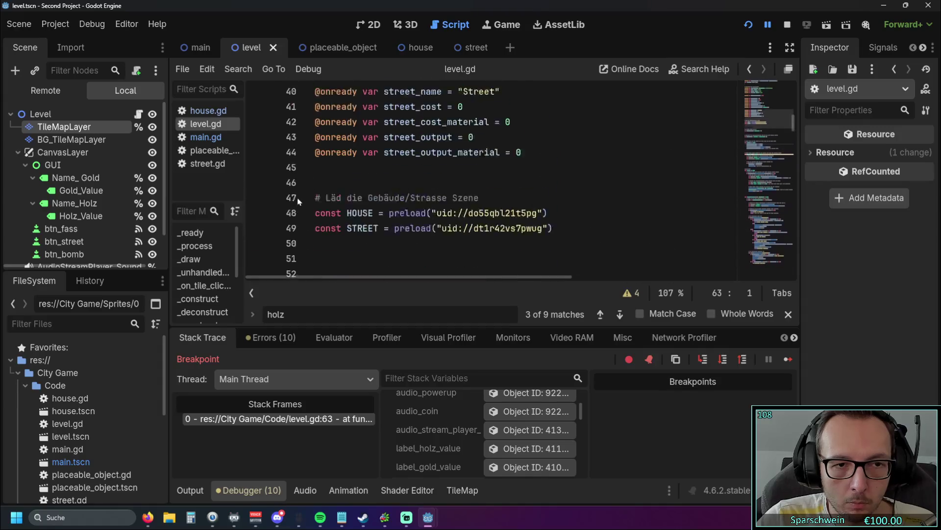
scroll(317, 211, up, 2)
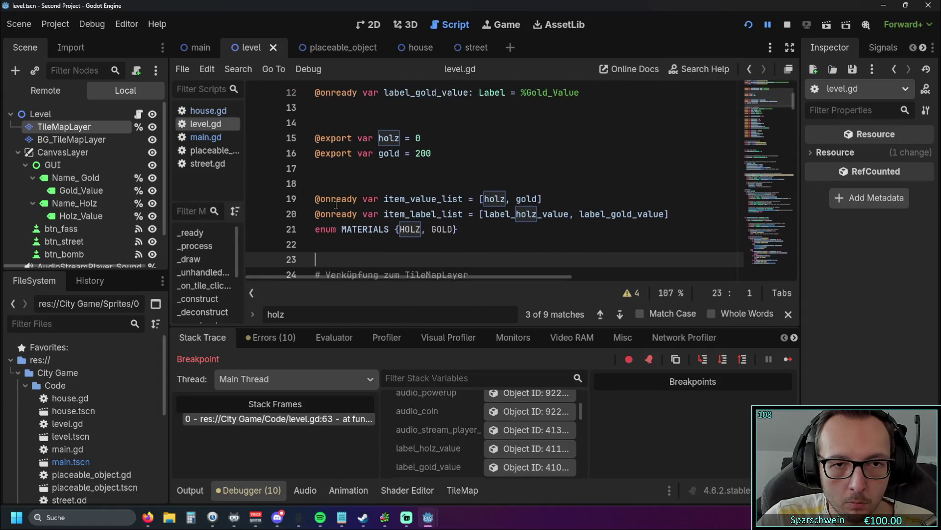
click(318, 199)
click(258, 184)
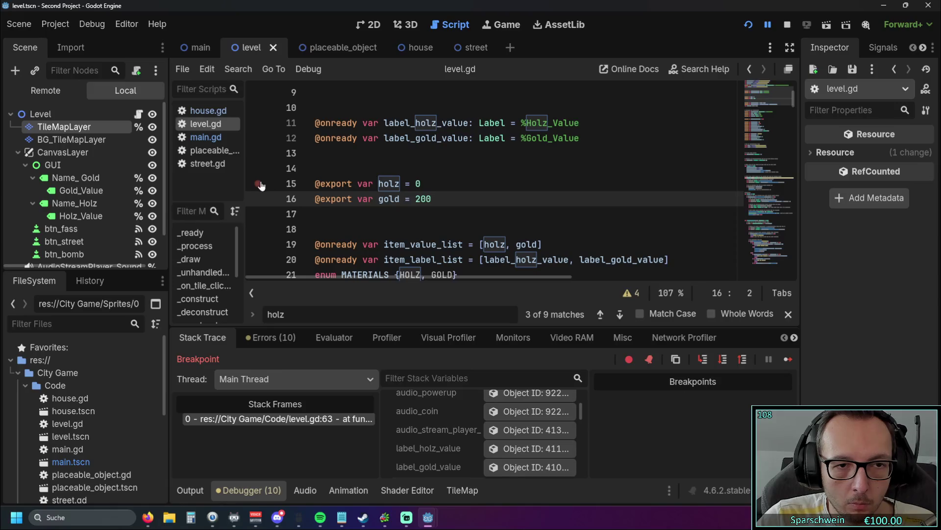
click(258, 198)
Step: Rerun the game, close it to end debugging, and check the line 15 breakpoint entry
click(749, 26)
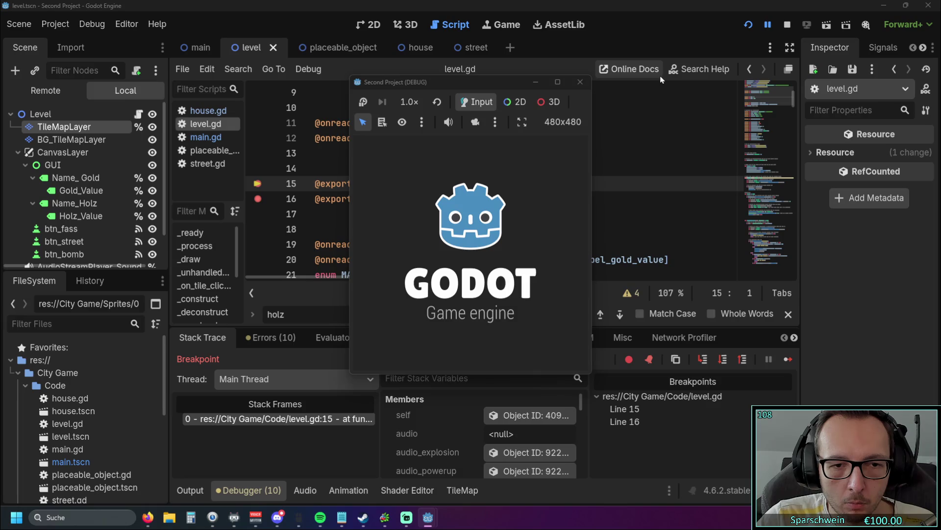
click(580, 82)
drag(461, 325, 462, 197)
click(624, 281)
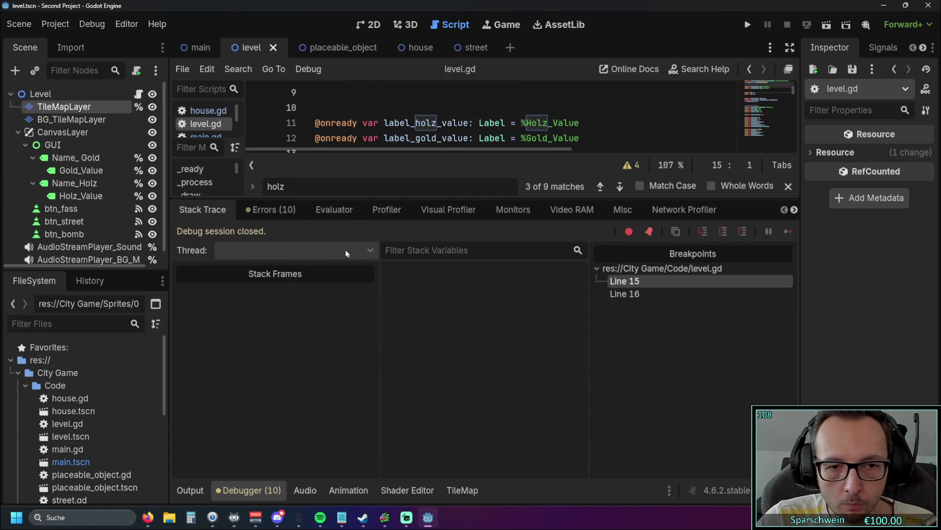
Step: Check the Errors list, return to the stack trace, and shrink the debugger for more code room
click(272, 209)
click(202, 210)
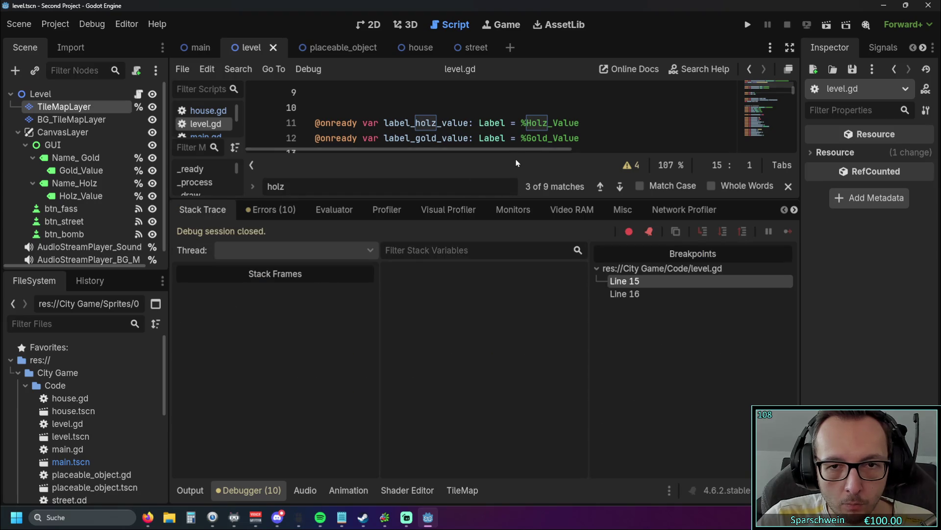
drag(488, 198, 475, 372)
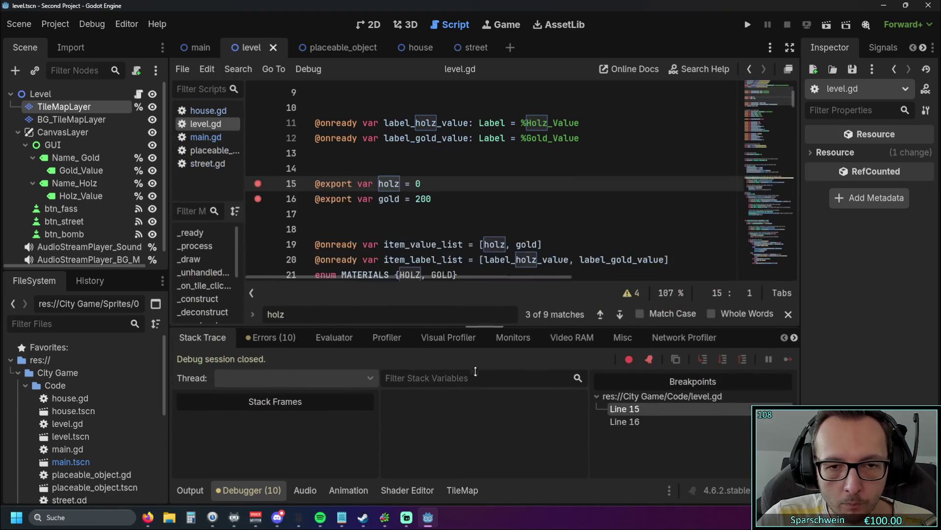
click(483, 223)
scroll(483, 223, down, 11)
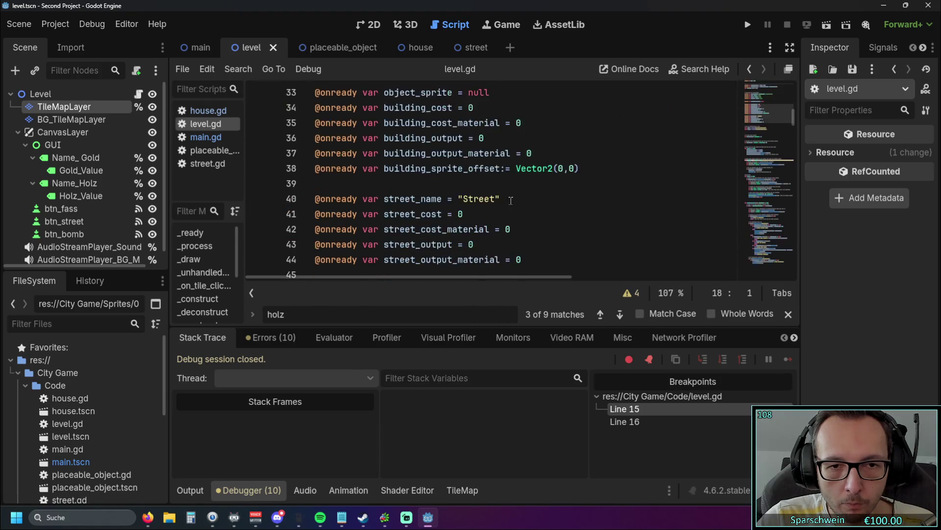
scroll(517, 197, down, 6)
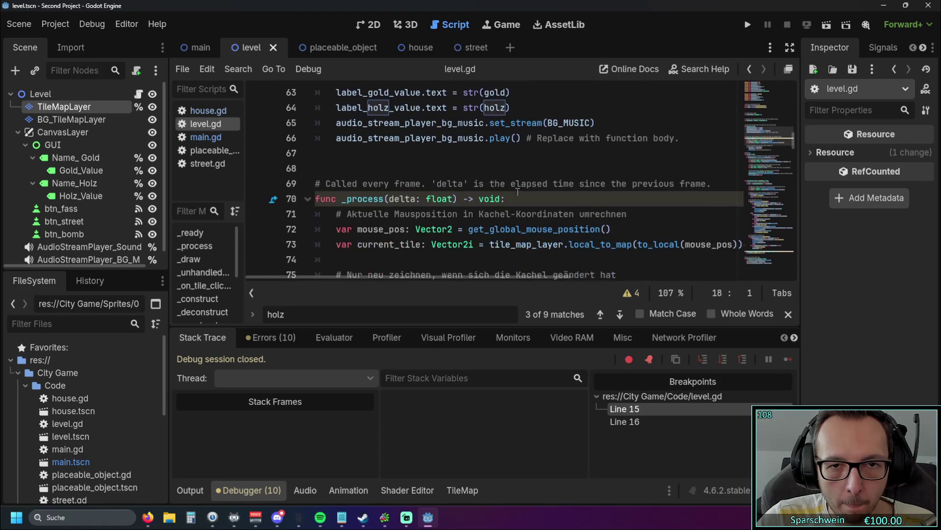
scroll(518, 195, up, 1)
click(545, 188)
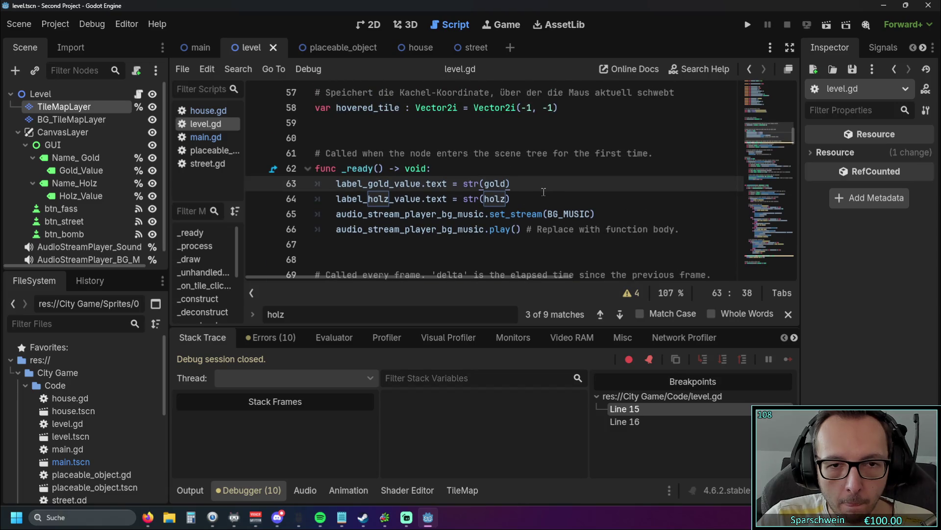
scroll(541, 190, up, 6)
scroll(541, 191, up, 10)
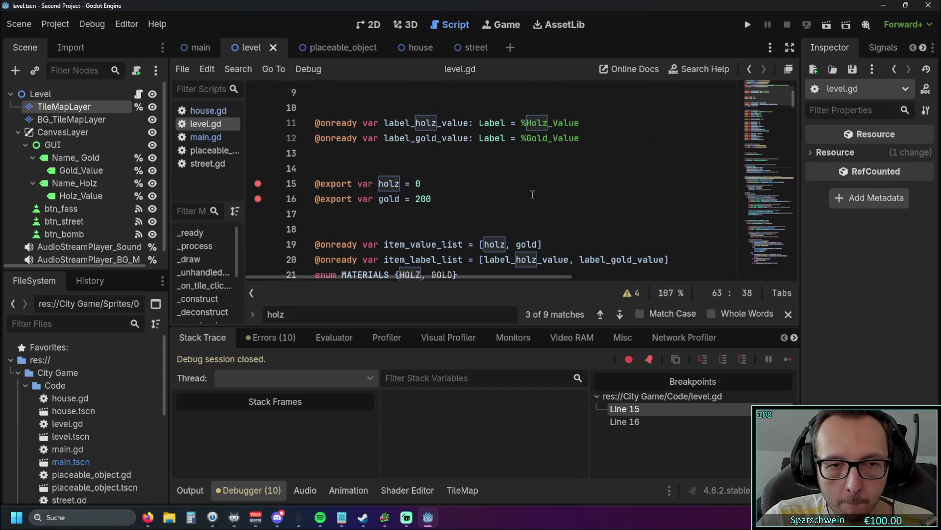
click(420, 200)
click(317, 243)
drag(359, 244, 316, 246)
key(ctrl+c)
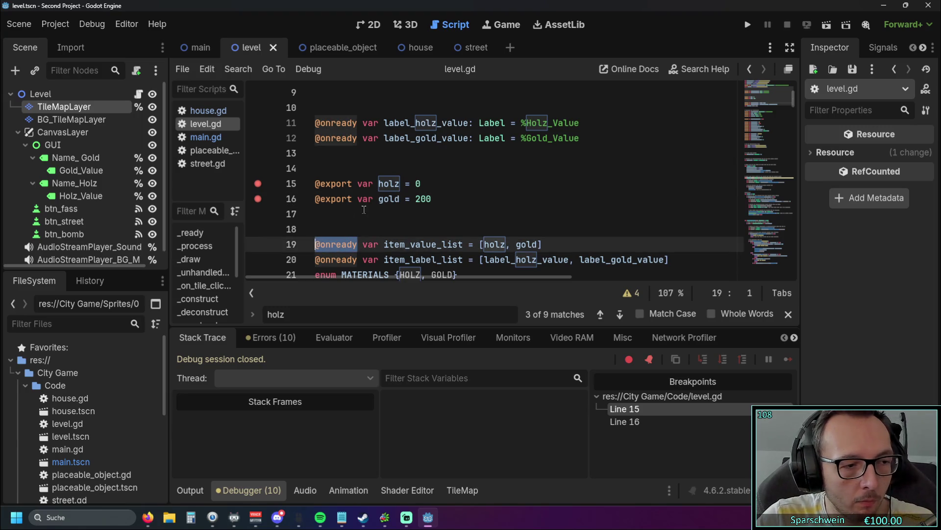
Step: Remove the breakpoints on lines 16 and 15
click(363, 199)
click(261, 198)
click(262, 185)
scroll(361, 187, down, 4)
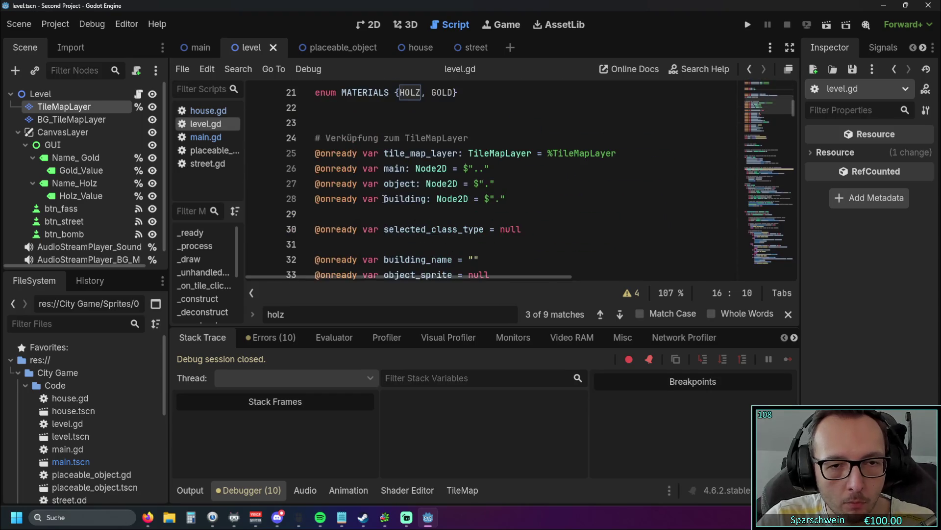
scroll(362, 187, up, 3)
scroll(361, 188, up, 3)
drag(358, 244, 304, 246)
mouse_move(316, 198)
mouse_down()
mouse_move(353, 199)
mouse_move(319, 187)
mouse_up()
key(ctrl+v)
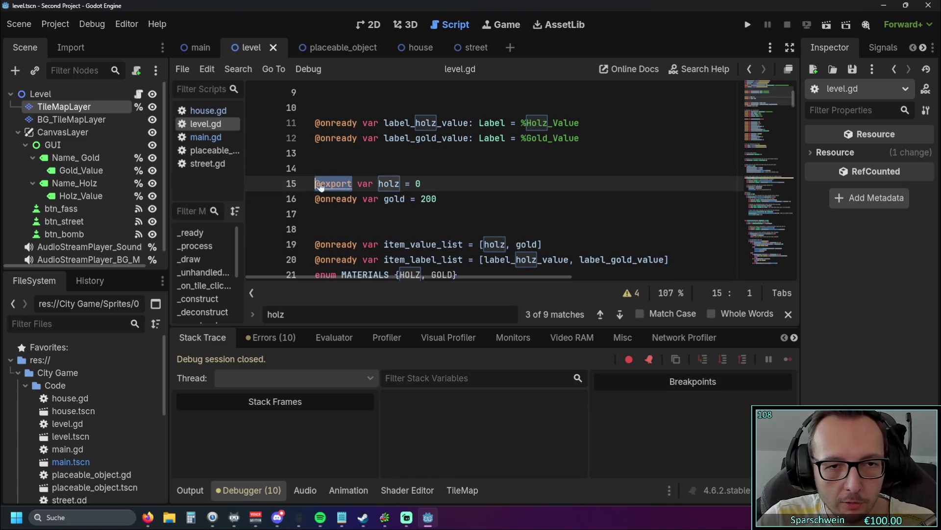
key(ctrl+v)
click(742, 25)
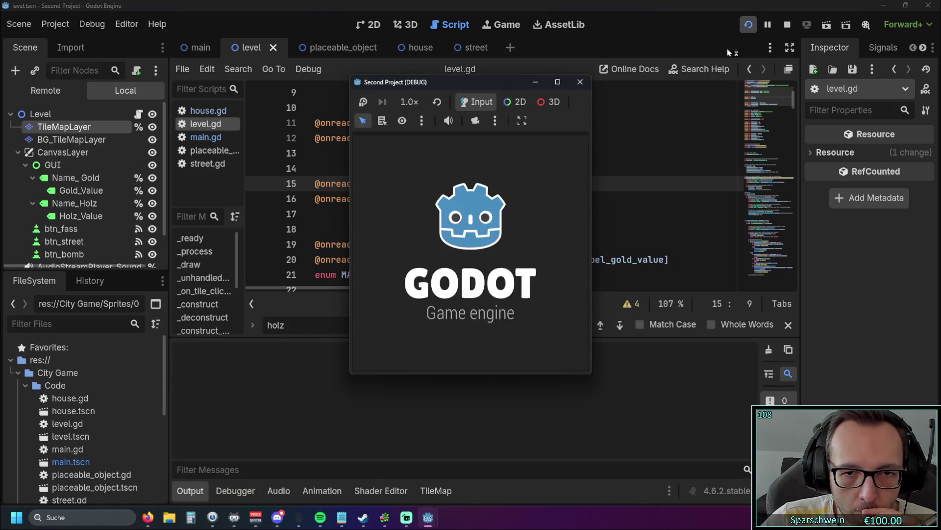
click(580, 83)
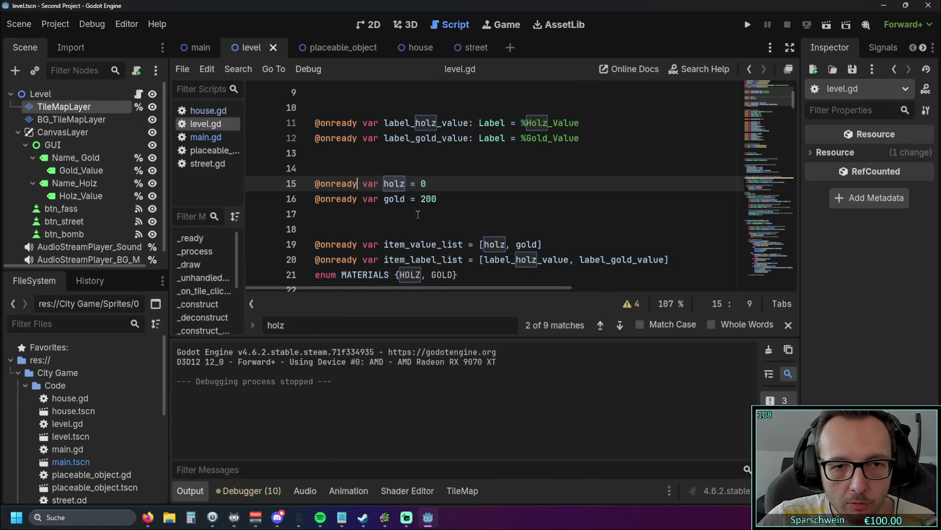
click(414, 218)
key(ctrl+z)
key(ctrl+z)
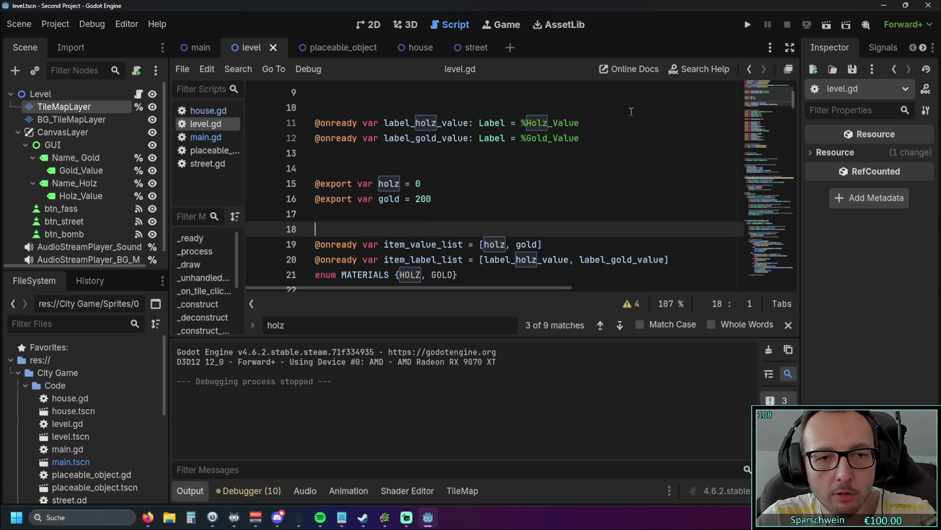
click(750, 27)
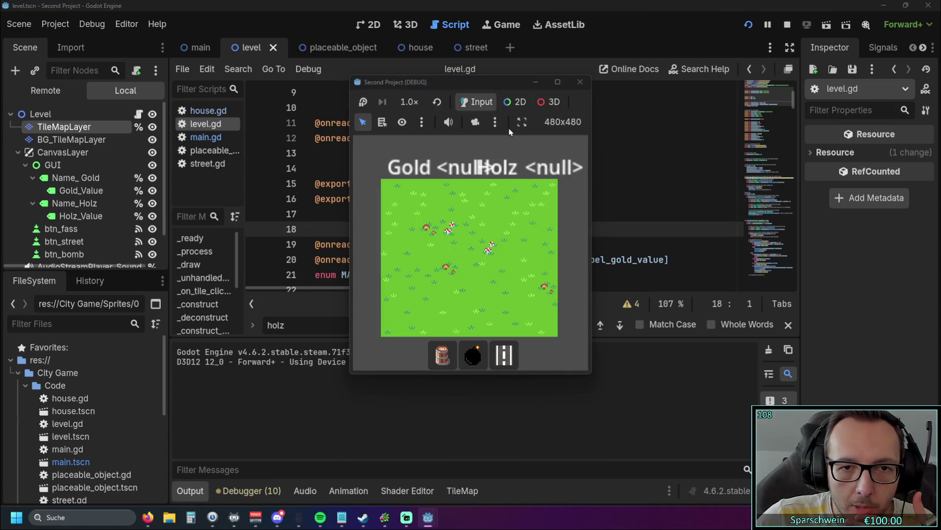
click(580, 82)
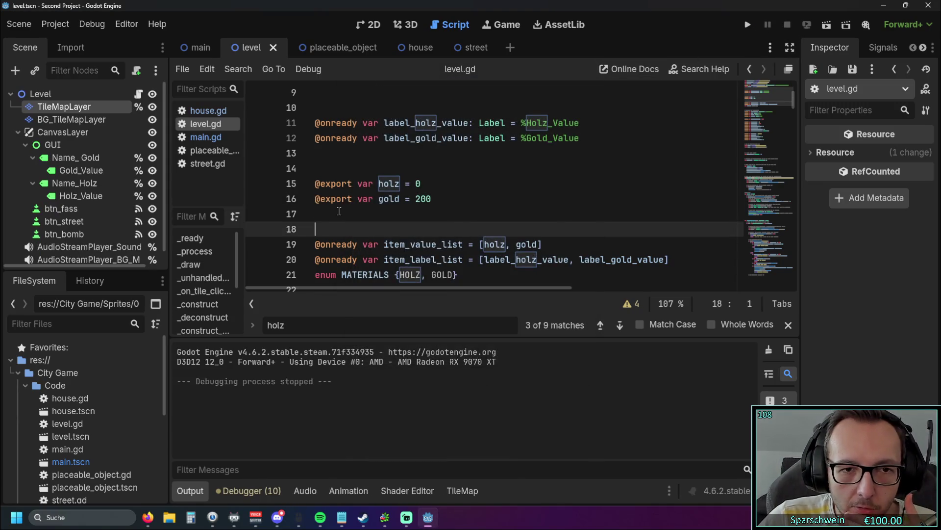
click(357, 184)
text(@onready)
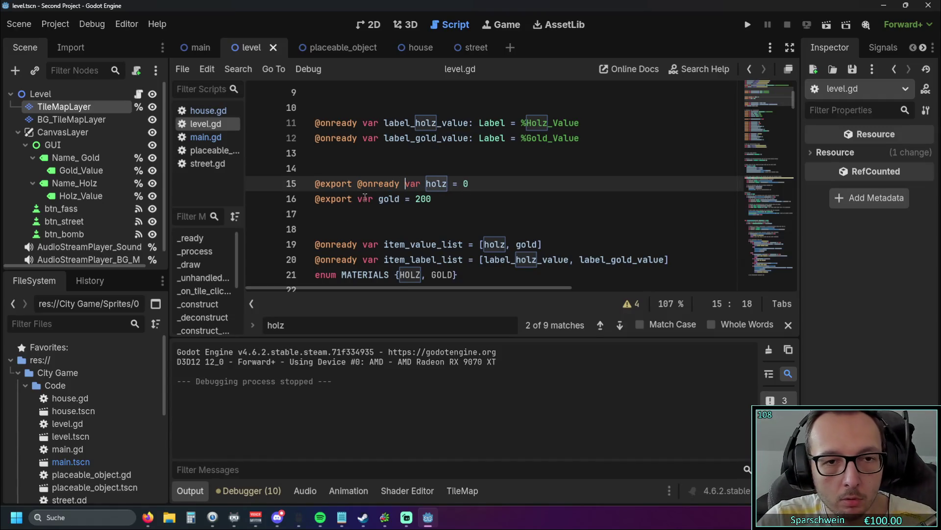
click(357, 199)
text(@onready)
click(748, 24)
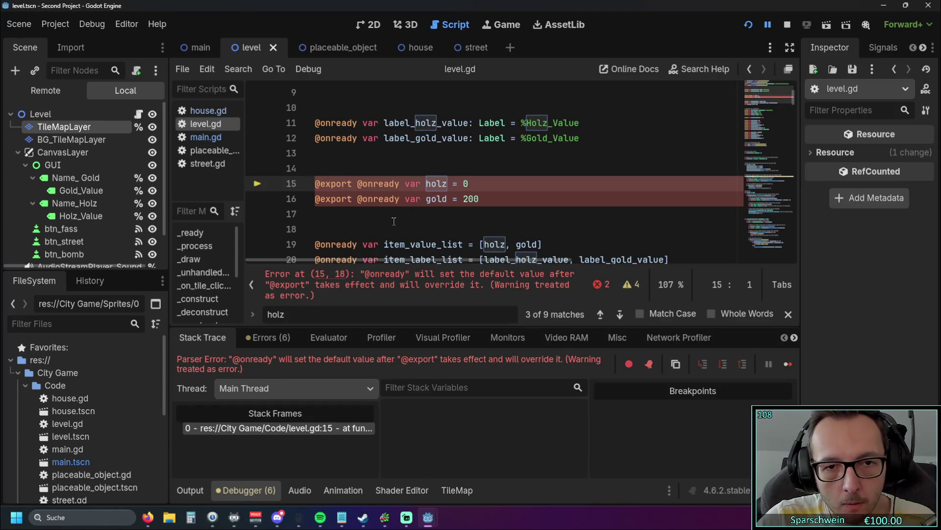
key(ctrl+z)
key(ctrl+z)
key(ctrl+z)
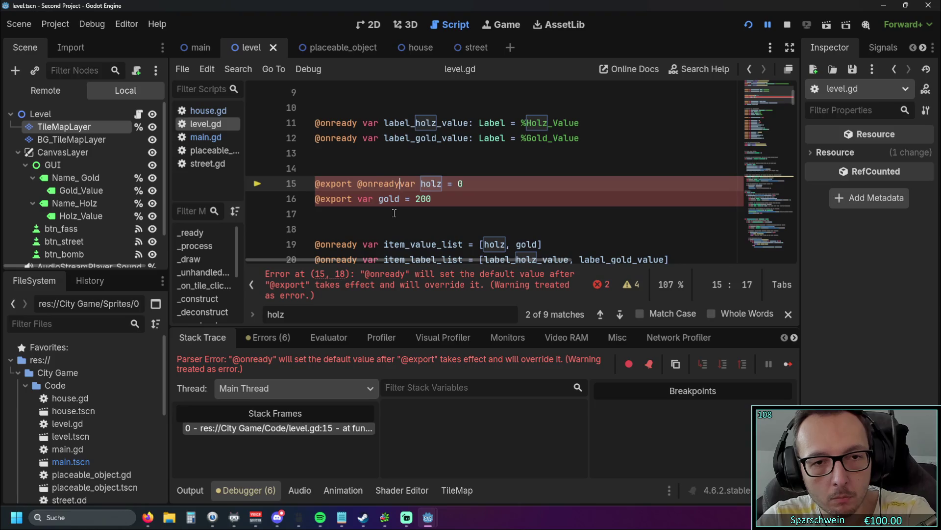
mouse_move(352, 183)
mouse_down()
mouse_move(314, 183)
mouse_move(315, 199)
mouse_up()
text(@onready)
text(@onready)
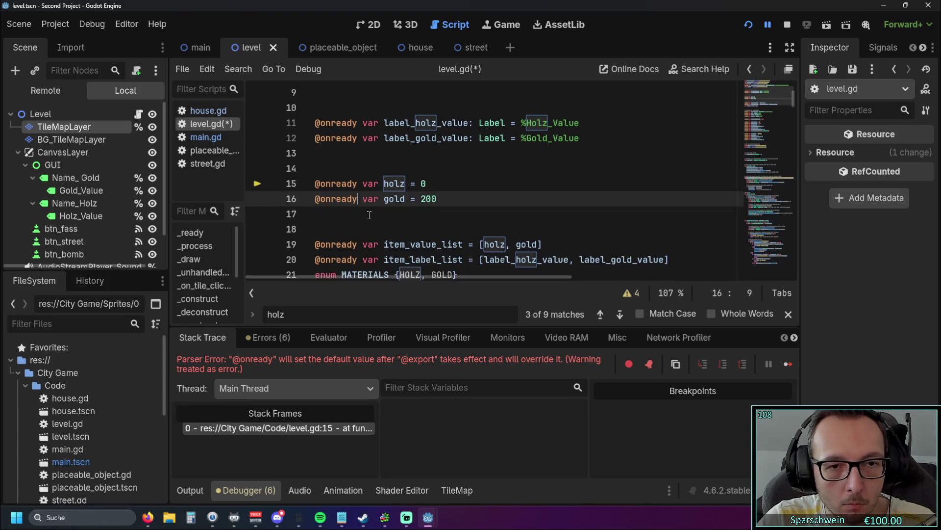
click(369, 215)
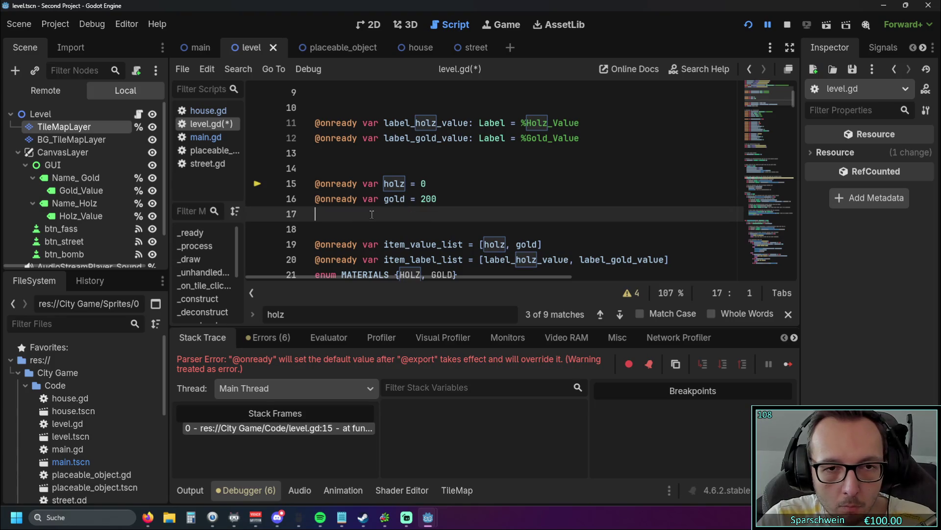
Step: Rename the variables to holz_ready and gold_ready and lower gold's start from 200 to 20
click(405, 183)
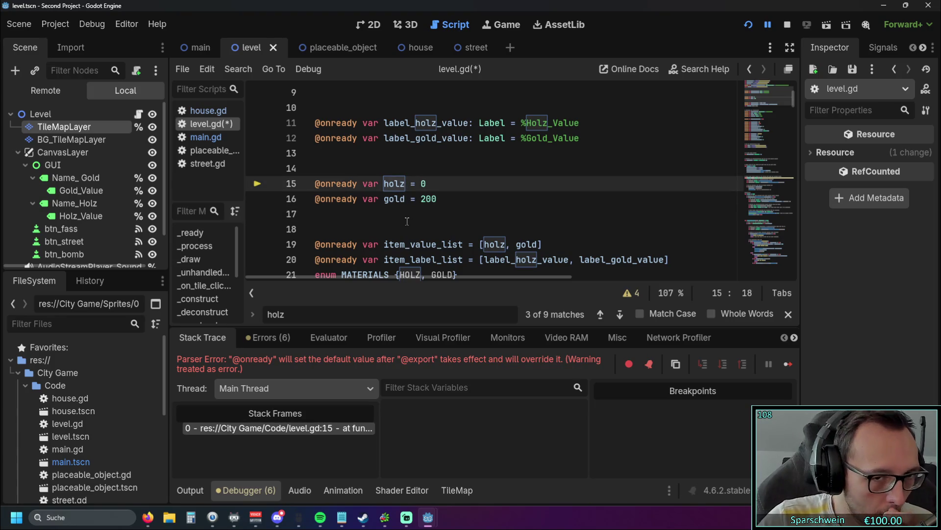
text(_ready)
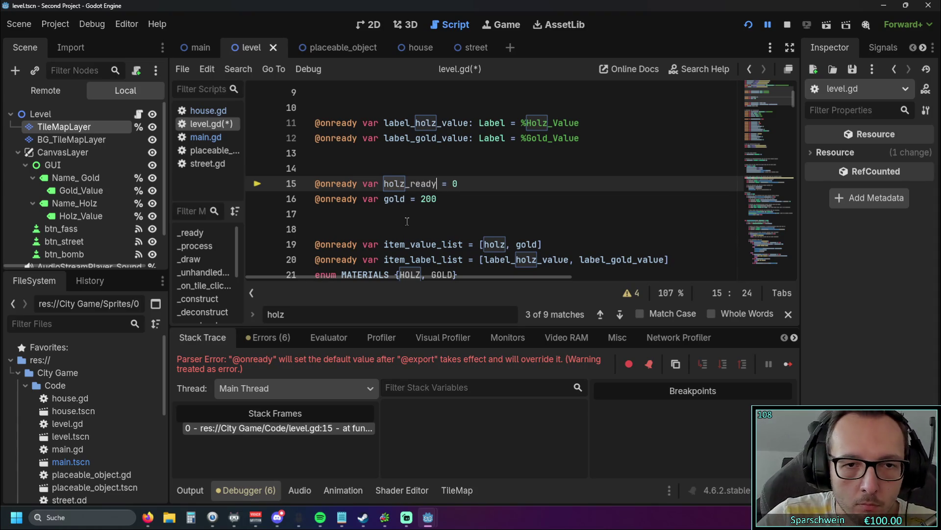
click(405, 199)
text(_rady)
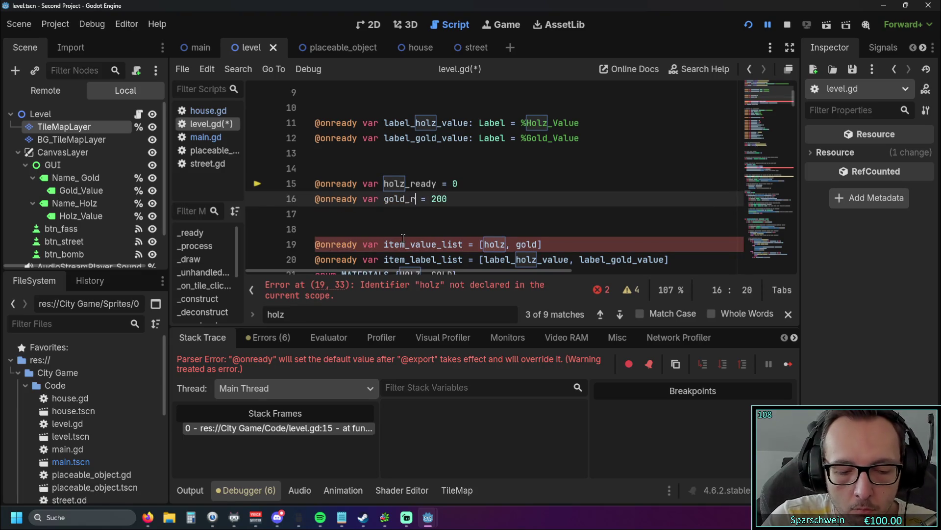
click(417, 199)
text(e)
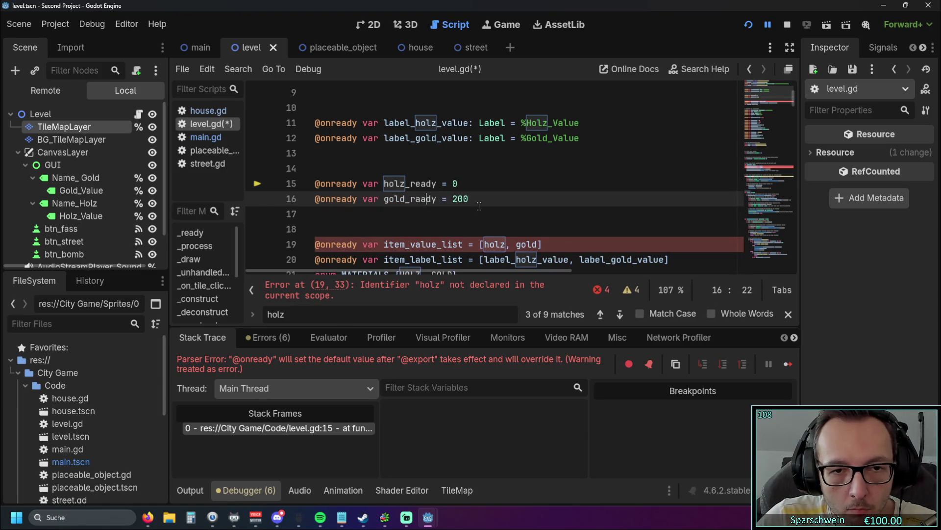
click(417, 199)
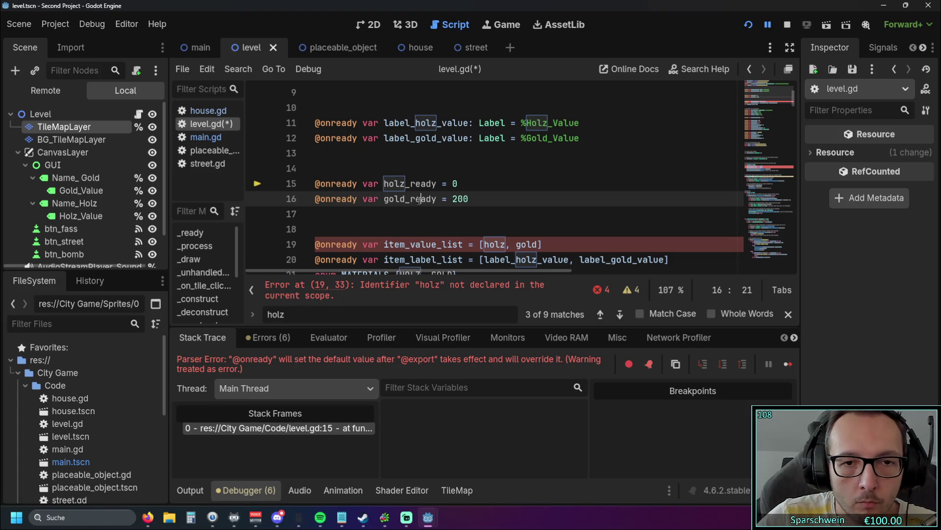
key(BackSpace)
Step: Add new lines 'var holz = holz_ready' and 'var gold = gold_ready' below
key(Return)
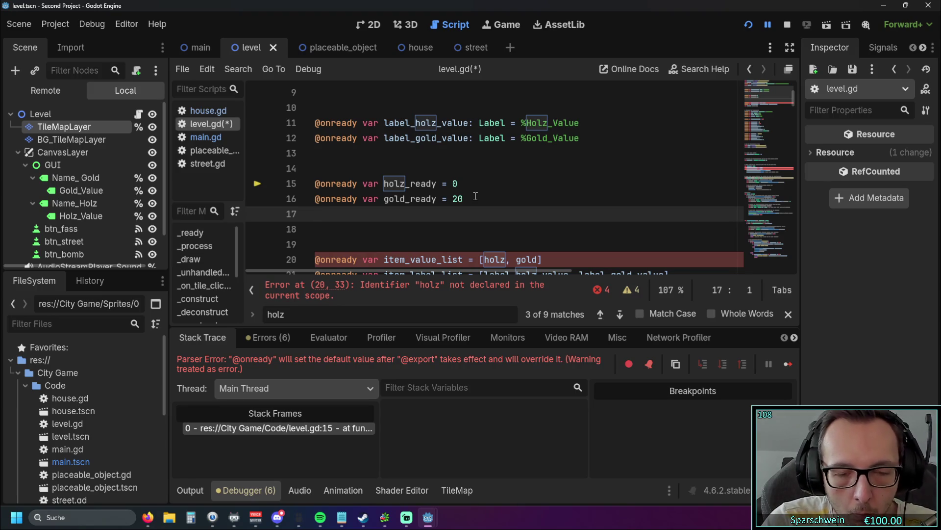
text(var )
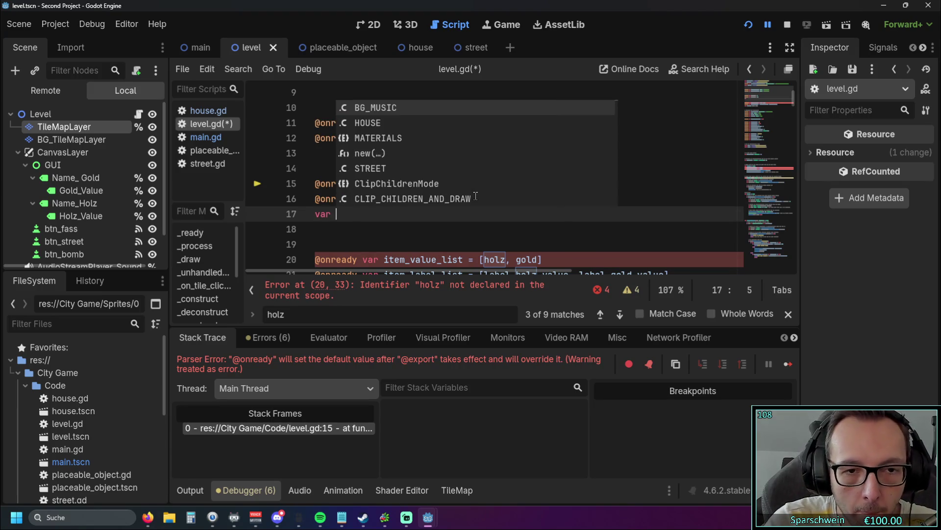
text(holz )
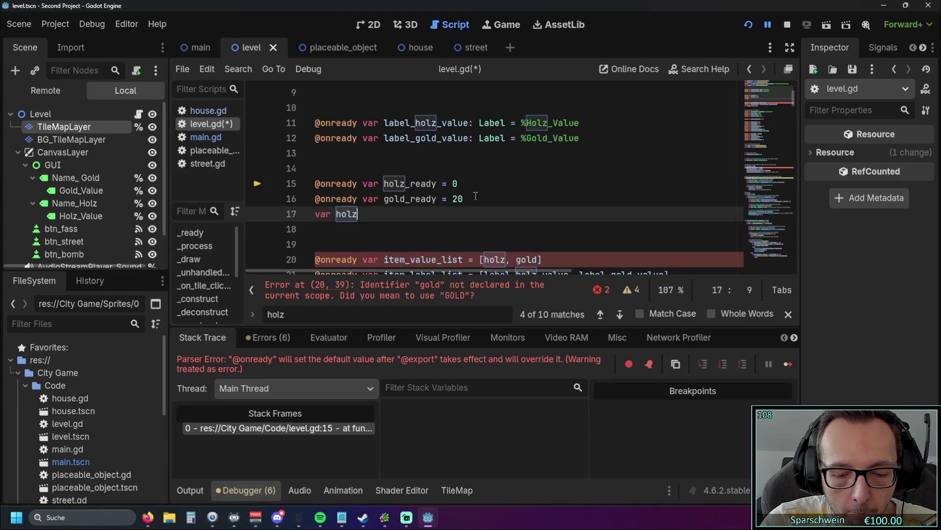
text(= holz)
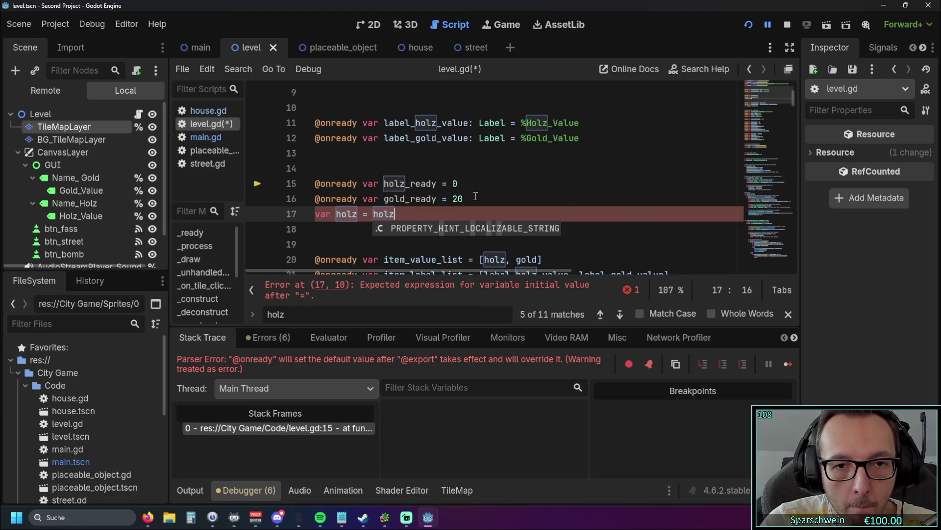
text(_rady)
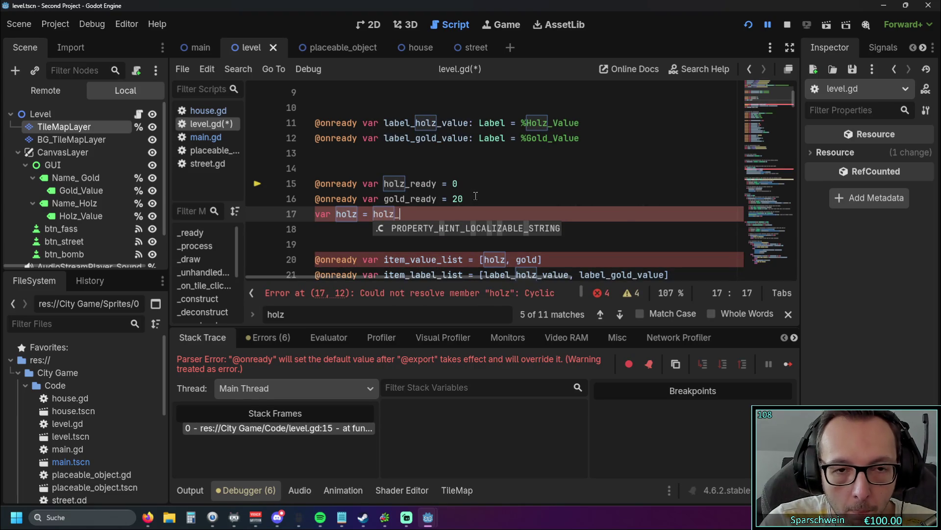
key(BackSpace)
key(BackSpace)
key(BackSpace)
text(eady)
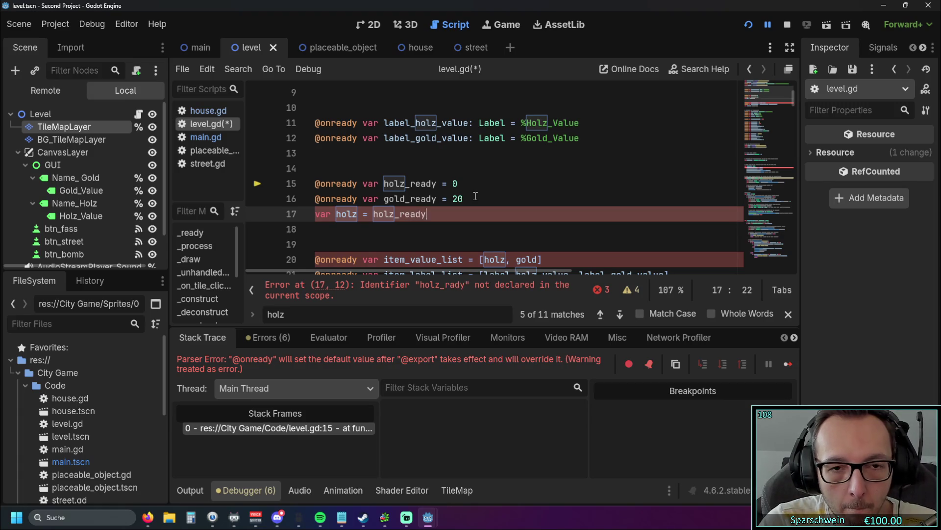
key(Return)
text(var gold )
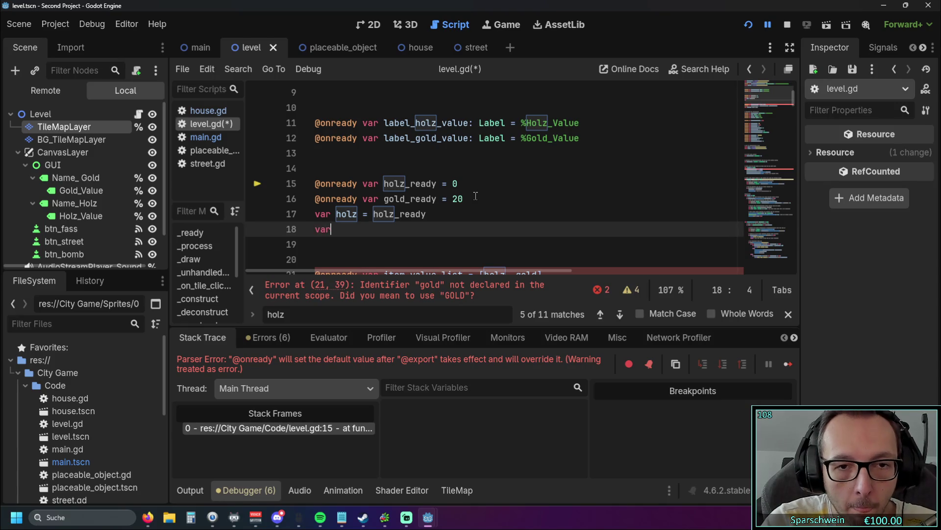
text(= go)
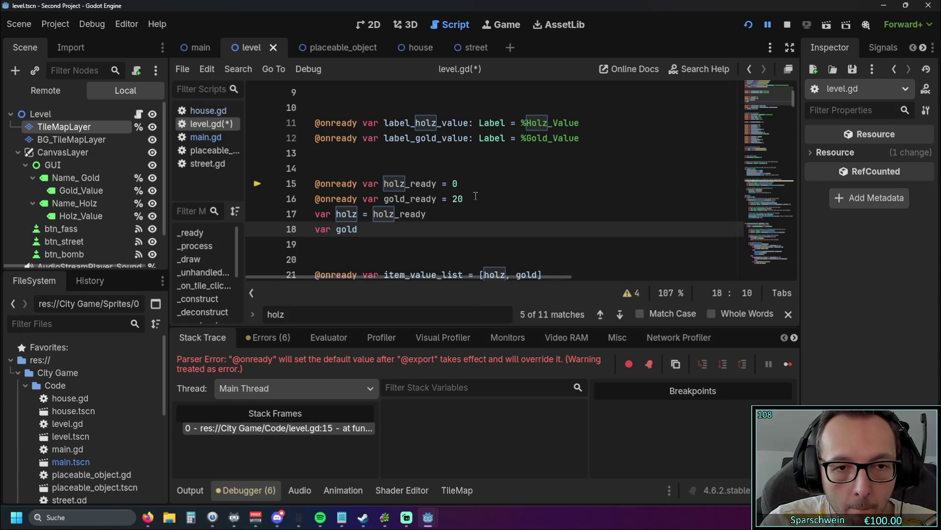
text(ld_ready)
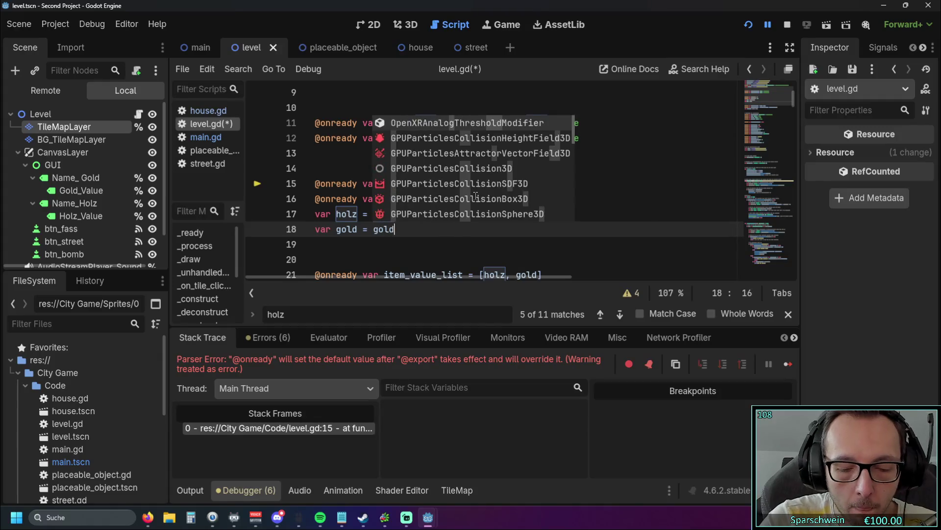
key(Up)
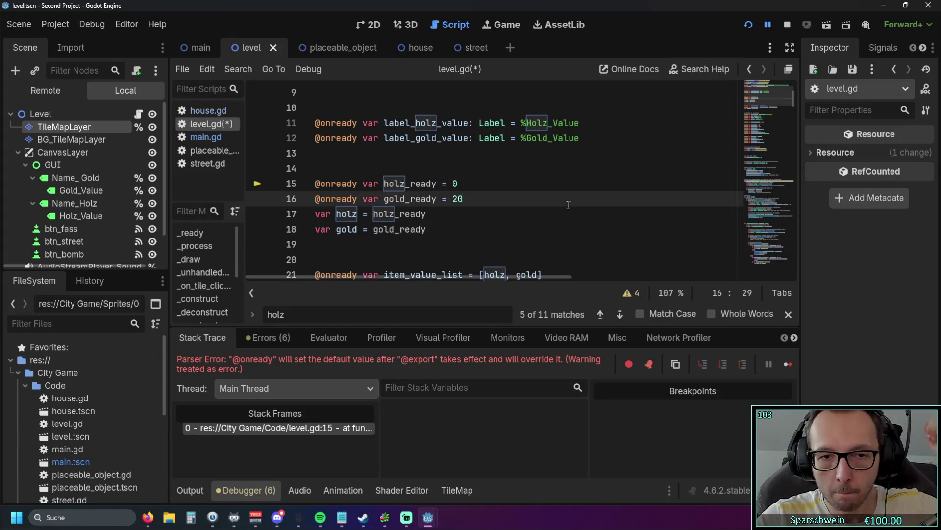
key(Home)
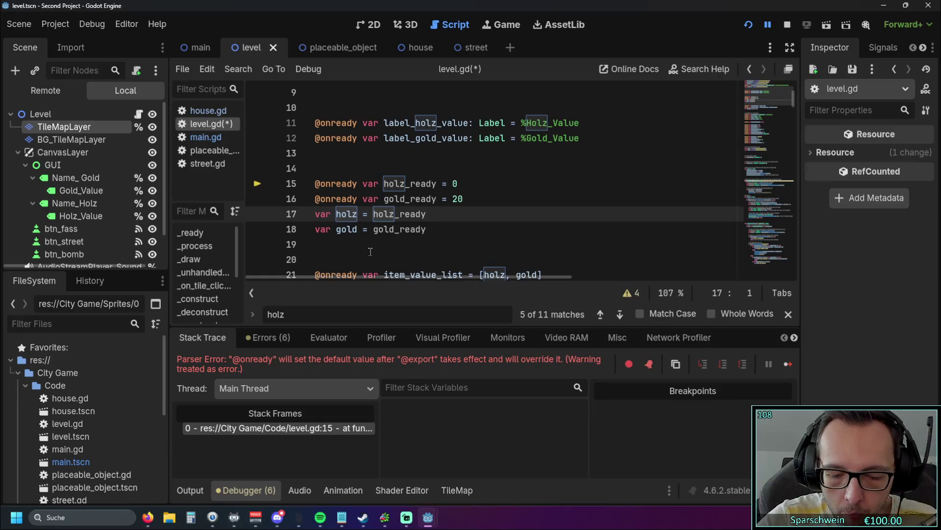
text(@e)
text(xport)
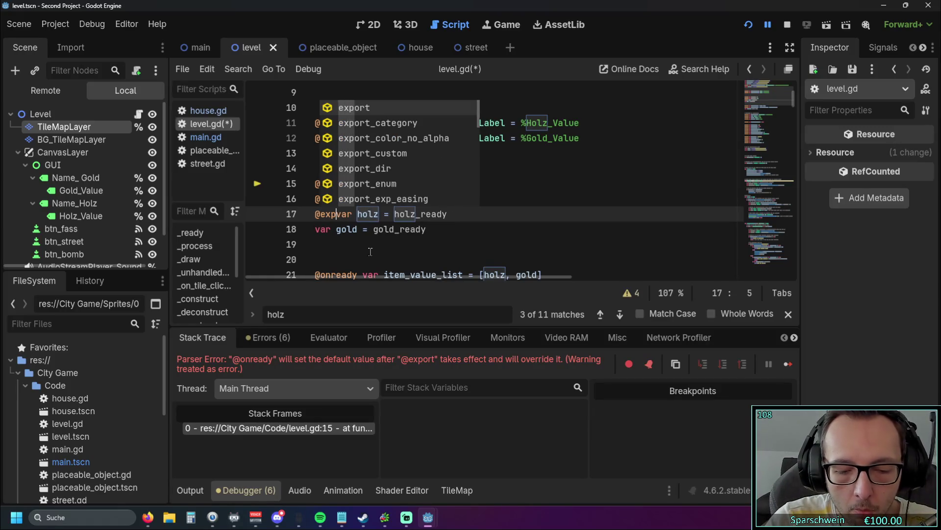
click(350, 244)
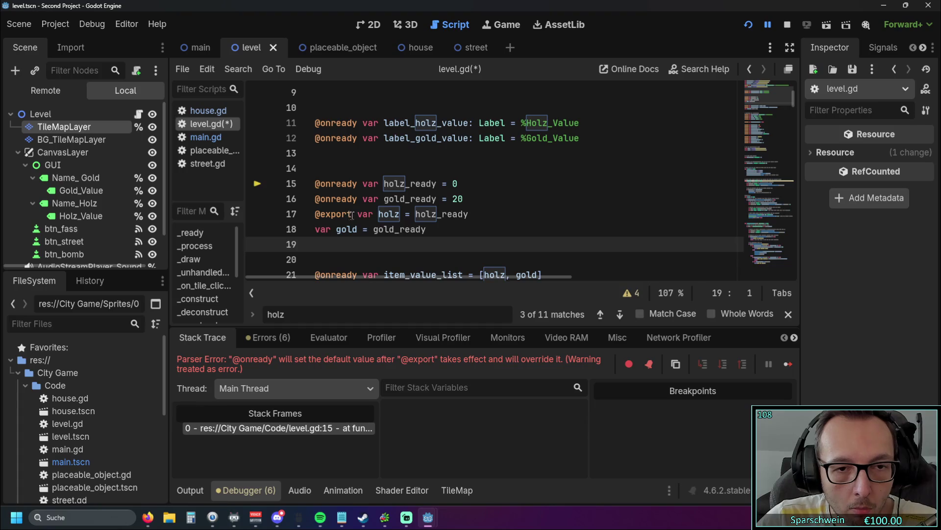
drag(352, 214, 278, 218)
key(ctrl+c)
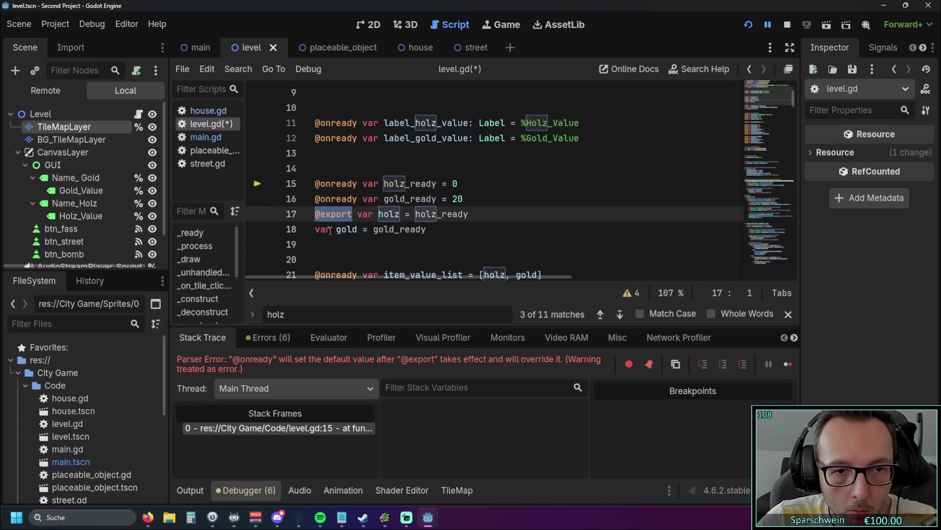
click(315, 229)
key(ctrl+v)
click(346, 243)
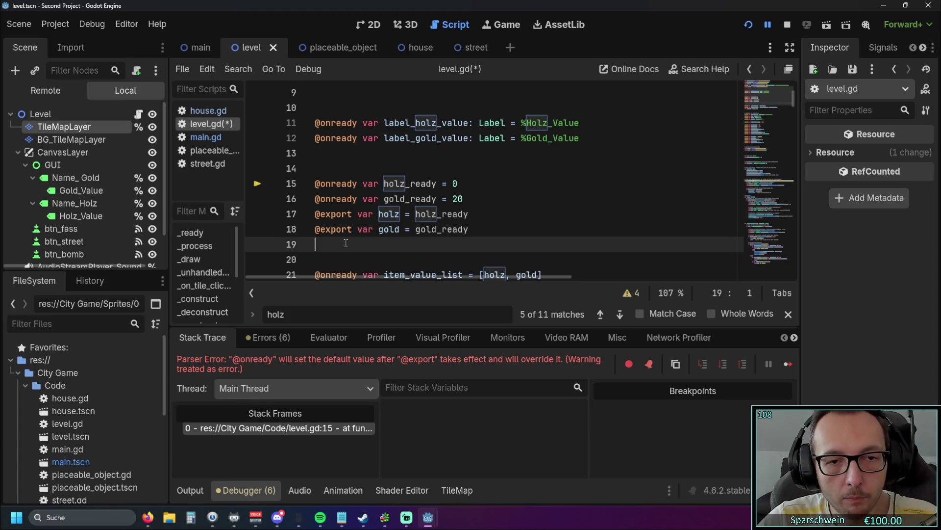
drag(346, 243, 278, 216)
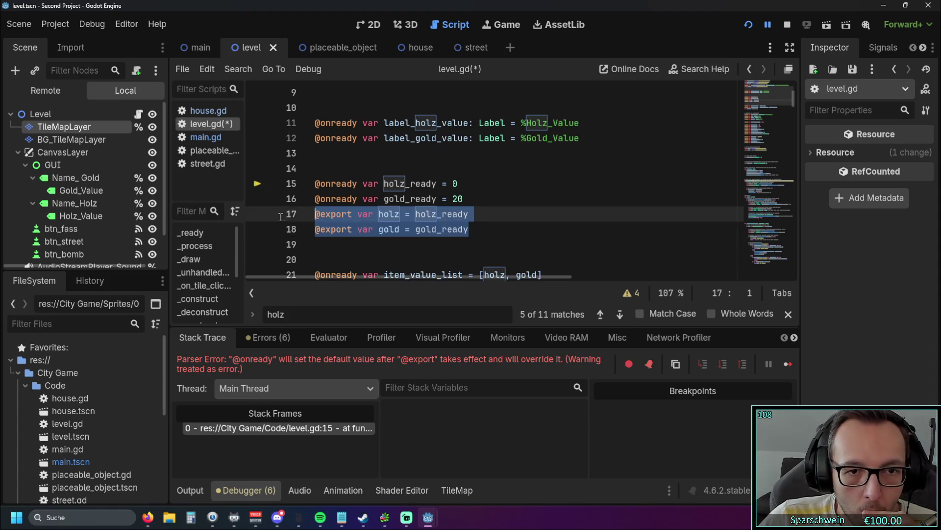
key(BackSpace)
key(BackSpace)
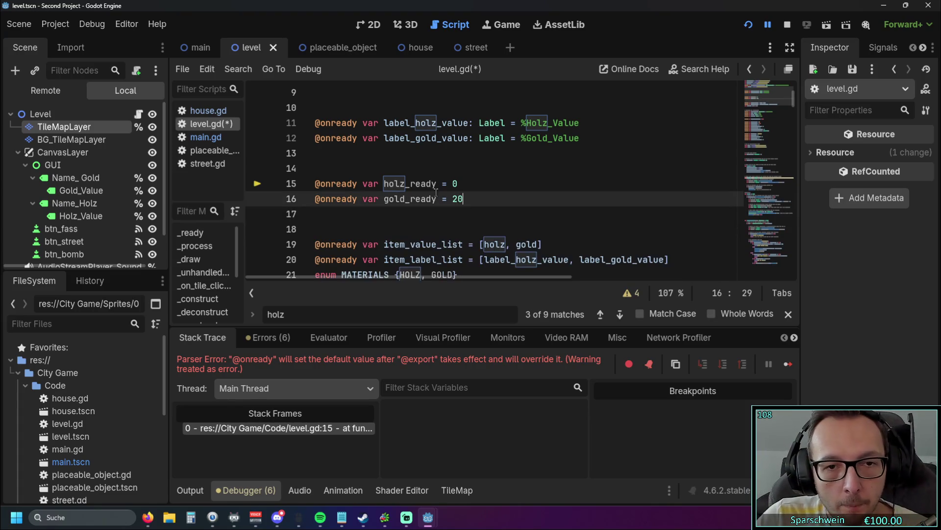
Step: Rename holz_ready and gold_ready back to holz and gold
mouse_move(438, 185)
mouse_down()
mouse_move(406, 184)
mouse_move(409, 201)
mouse_up()
key(BackSpace)
key(BackSpace)
click(442, 221)
Step: Save and run the game, confirming Gold 20 and Holz 0, then stop it
click(749, 24)
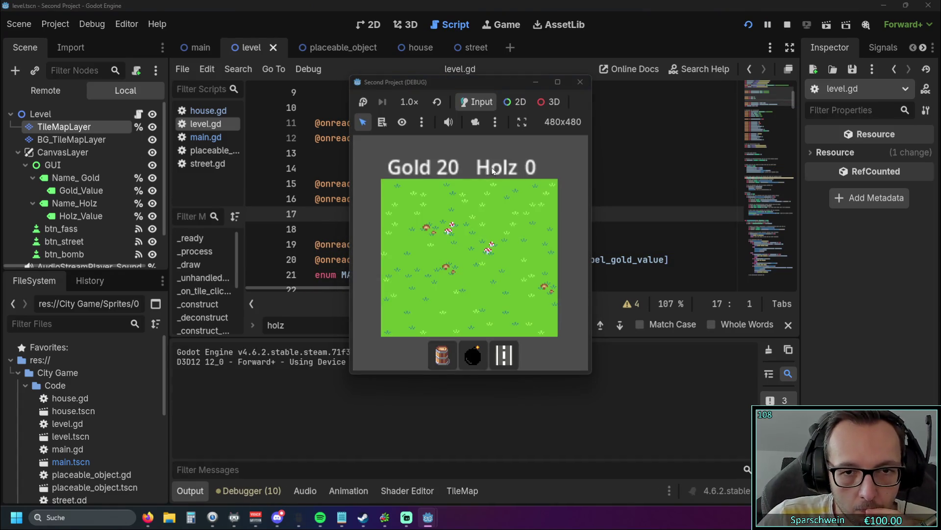
click(579, 83)
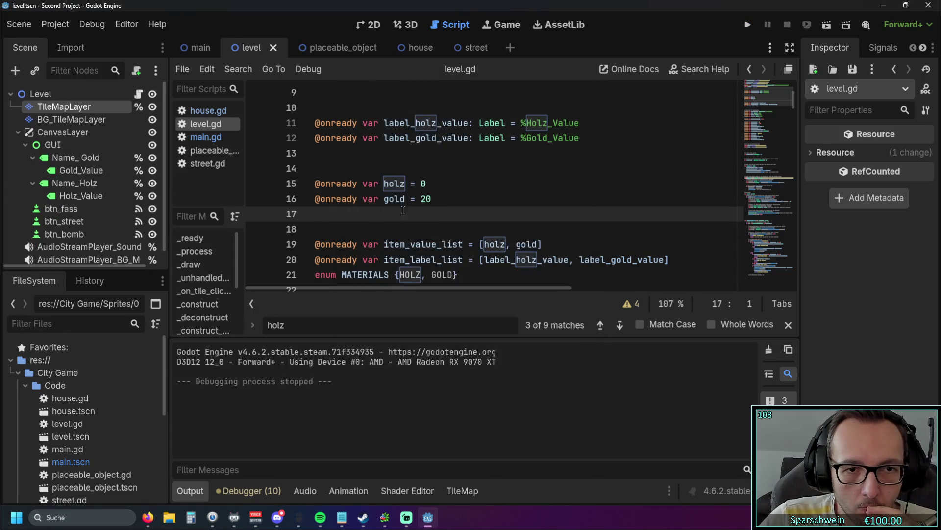
scroll(396, 211, up, 1)
scroll(397, 212, down, 1)
scroll(396, 211, down, 2)
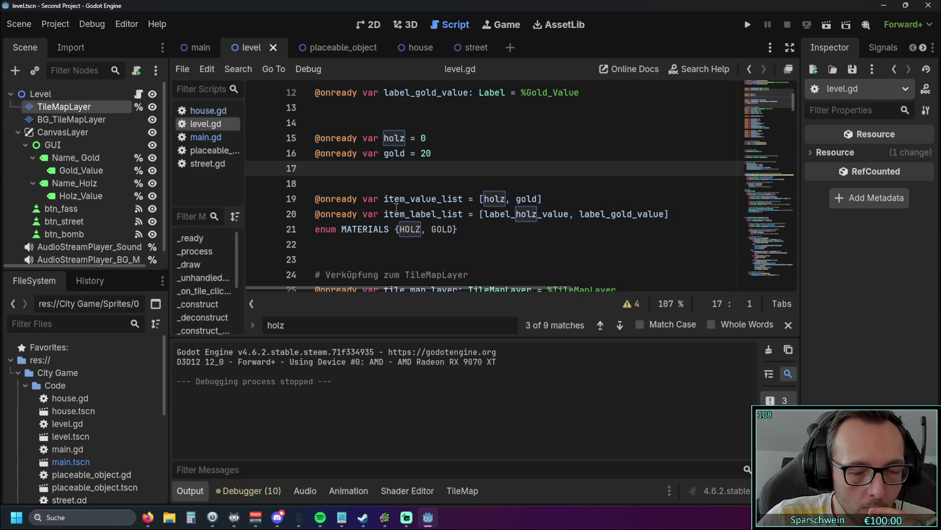
Step: Select Level, BG_TileMapLayer and TileMapLayer nodes to view their 0011 and 0009 tile sources
click(48, 97)
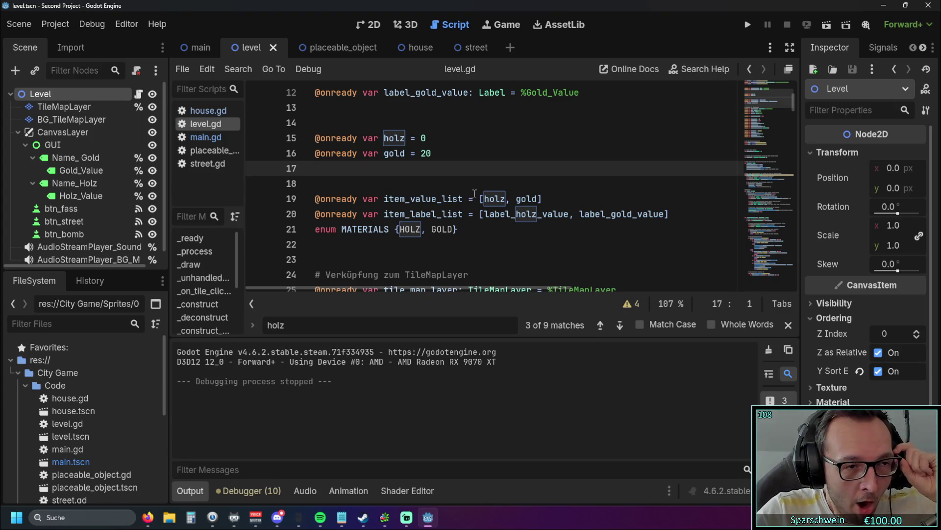
click(78, 121)
click(74, 110)
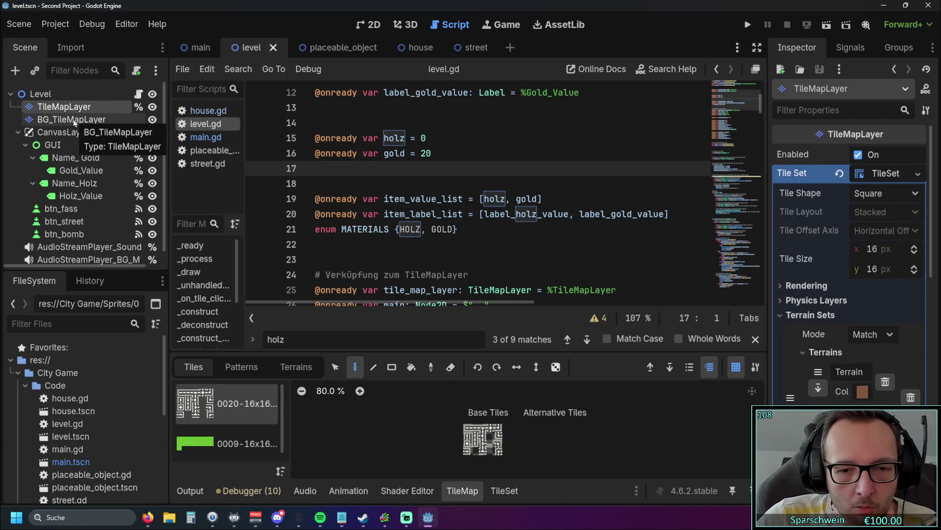
click(72, 119)
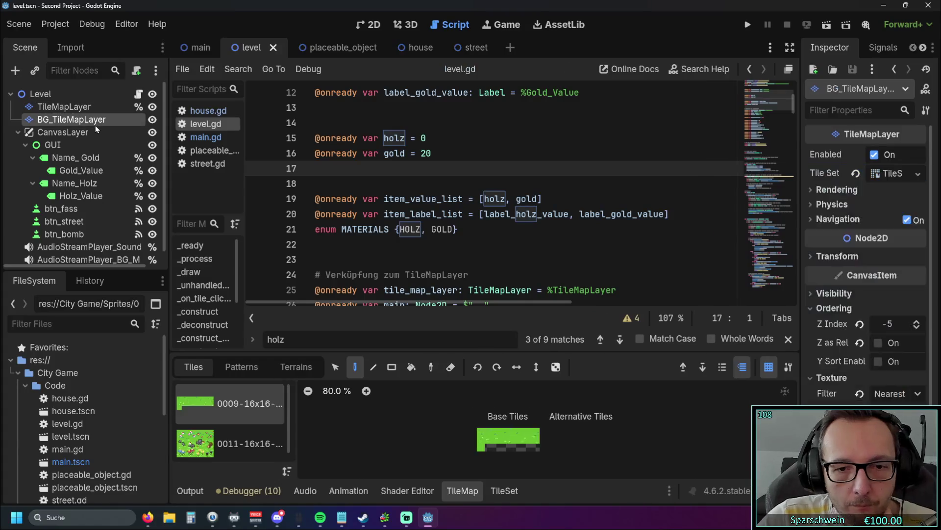
click(252, 445)
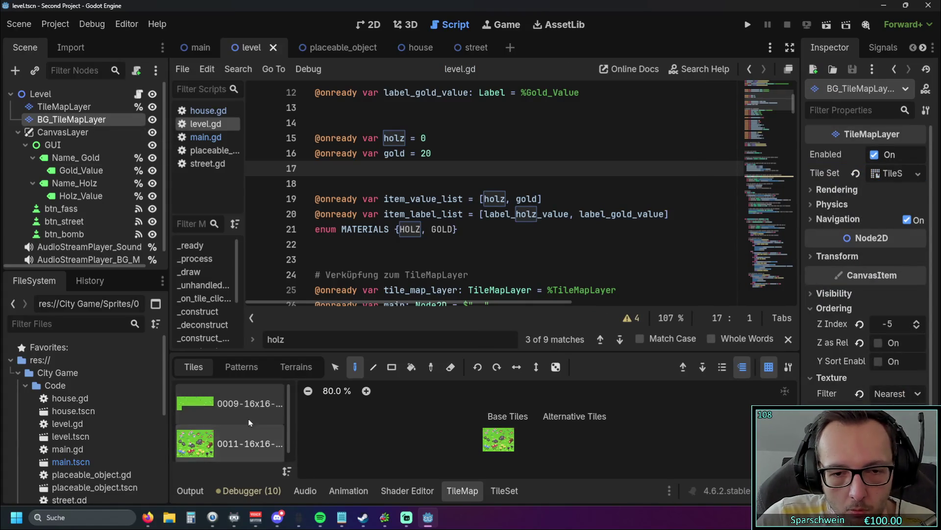
click(87, 106)
click(240, 450)
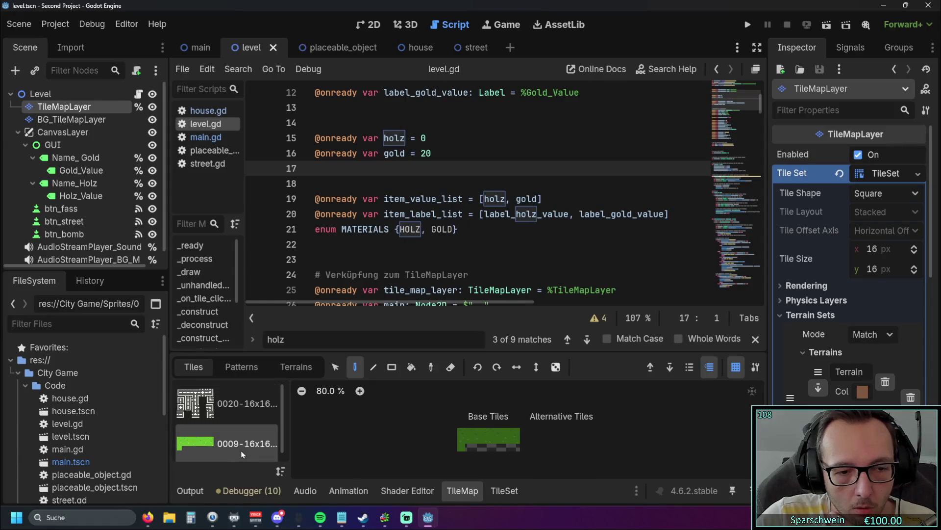
scroll(236, 422, down, 1)
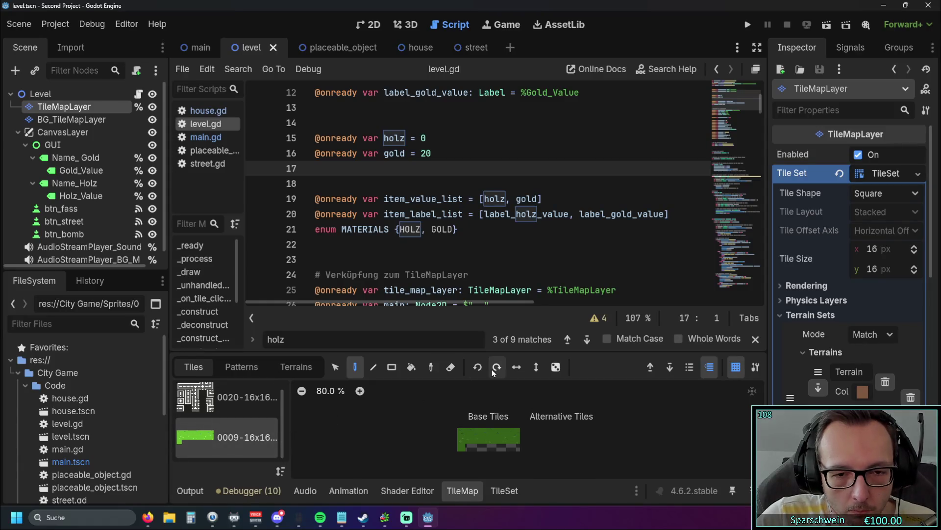
Step: Add 'if placed_objects[tile_pos] == HOUSE:' on a new line after the queue_free call
scroll(484, 222, down, 20)
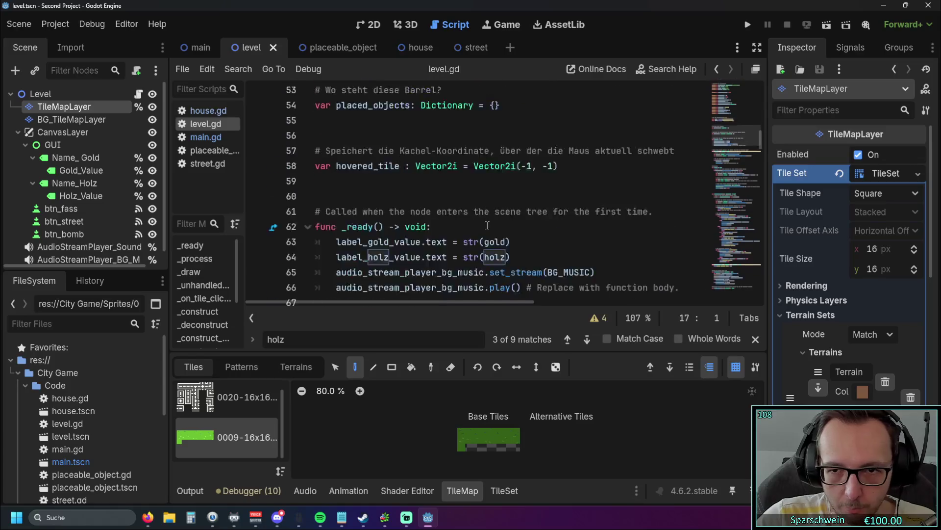
scroll(484, 222, down, 17)
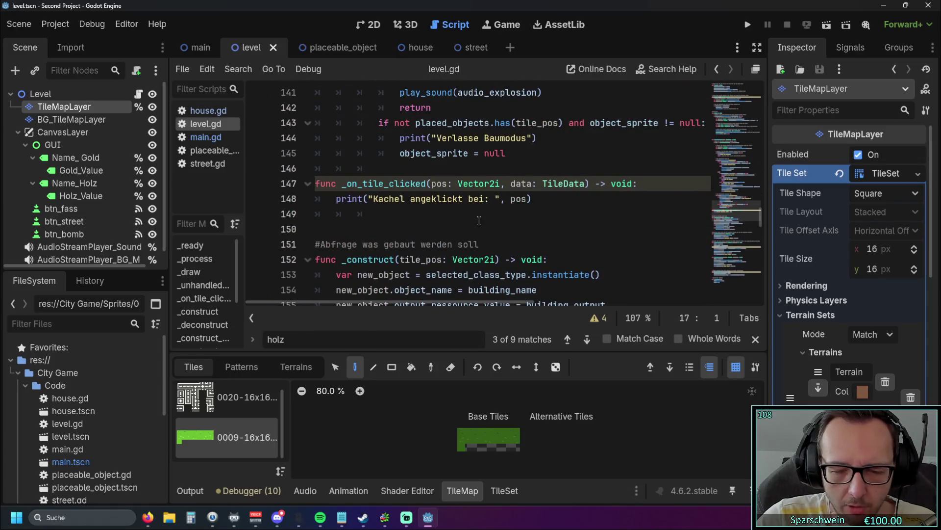
scroll(468, 222, down, 20)
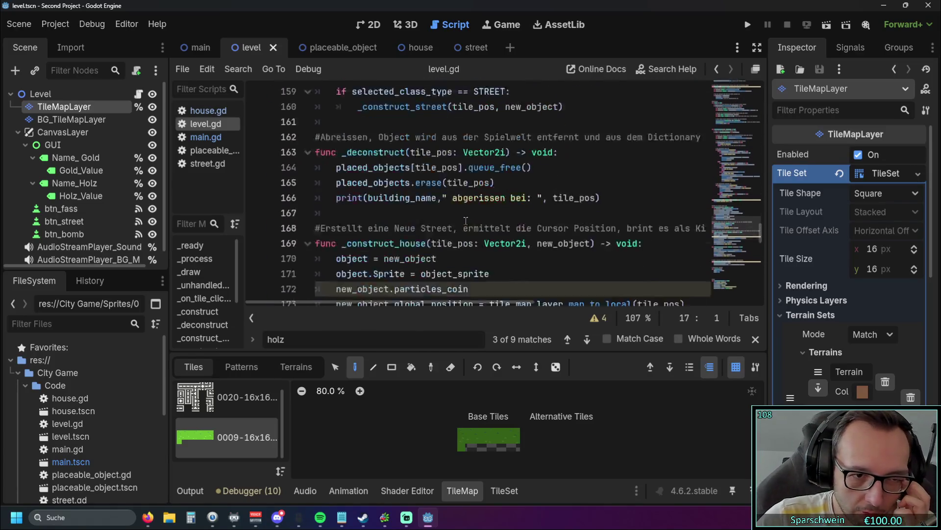
scroll(466, 227, down, 4)
scroll(464, 222, up, 11)
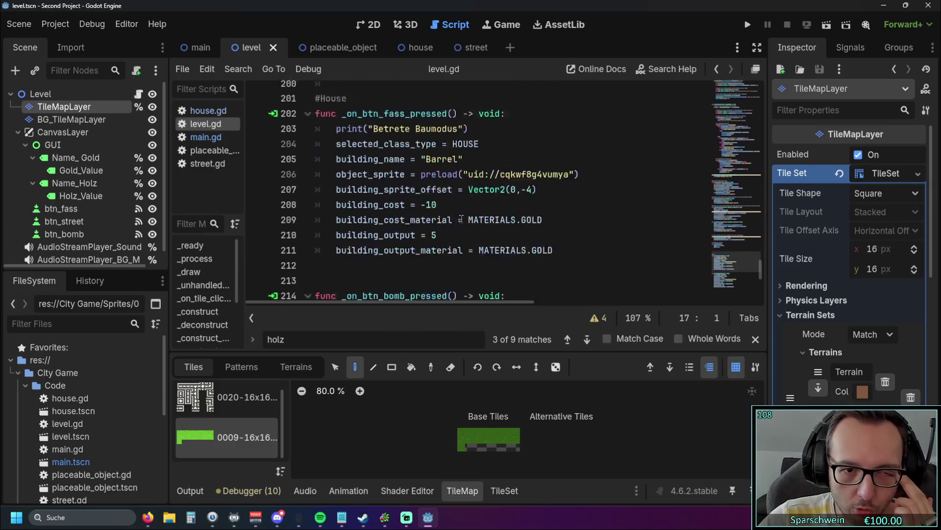
click(460, 217)
scroll(468, 221, up, 4)
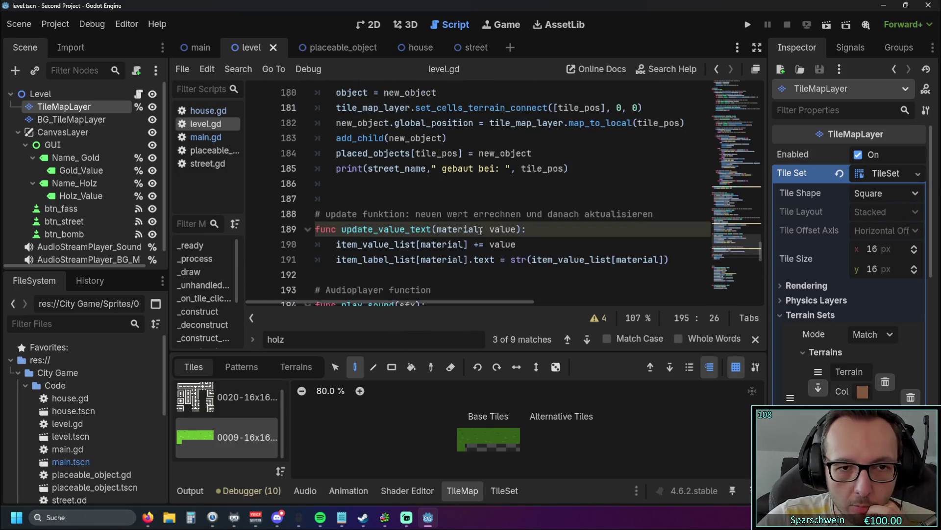
scroll(477, 226, up, 5)
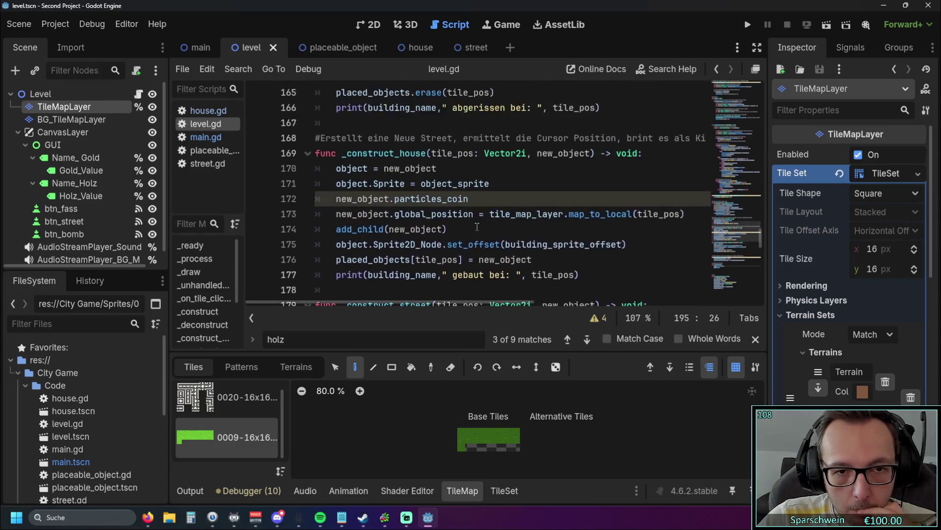
click(539, 172)
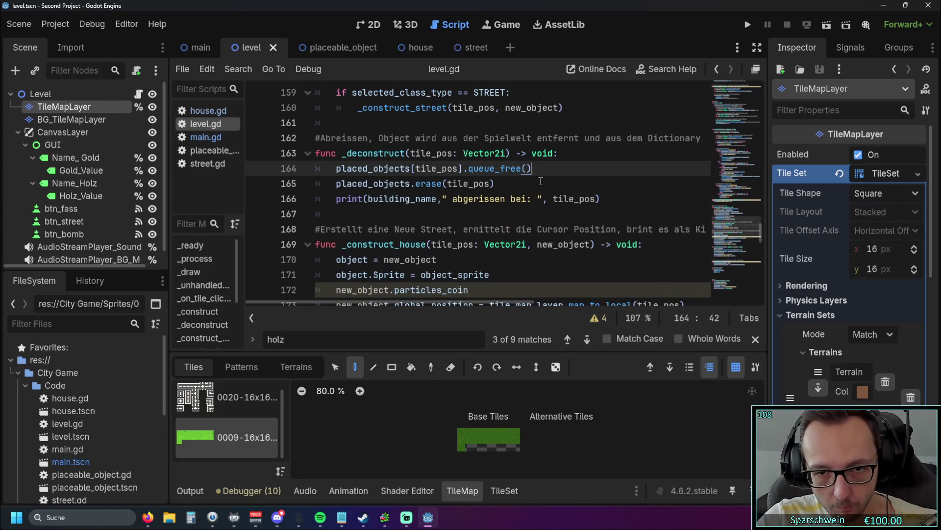
key(Return)
text(if )
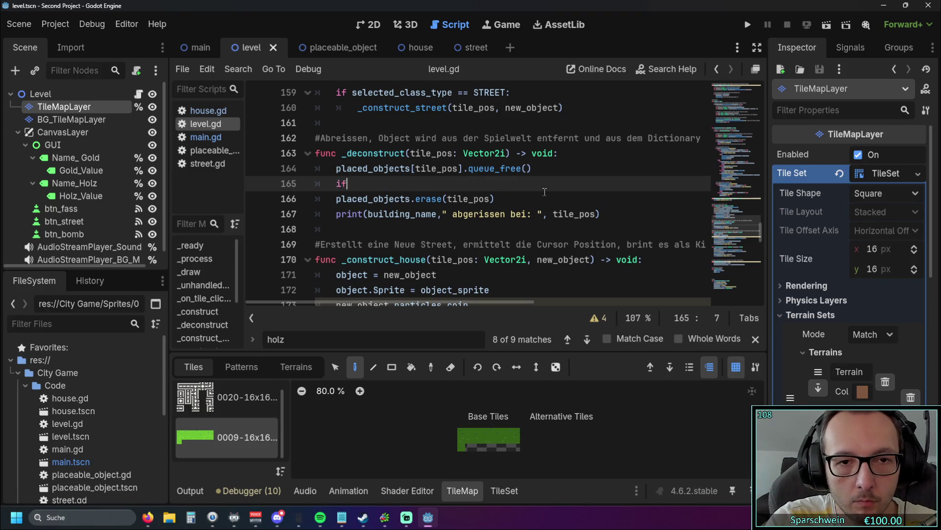
text(placed)
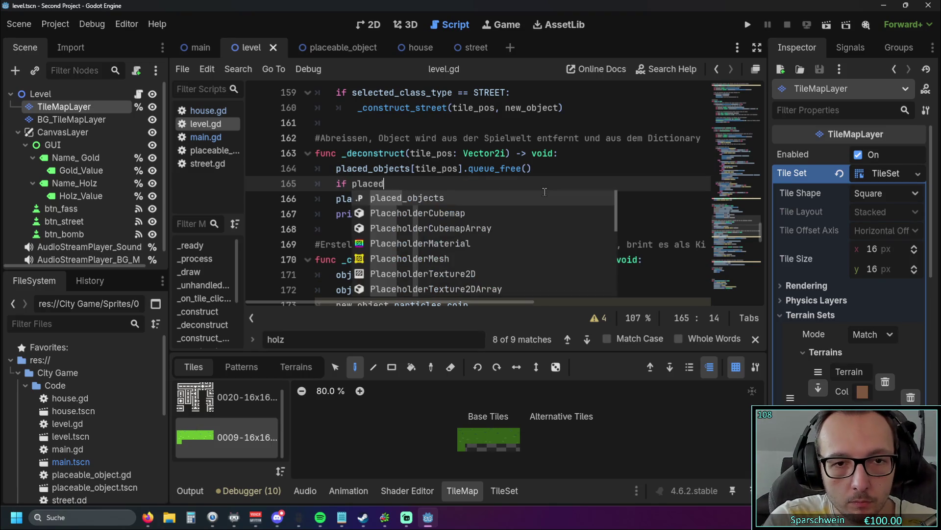
key(Return)
text([tile)
key(Down)
key(Return)
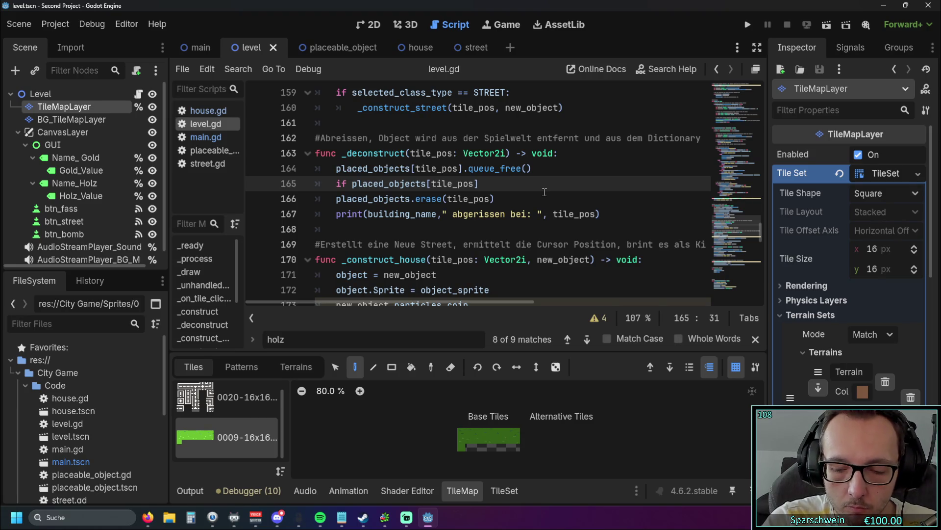
text(] == )
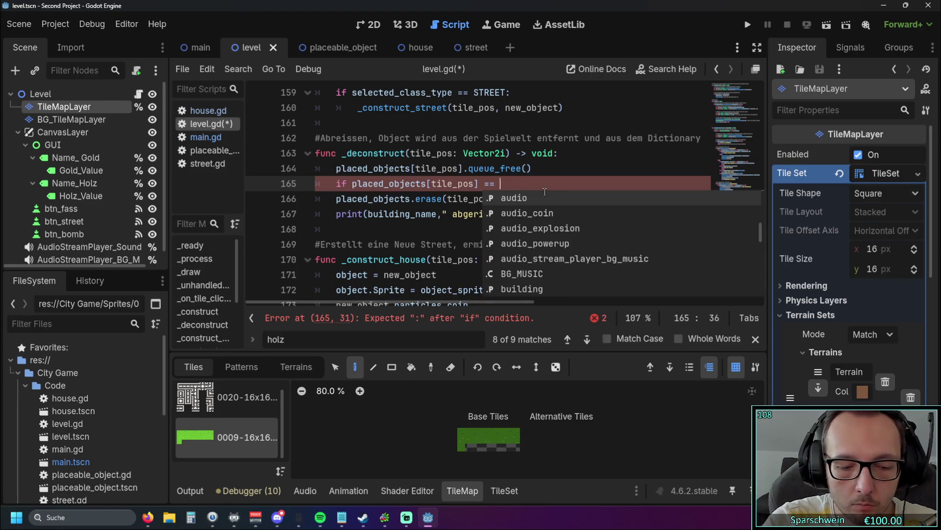
text(GOU)
key(BackSpace)
key(BackSpace)
key(BackSpace)
text(HO)
key(Return)
text(:)
Step: Indent the erase call so it sits inside the HOUSE check
key(Return)
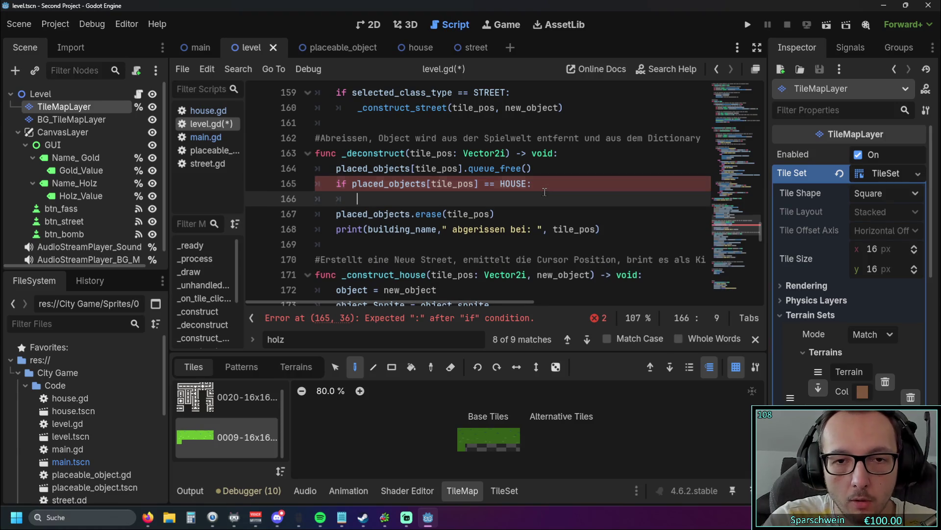
key(Delete)
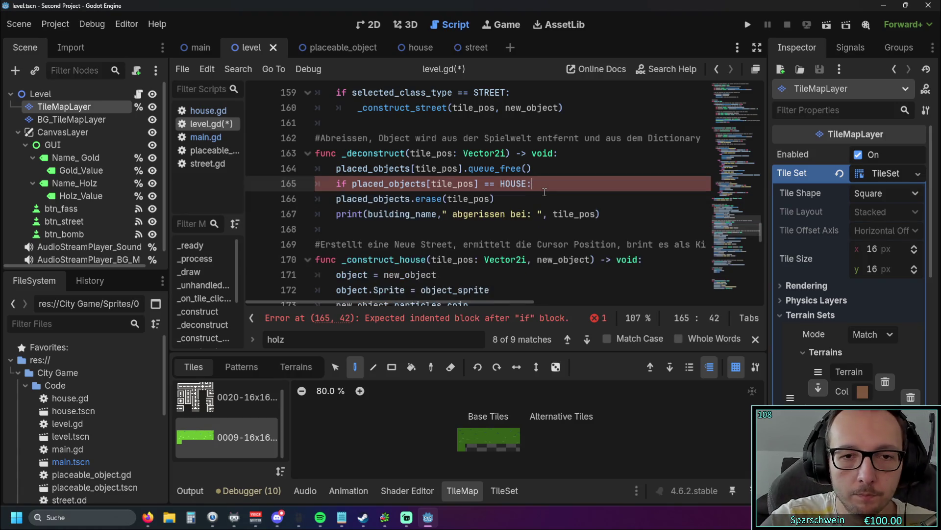
key(Home)
key(Tab)
click(549, 198)
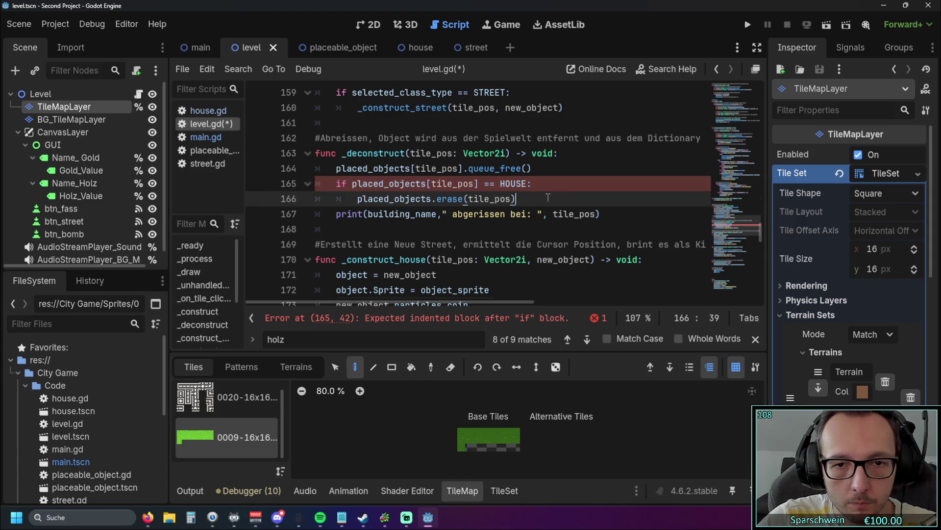
Step: Start an 'if placed_objects[tile_pos] == STREET:' check below the HOUSE block
key(Return)
text(if placed)
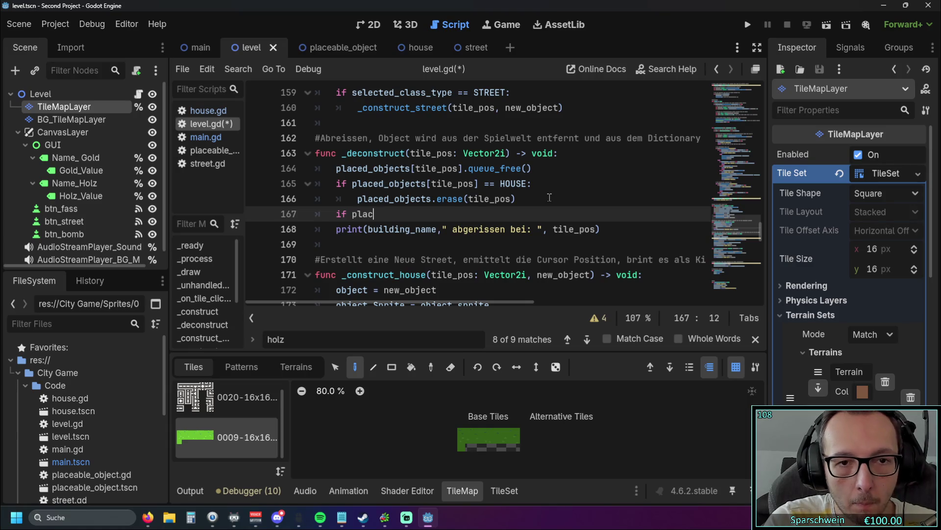
text(_)
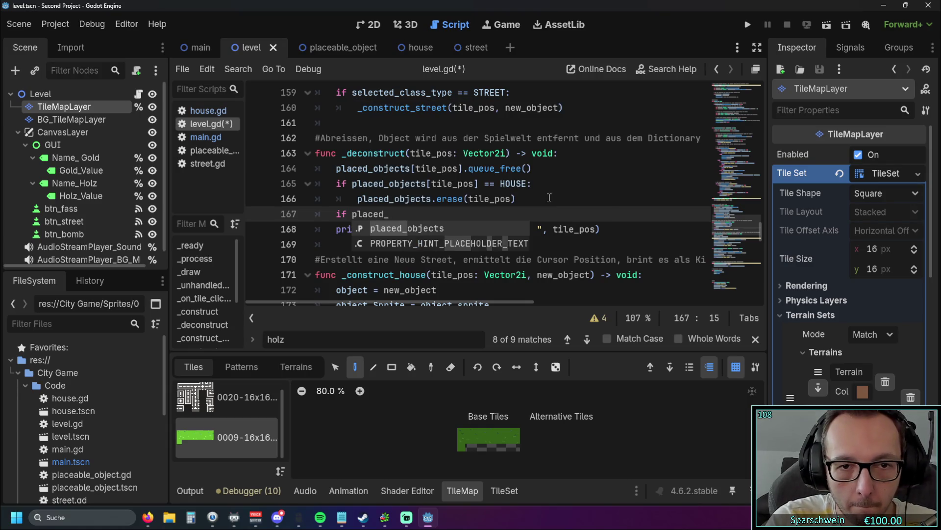
key(Return)
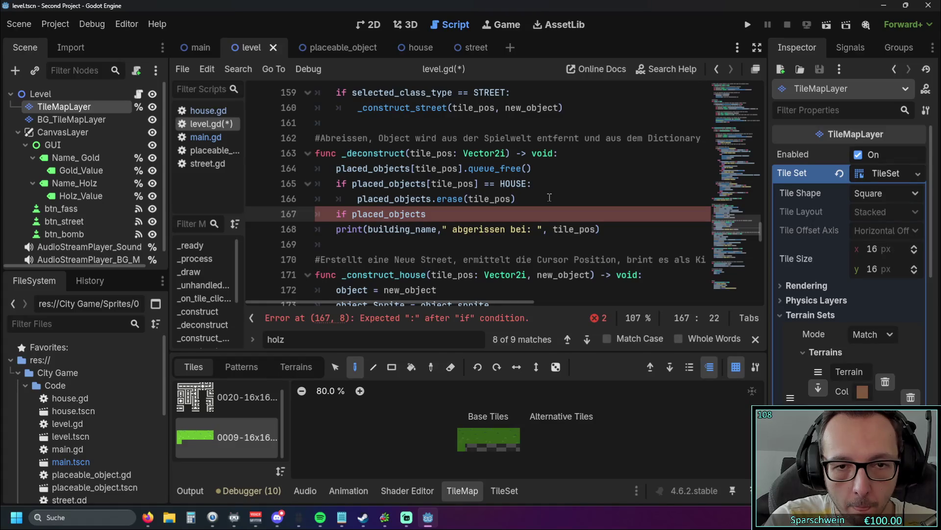
text([tile)
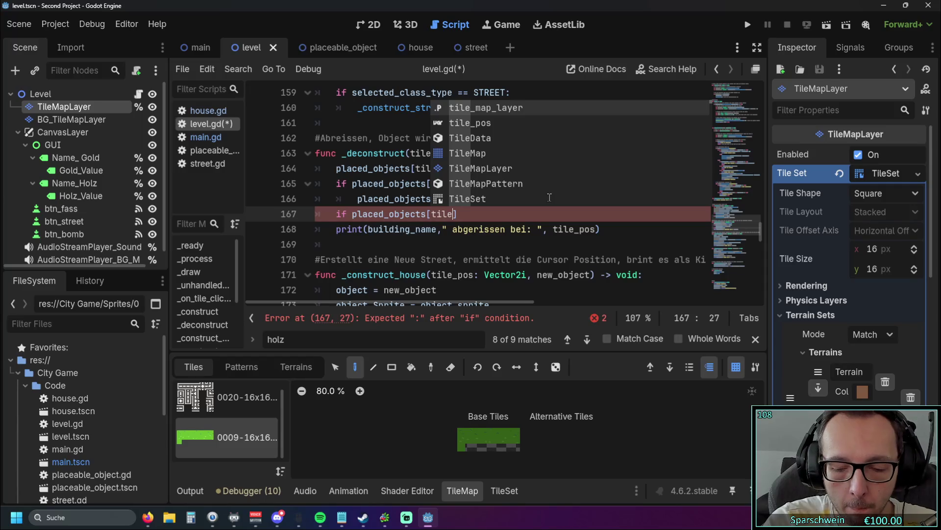
text(_pos] == STR)
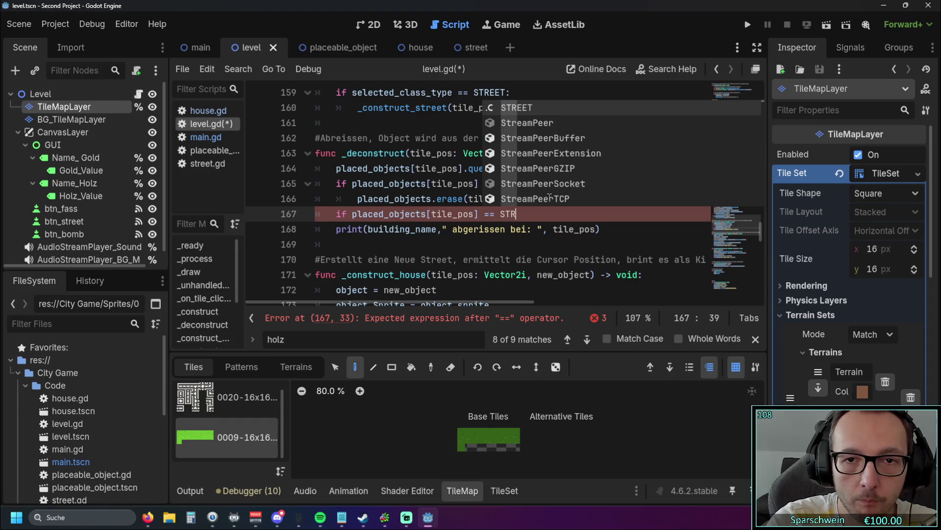
key(Return)
text(:)
key(Return)
Step: Give the STREET branch a 'pass' body and run the game
text(pass)
click(550, 198)
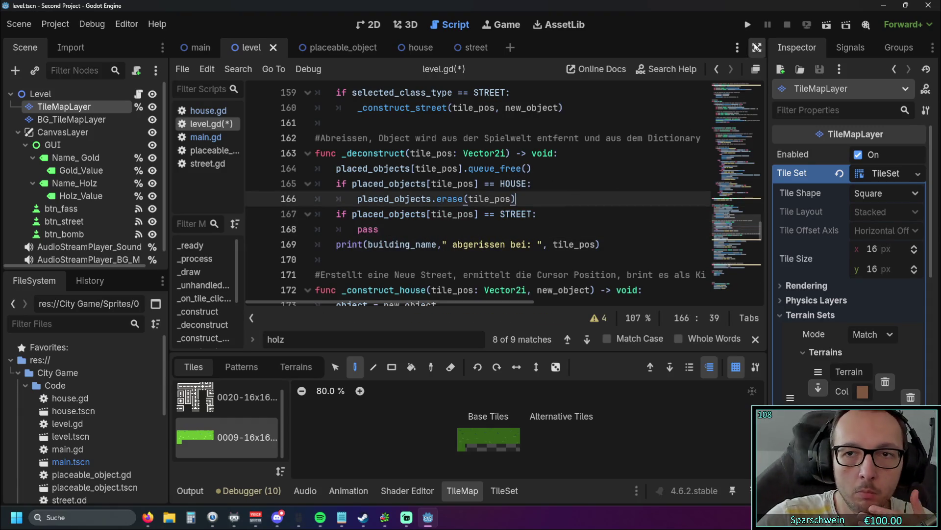
click(750, 27)
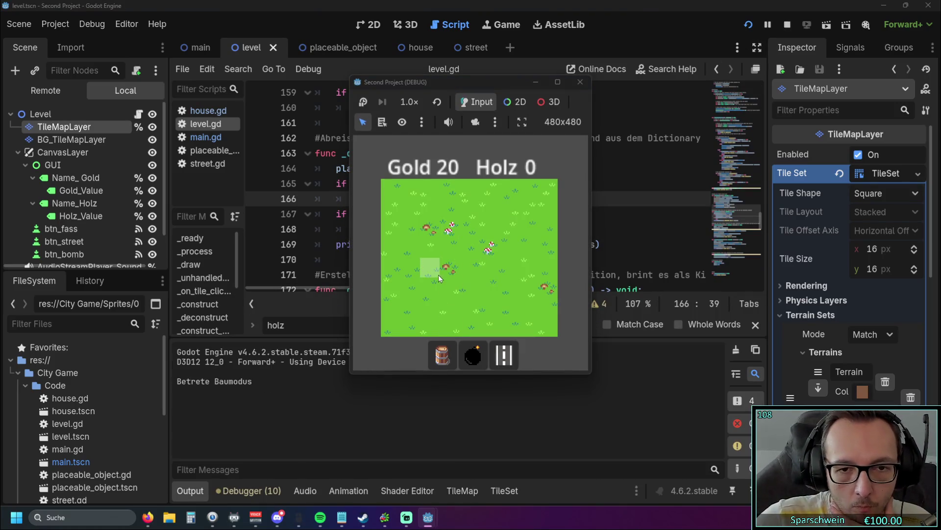
Step: Build barrels on the grass, then demolish those at (4, 4) and (2, 4)
click(438, 275)
click(470, 276)
right_click(472, 274)
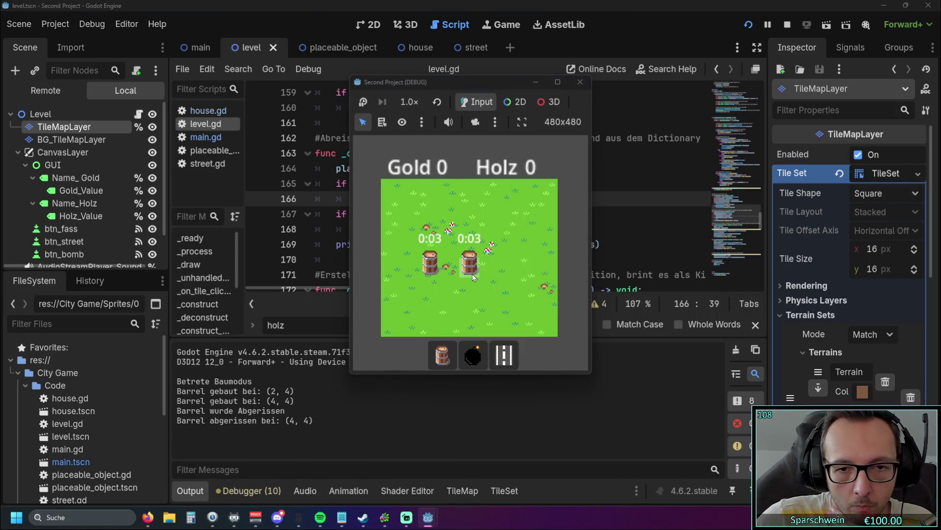
right_click(434, 271)
Step: Place streets at (4, 5) and (3, 5), demolish (3, 5), then reuse it, triggering the error
click(504, 354)
click(465, 289)
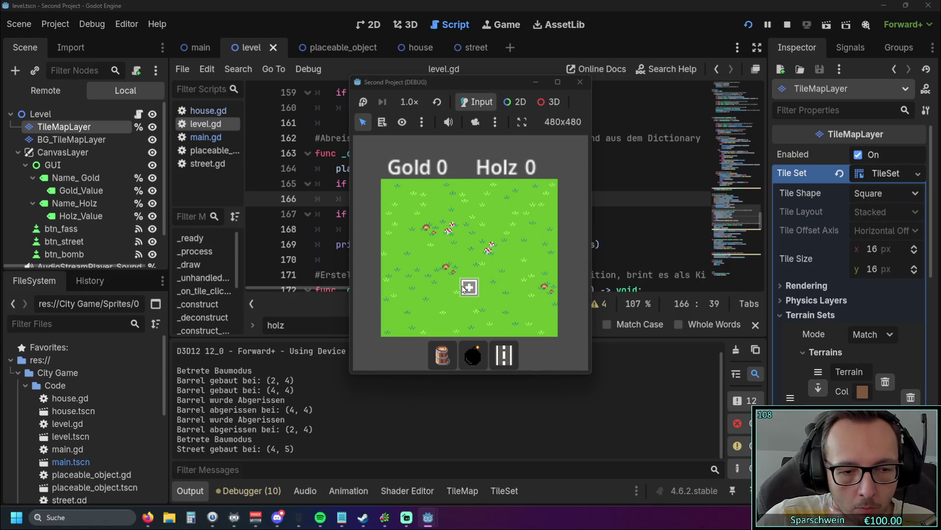
click(447, 286)
right_click(447, 288)
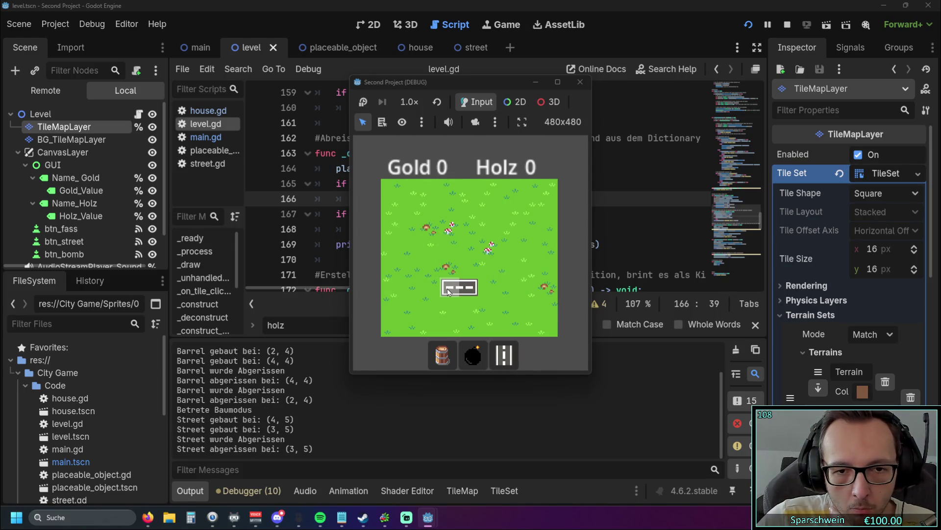
click(434, 288)
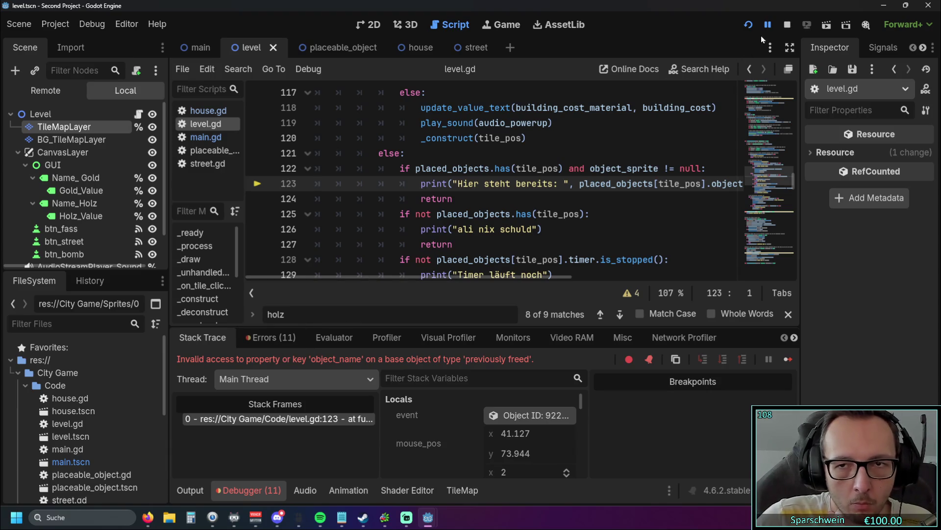
Step: Rerun, build and demolish a barrel at (3, 4), lay streets until the error, then inspect BG_TileMapLayer
click(750, 25)
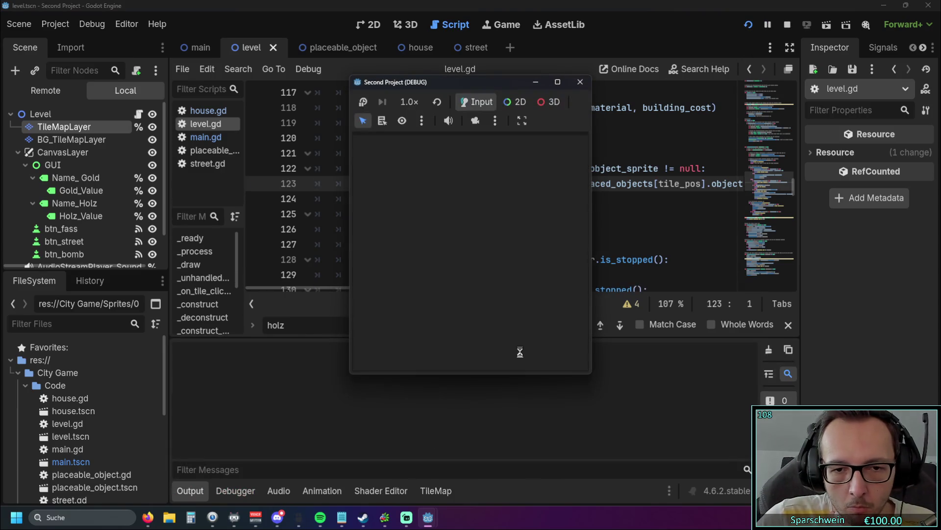
click(442, 355)
click(443, 276)
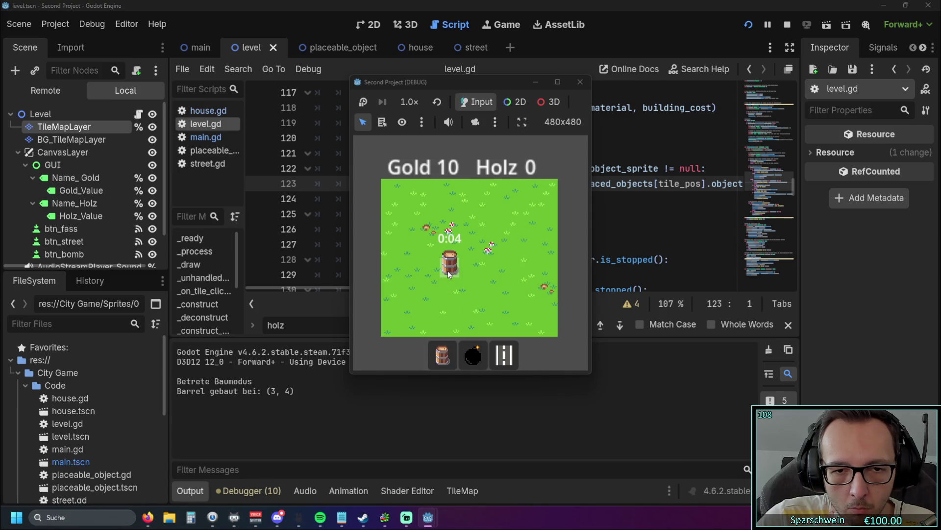
click(448, 271)
click(504, 355)
click(473, 287)
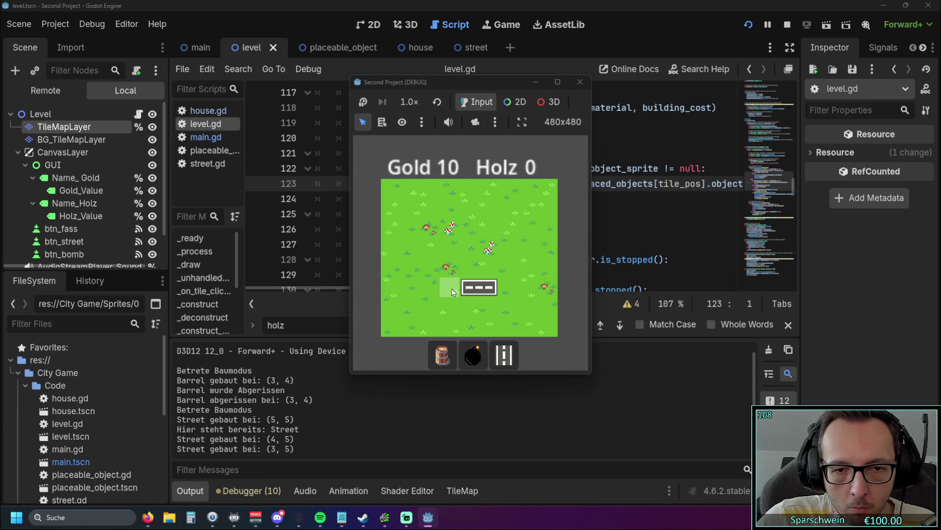
click(451, 269)
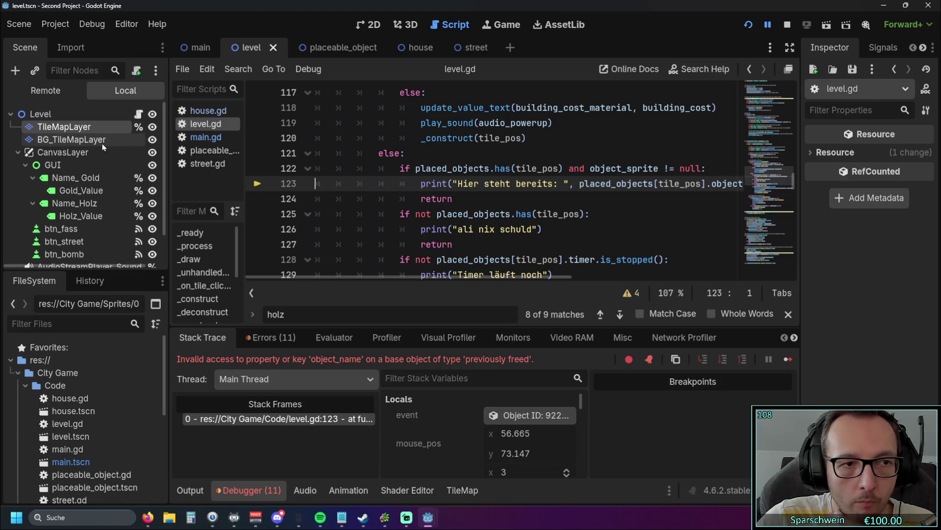
click(77, 140)
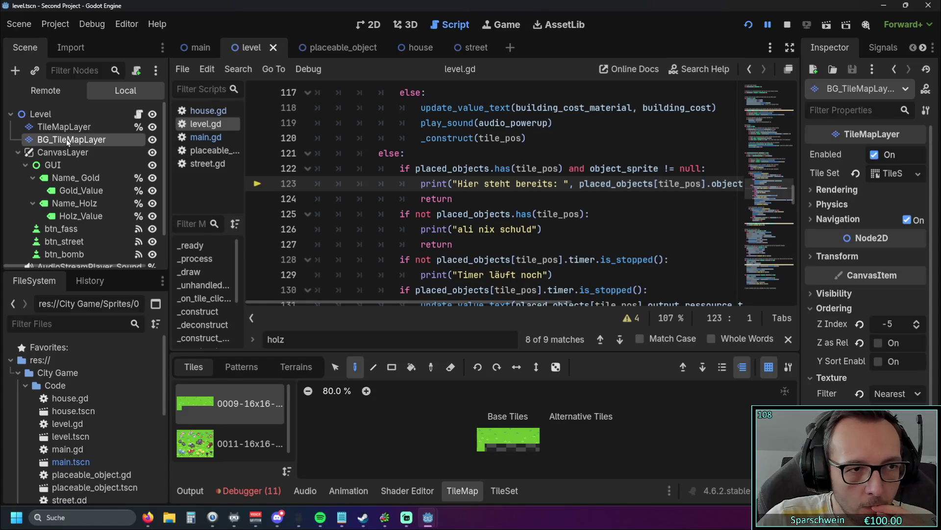
scroll(389, 189, up, 20)
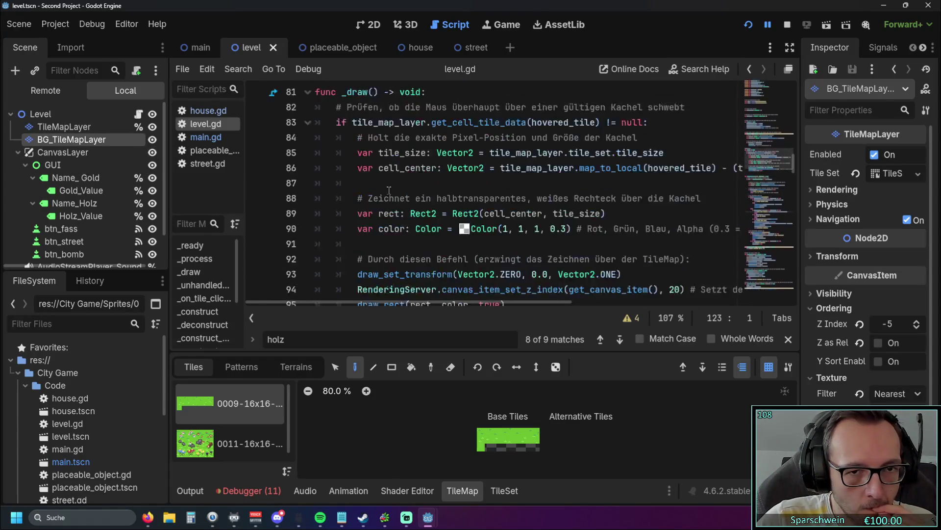
scroll(388, 189, up, 15)
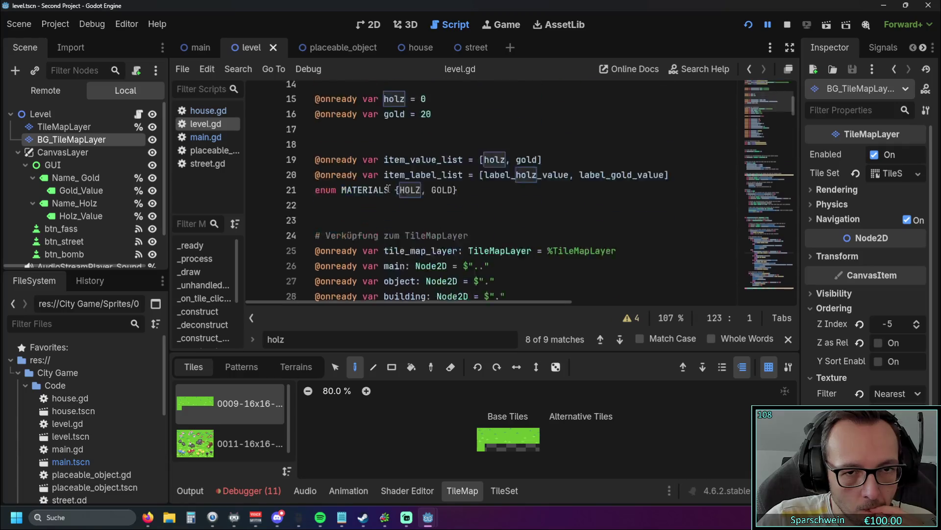
click(480, 199)
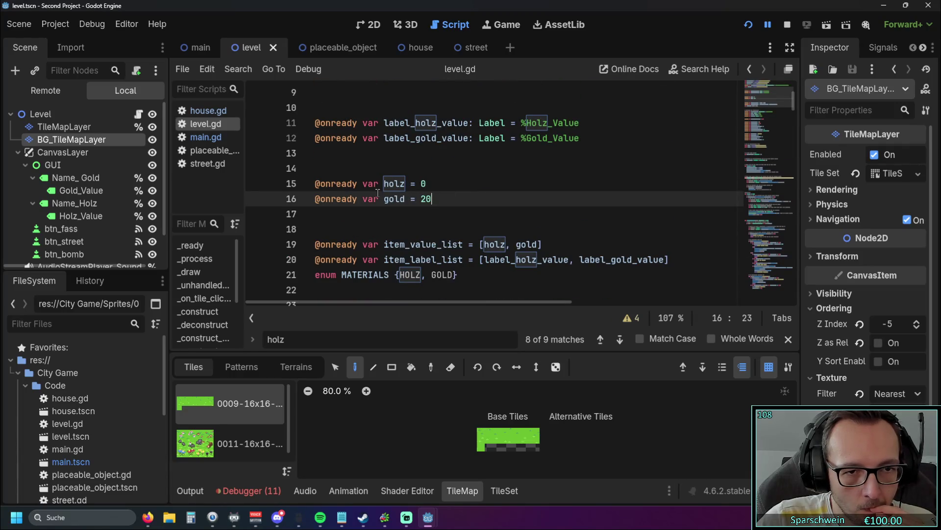
scroll(379, 194, up, 1)
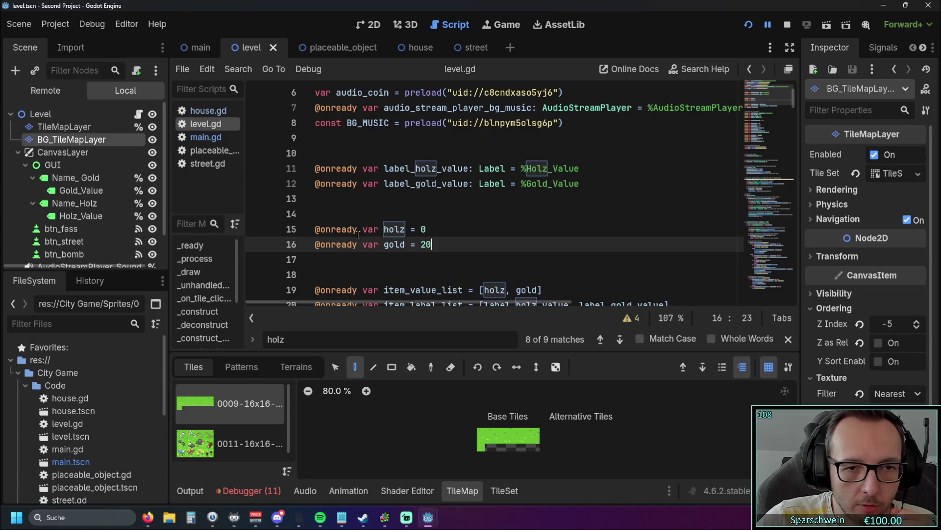
double_click(336, 229)
click(344, 275)
drag(398, 259, 315, 229)
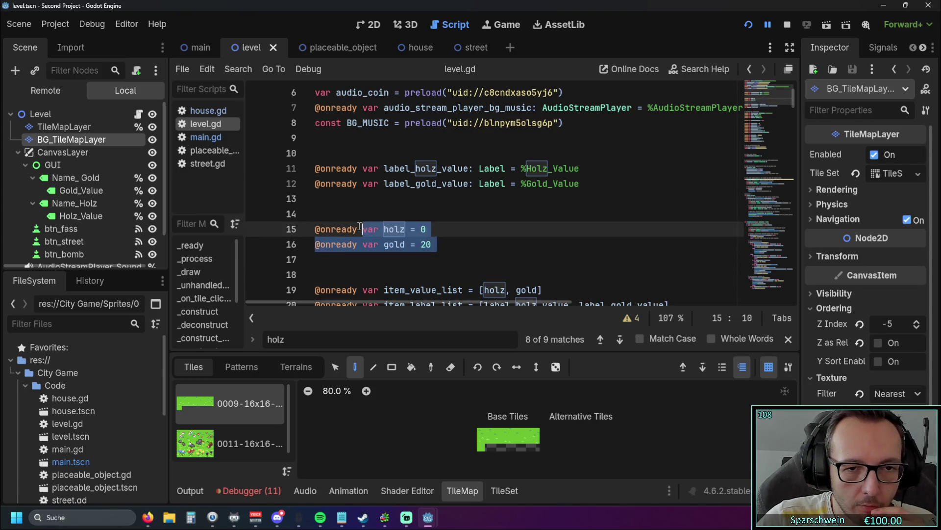
click(361, 260)
click(70, 128)
click(58, 141)
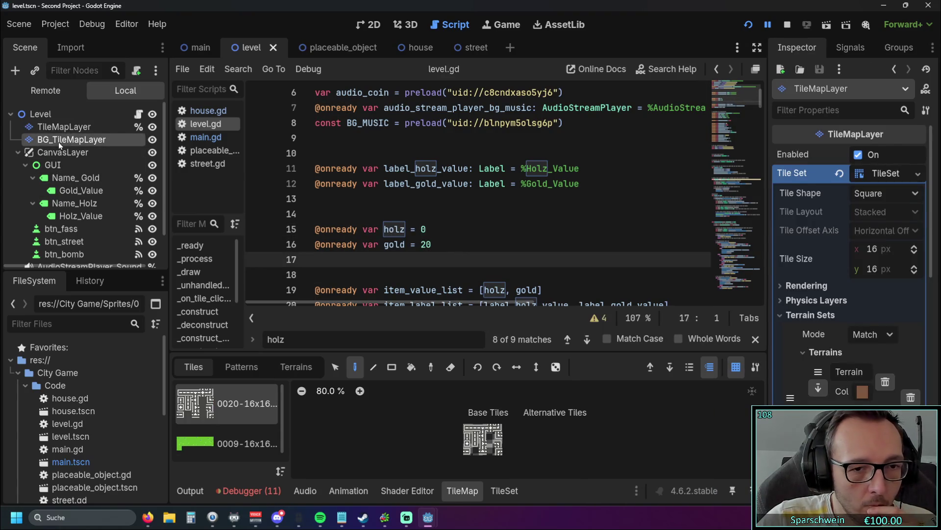
click(57, 128)
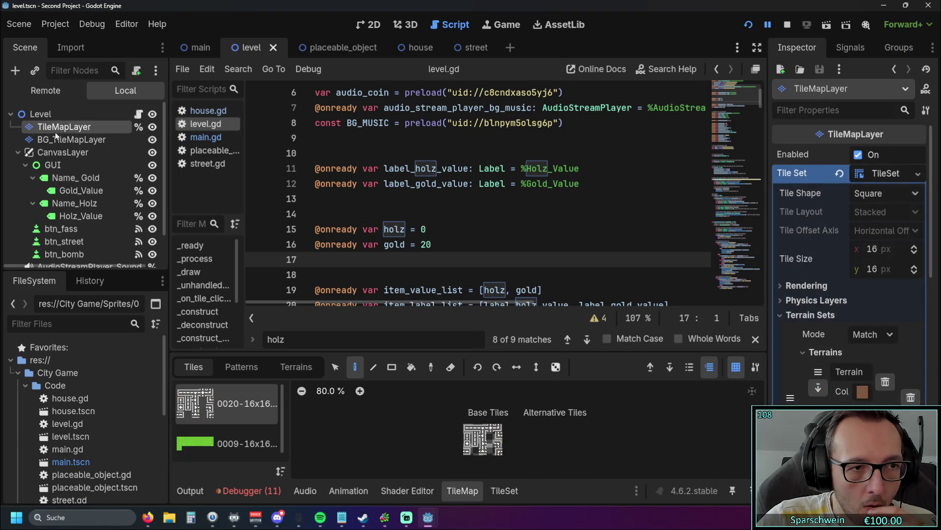
click(54, 143)
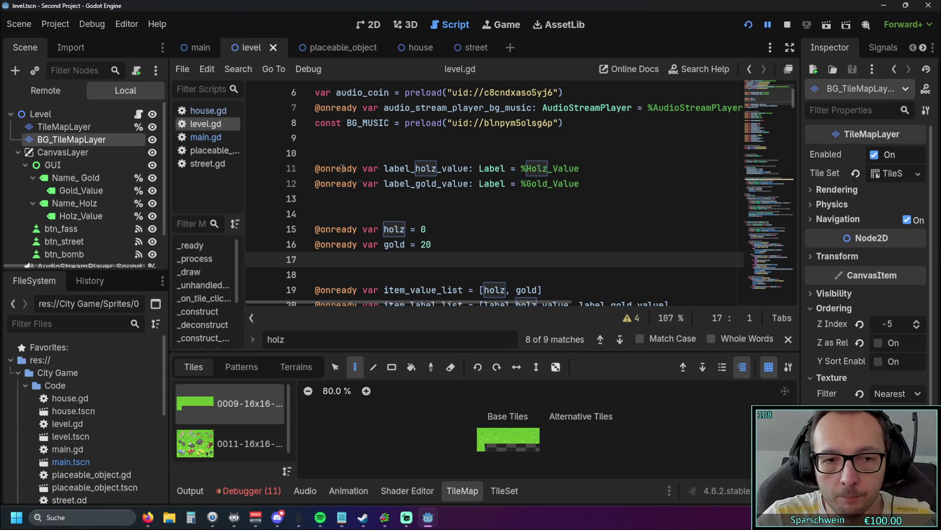
click(319, 229)
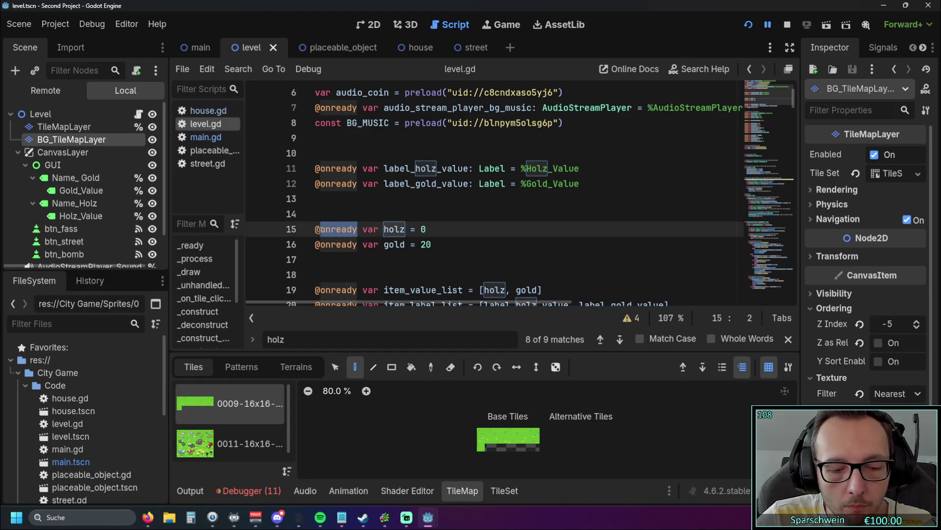
key(Delete)
text(export)
key(Escape)
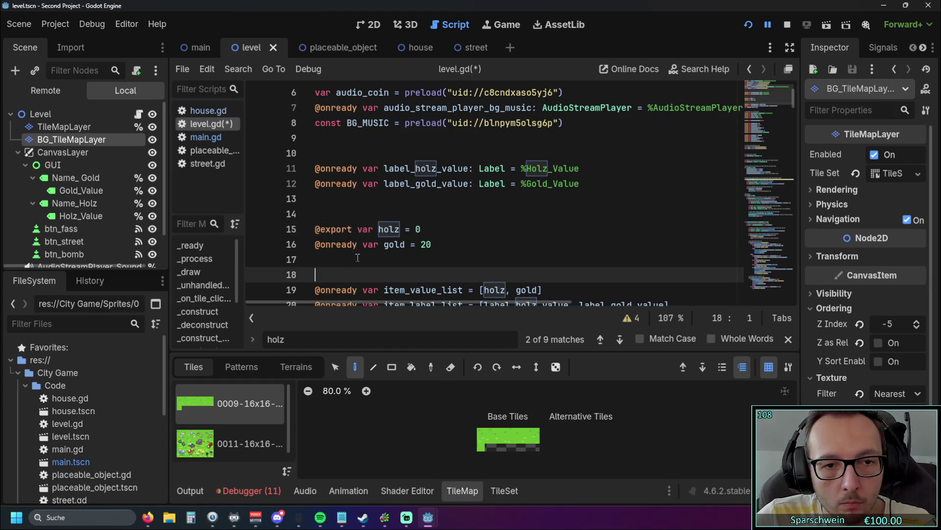
double_click(321, 244)
text(export)
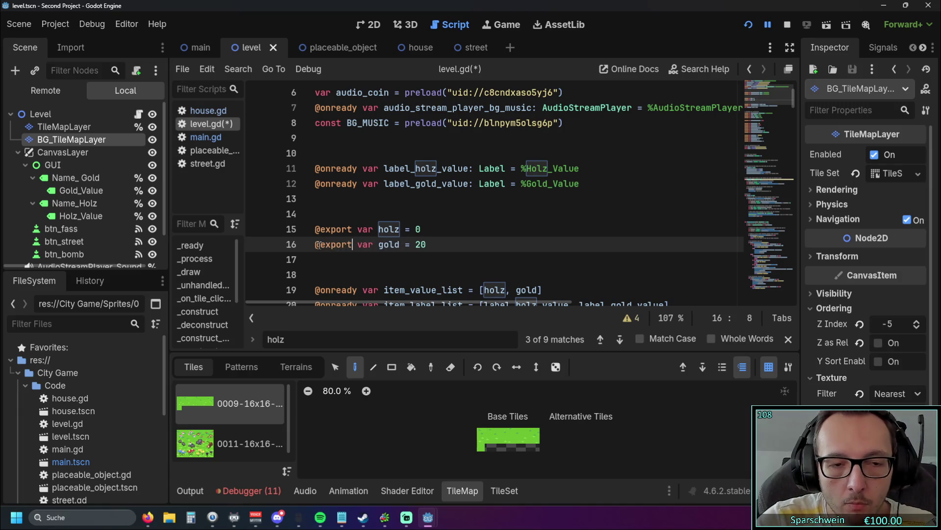
click(584, 274)
Step: Check the Level node's exported Holz and Gold, then run and stop the game
click(59, 116)
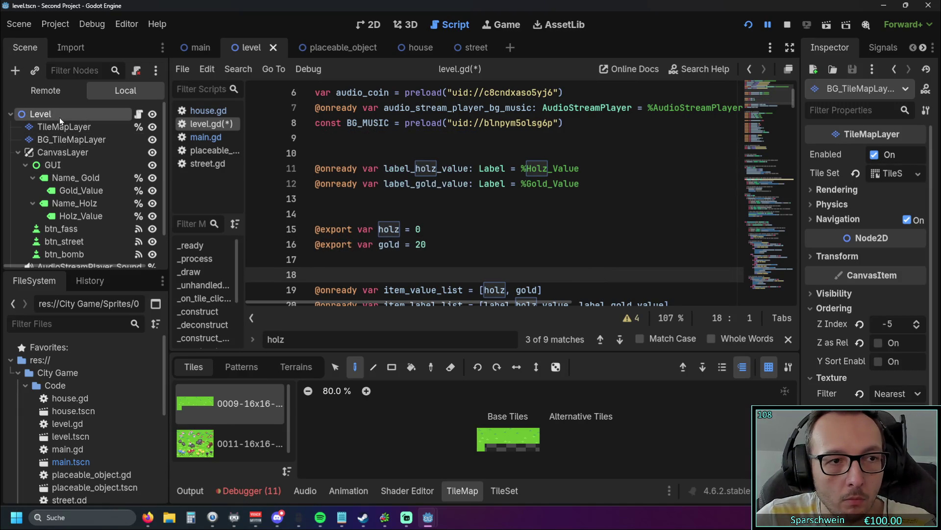
click(918, 159)
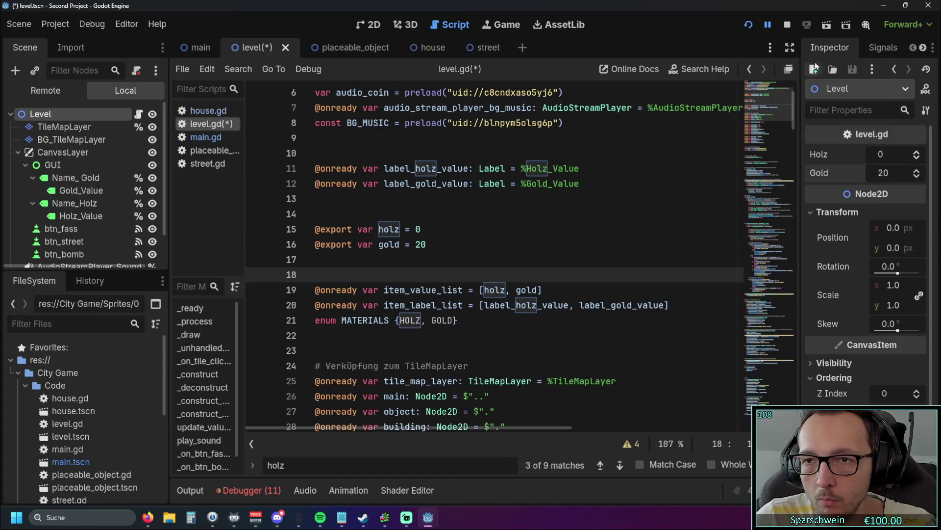
click(749, 24)
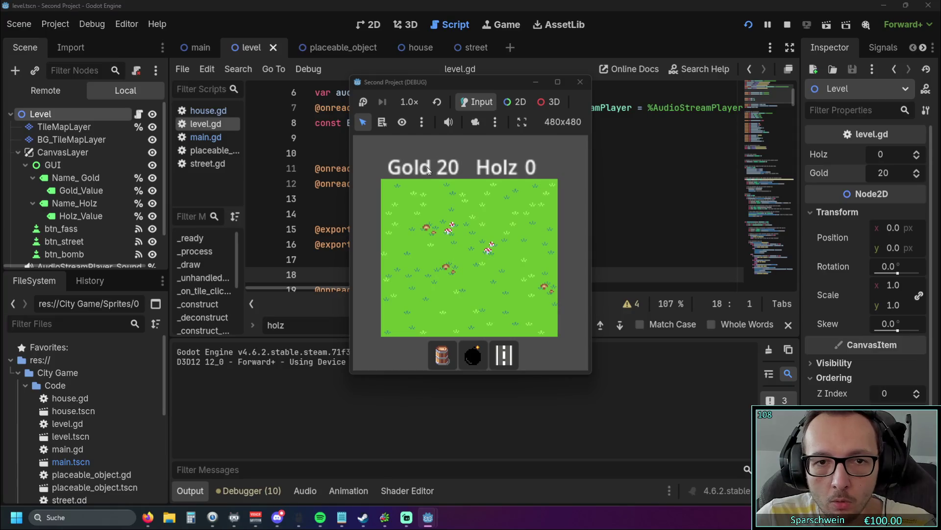
key(alt+F4)
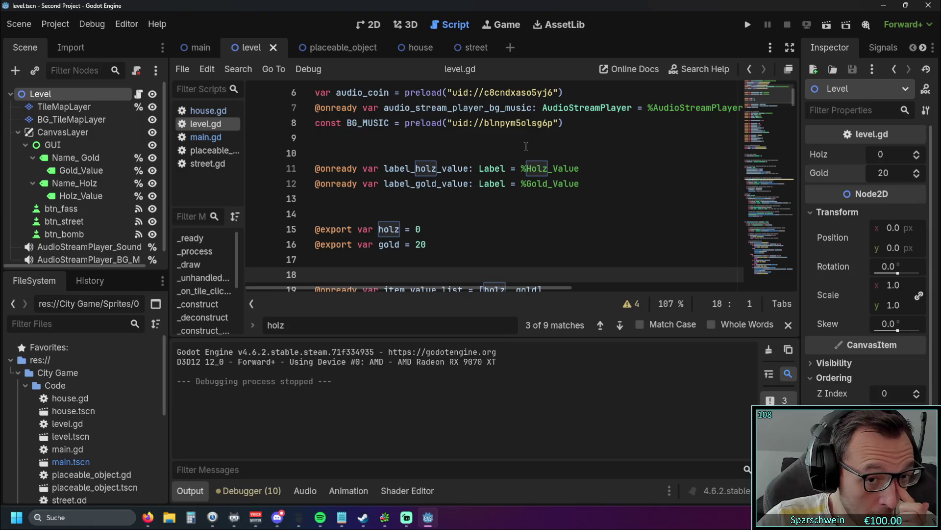
click(916, 155)
scroll(459, 152, down, 1)
scroll(460, 152, down, 7)
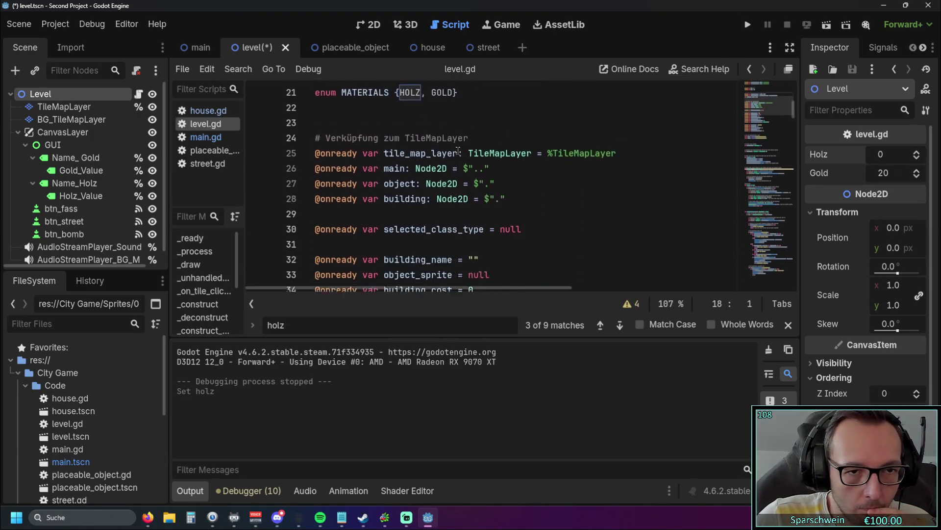
Step: Run and stop the game once more, then select the BG_TileMapLayer and TileMapLayer nodes
click(749, 25)
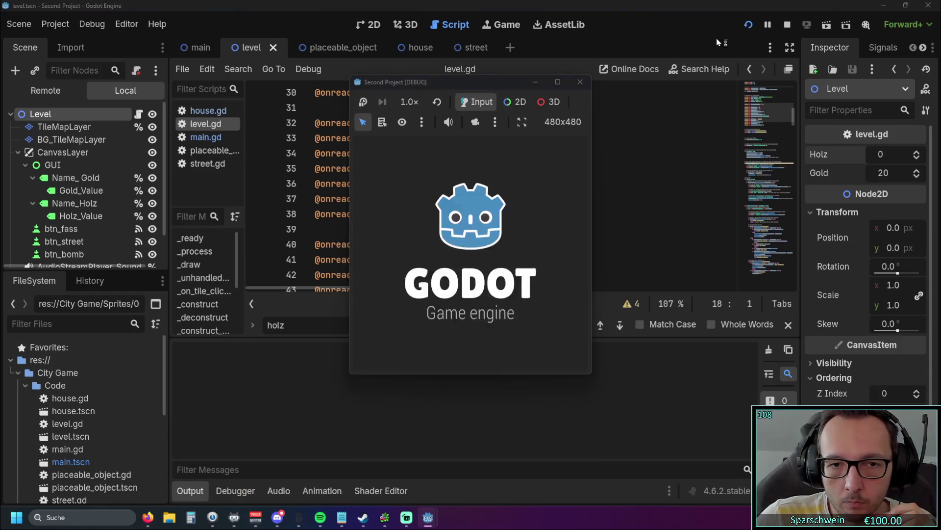
click(577, 84)
scroll(429, 184, up, 5)
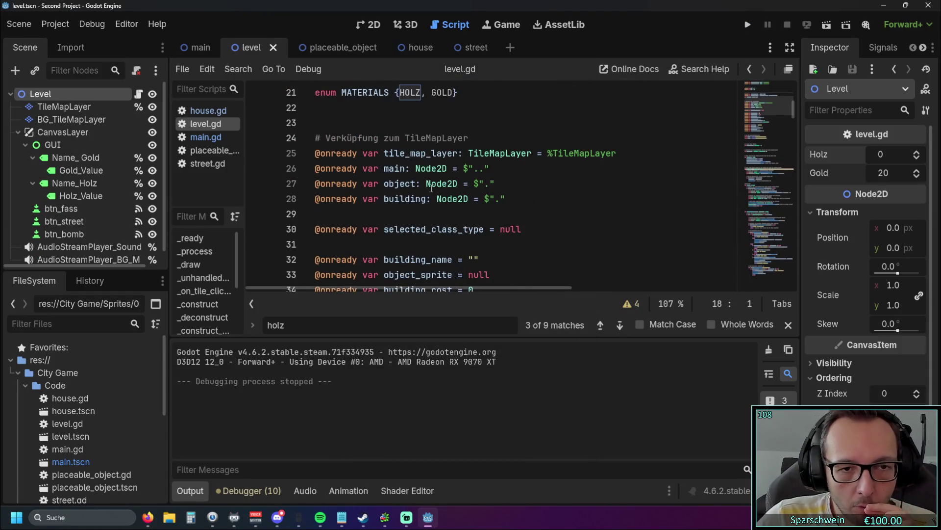
scroll(429, 184, up, 1)
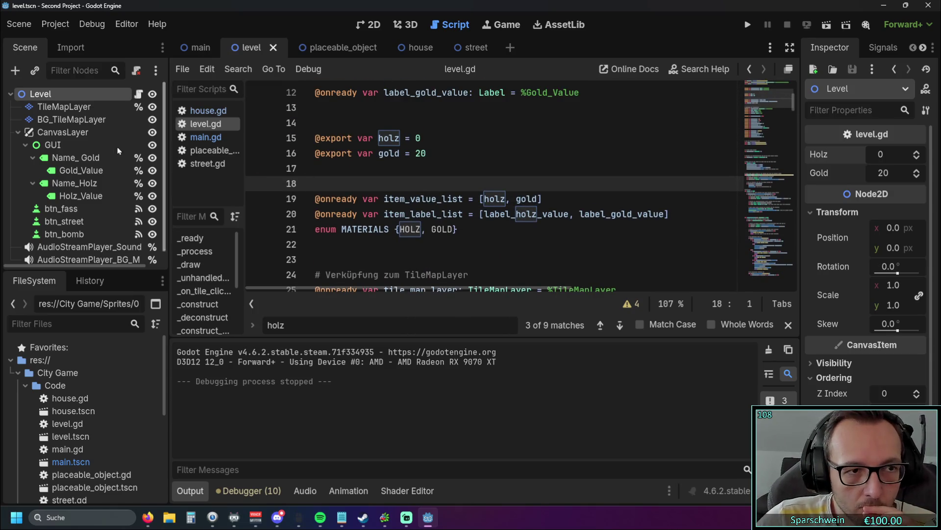
click(65, 118)
click(70, 108)
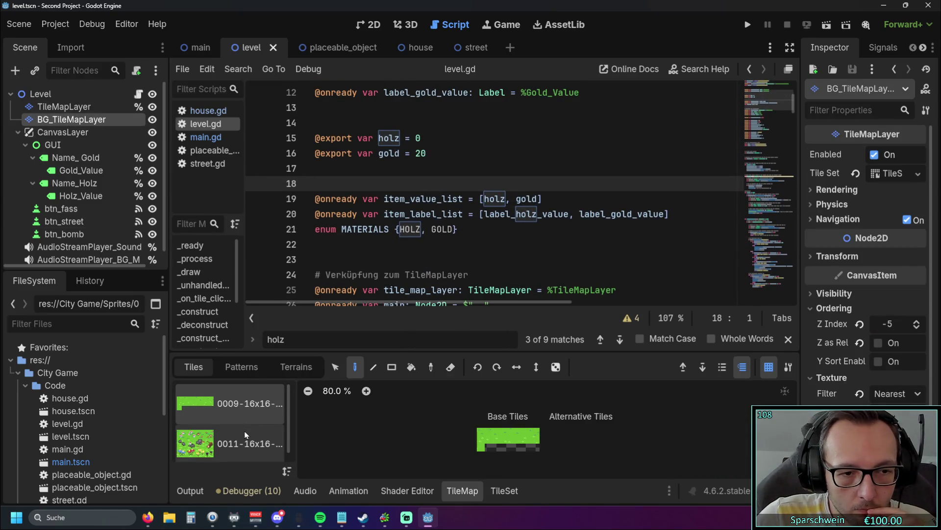
Step: Browse the green grass and white road tile sources in the TileMap panel
click(226, 443)
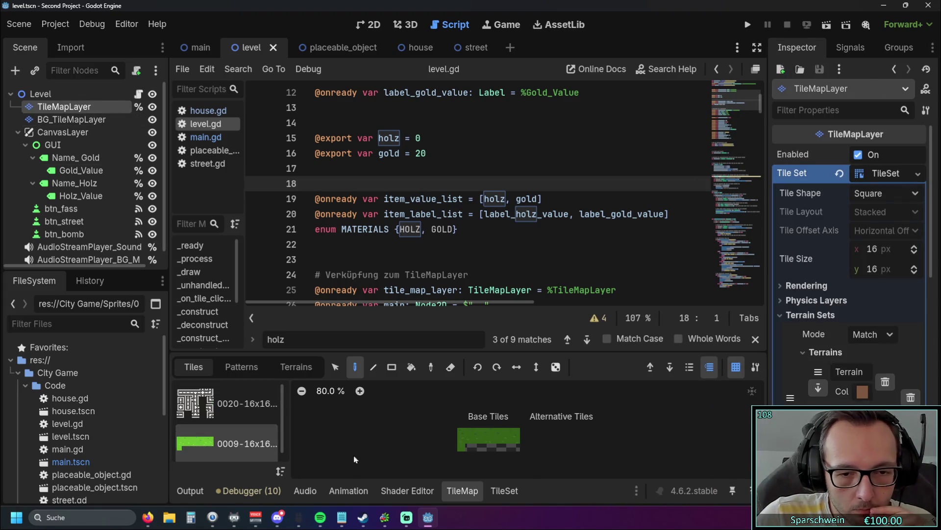
scroll(474, 448, up, 1)
scroll(474, 446, up, 10)
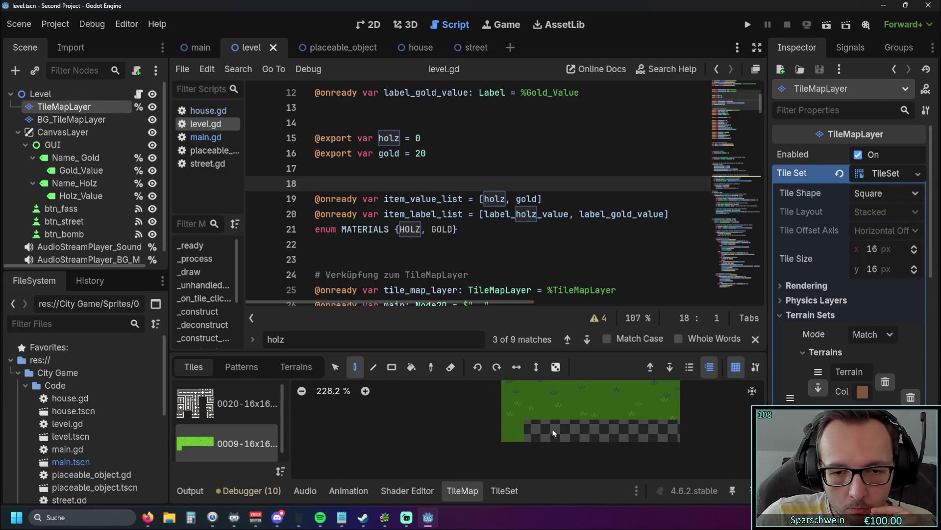
scroll(466, 417, up, 3)
drag(466, 420, 338, 409)
click(335, 367)
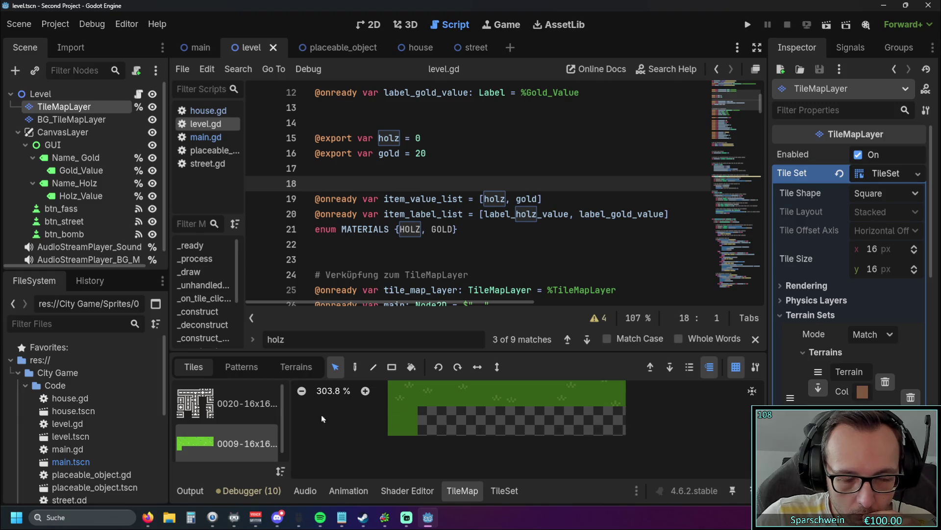
click(240, 403)
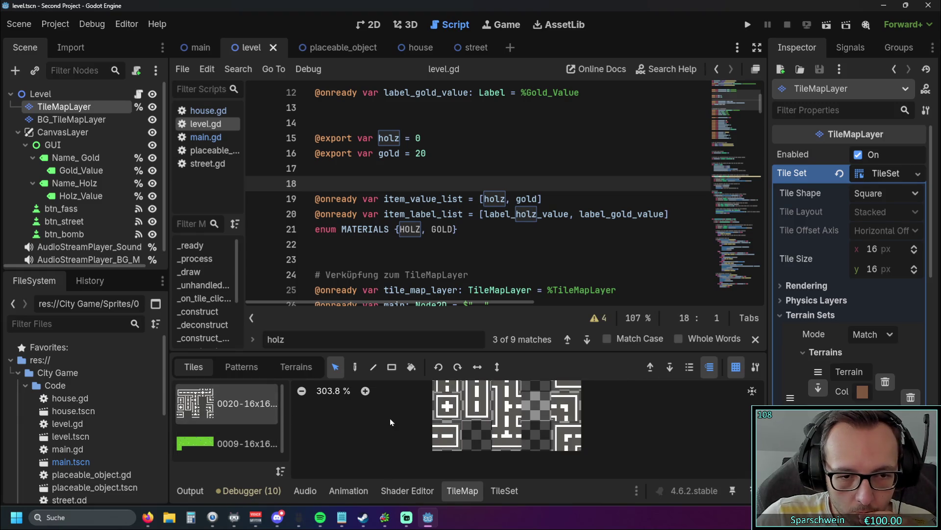
Step: In the TileSet editor, delete a road tile and create a tile in the grass atlas
click(491, 492)
scroll(588, 431, up, 3)
right_click(584, 428)
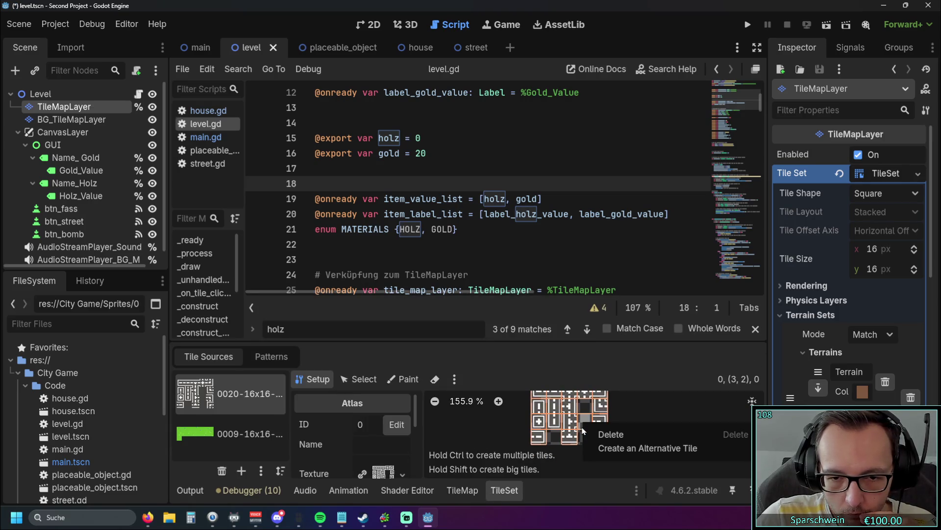
click(607, 435)
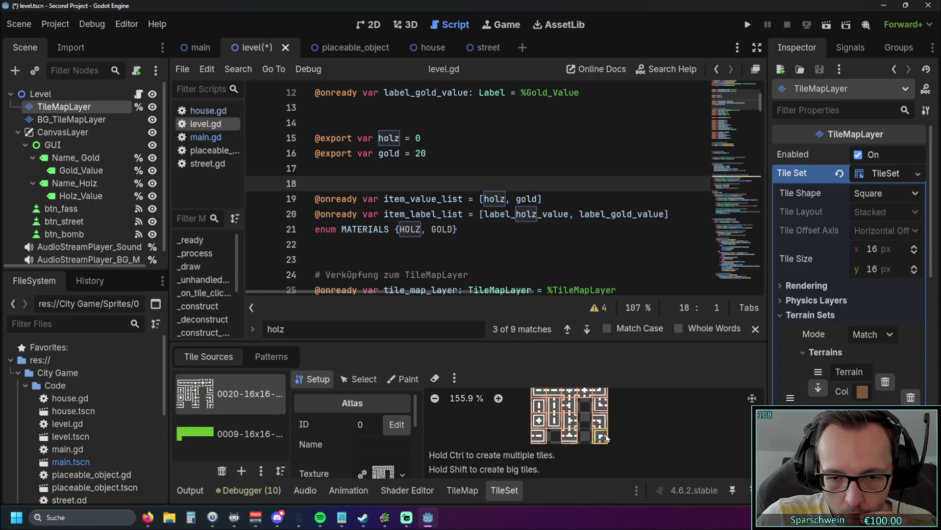
click(260, 433)
click(535, 403)
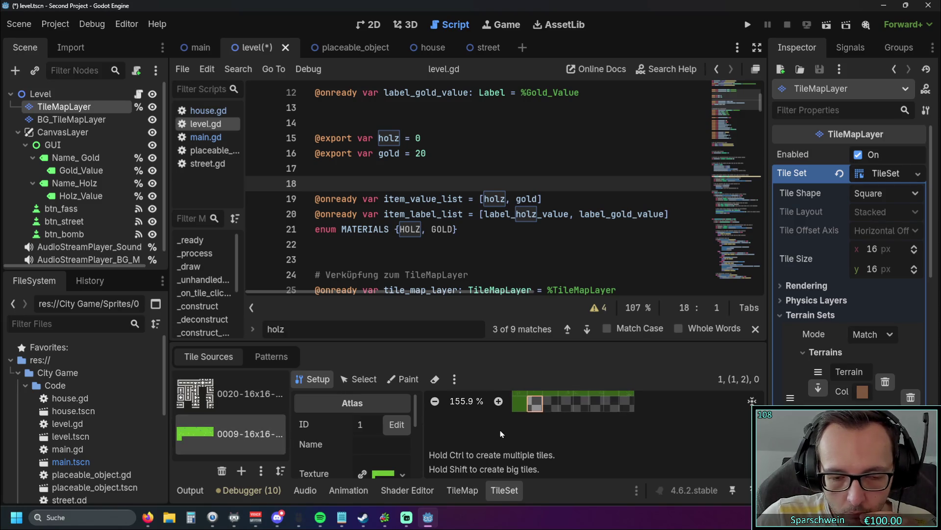
click(480, 489)
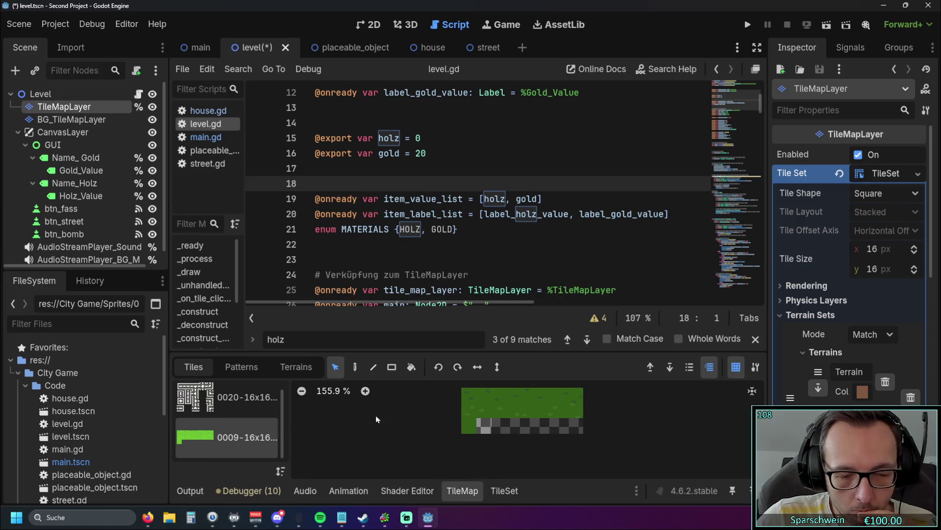
Step: Switch to the 2D view and pan toward the grid's corner, back in the TileMap panel
scroll(372, 423, up, 1)
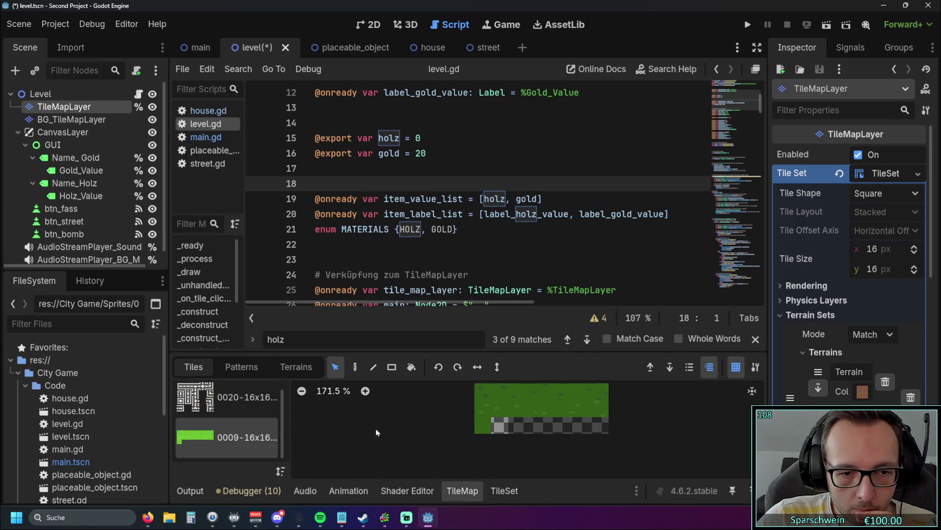
scroll(383, 427, down, 2)
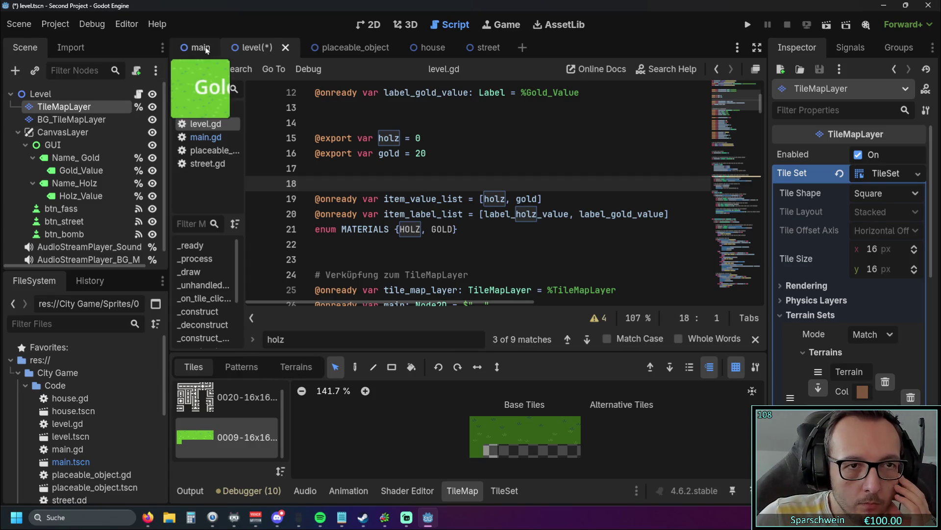
click(371, 25)
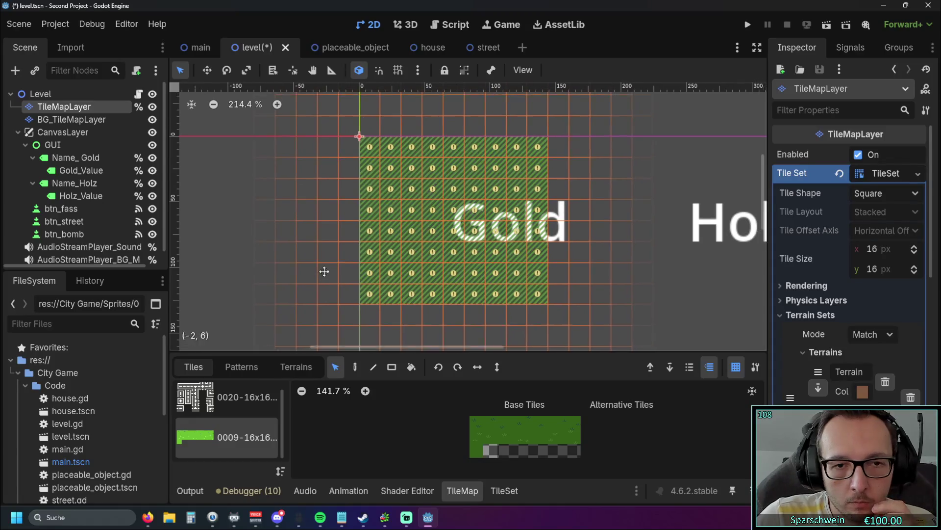
scroll(297, 288, up, 2)
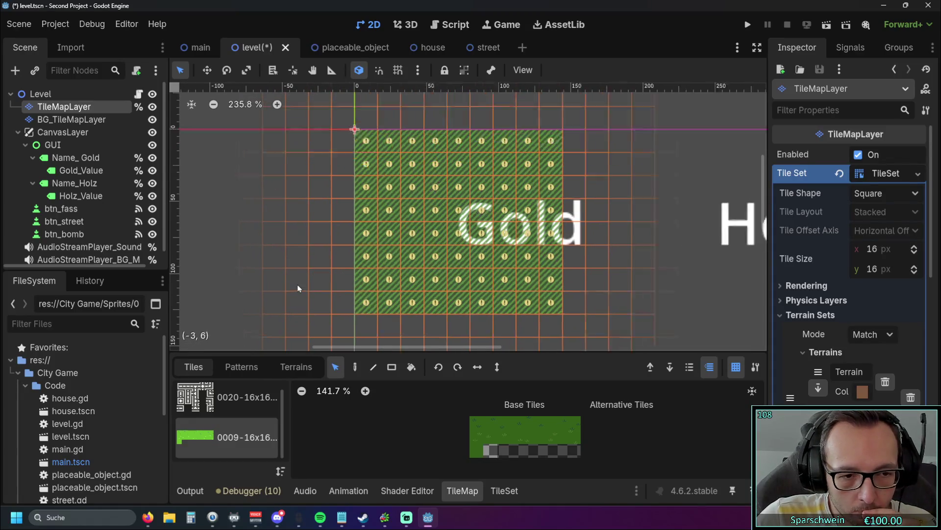
drag(326, 282, 294, 298)
mouse_move(462, 490)
mouse_down()
mouse_move(491, 493)
mouse_move(454, 491)
mouse_up()
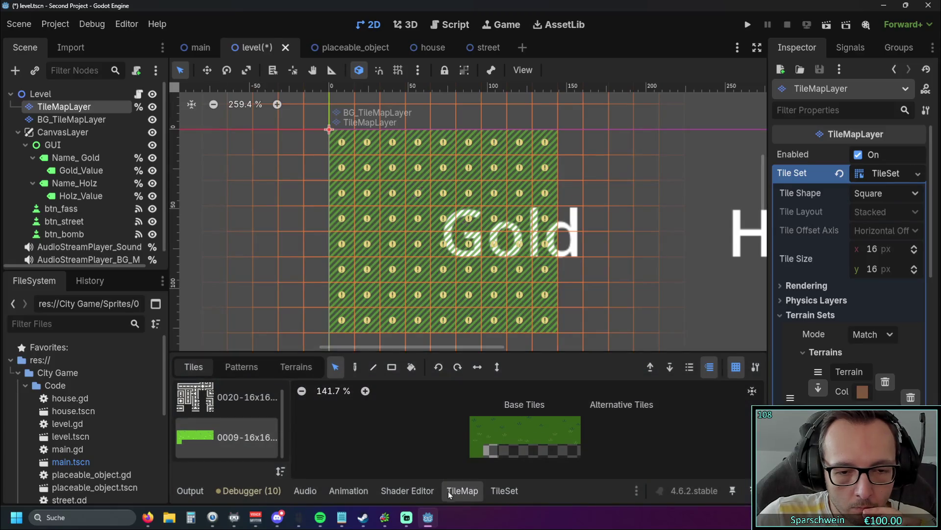
click(506, 496)
click(461, 491)
click(505, 492)
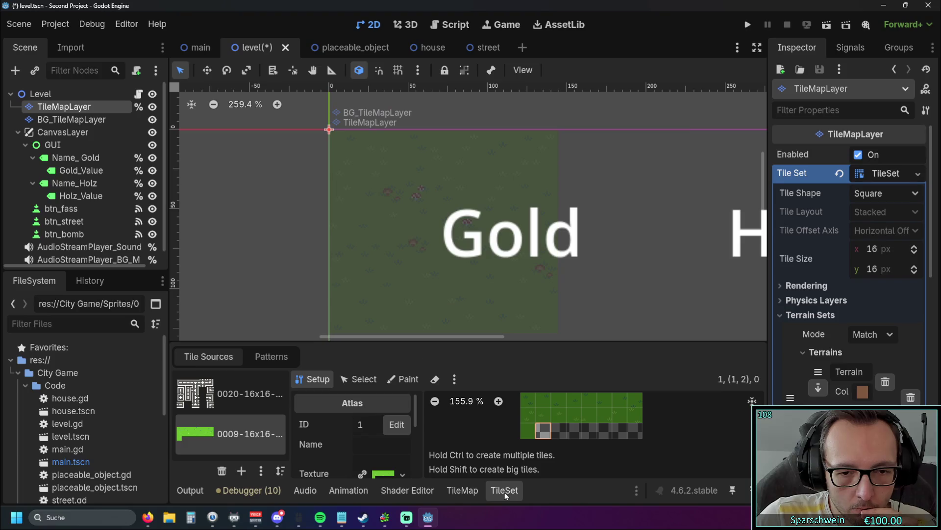
click(464, 492)
Step: Pick the plain grass tile and use the Rect tool to fill a 9×8 area from (0,7) to (8,0)
click(290, 369)
click(218, 418)
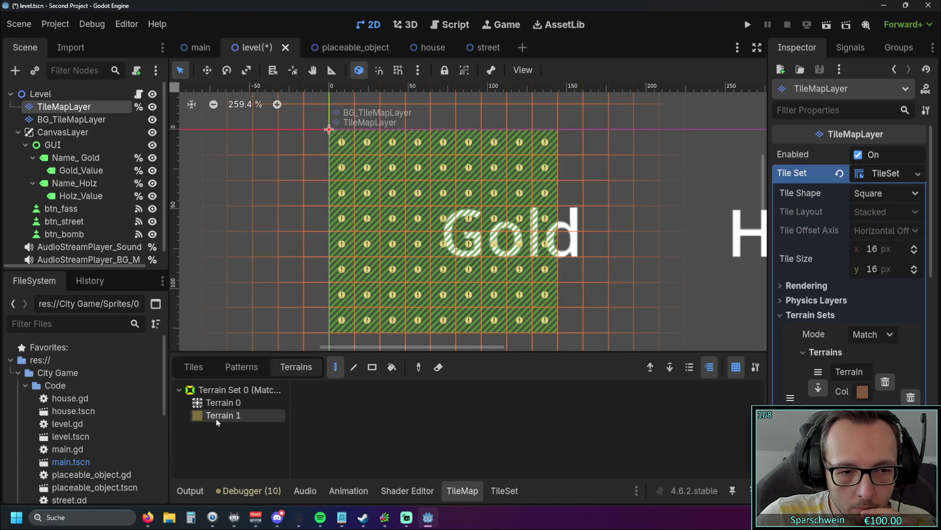
click(194, 367)
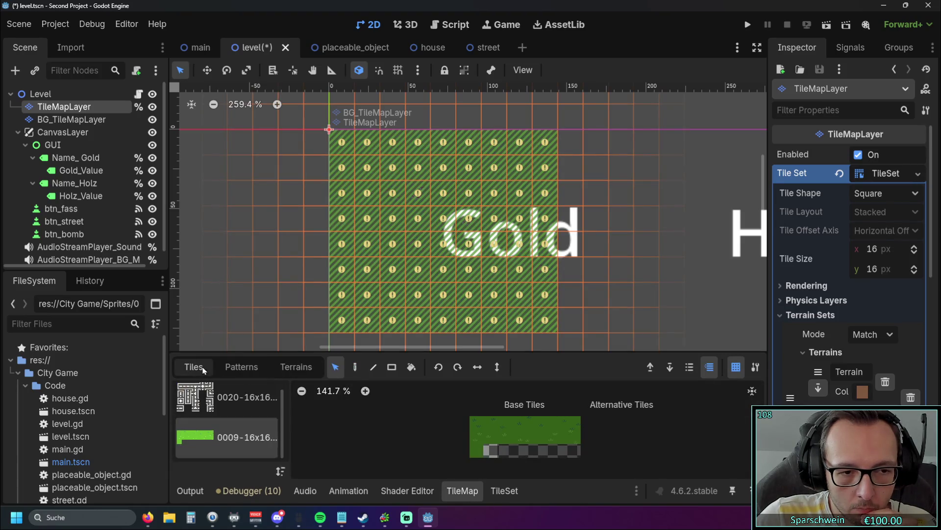
click(490, 449)
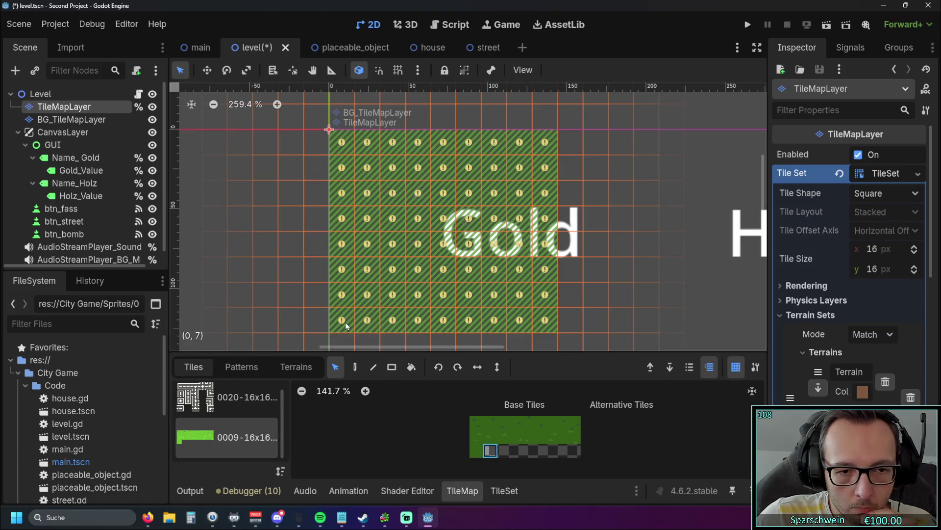
click(392, 367)
drag(342, 333, 535, 156)
Step: Run the game, place a barrel and click its tile again, then inspect the resulting error
key(F5)
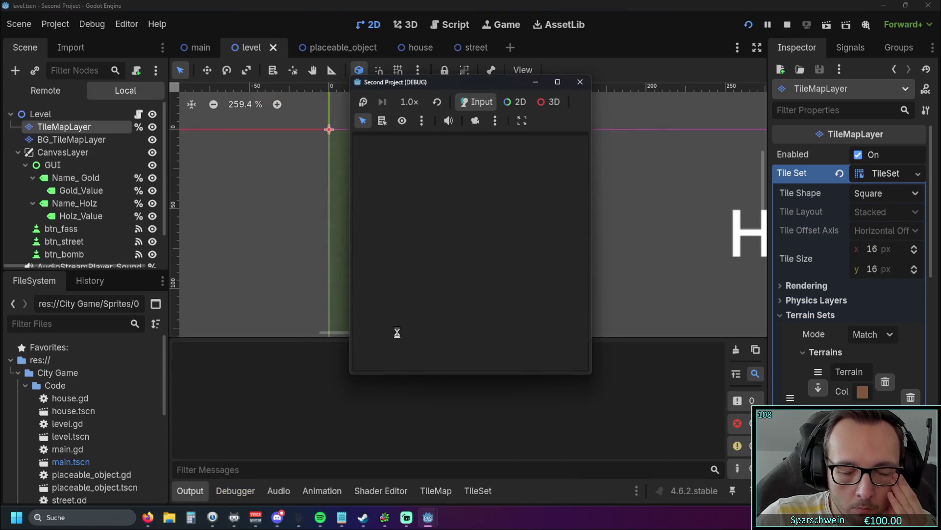
click(440, 357)
click(430, 287)
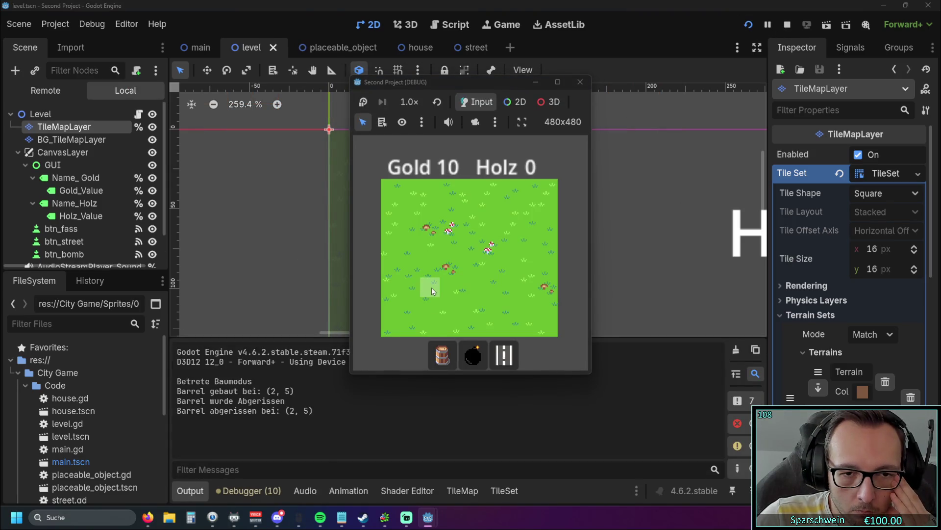
click(431, 290)
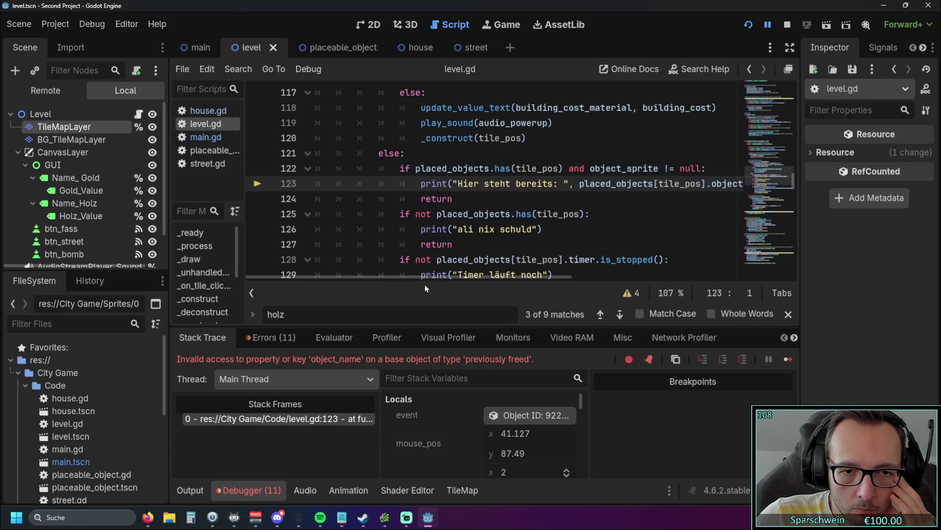
mouse_move(421, 278)
mouse_down()
mouse_move(468, 278)
mouse_move(398, 278)
mouse_up()
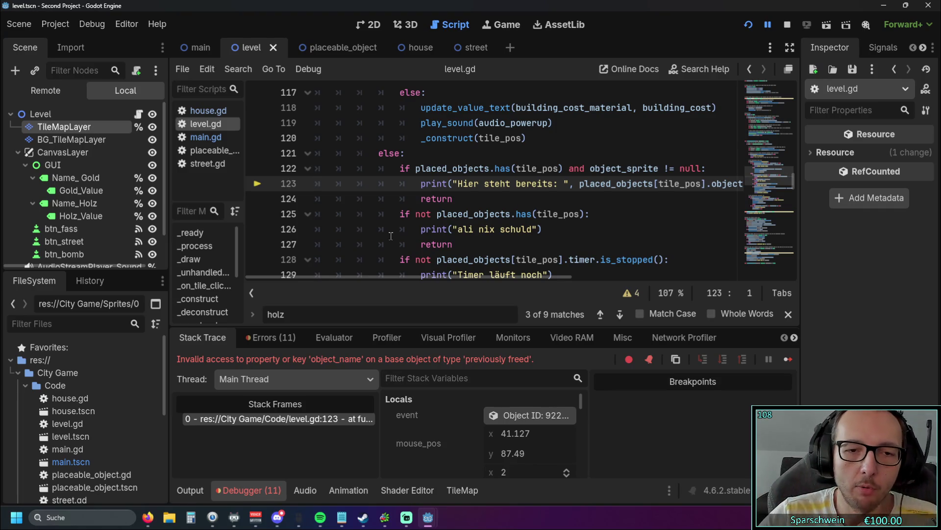
drag(386, 278, 420, 281)
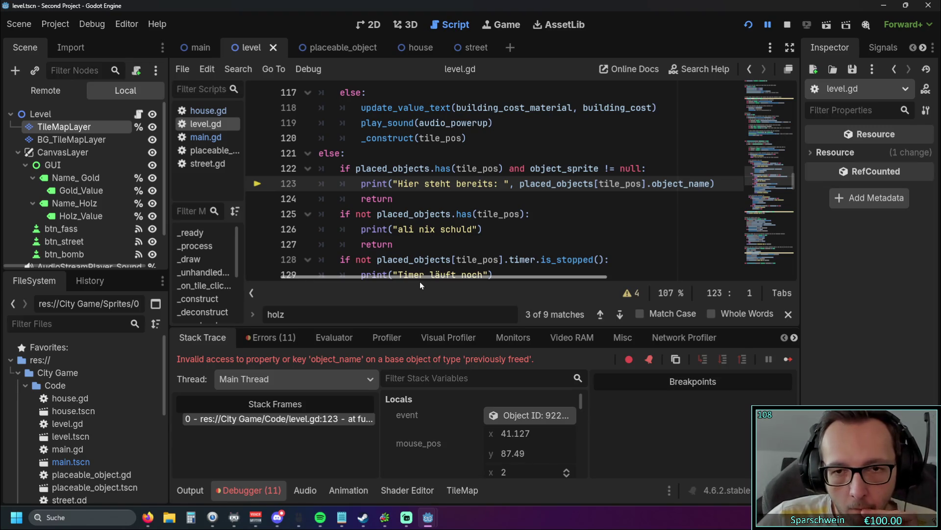
mouse_move(420, 282)
mouse_down()
mouse_move(320, 284)
mouse_move(436, 286)
mouse_move(394, 288)
mouse_move(409, 285)
mouse_up()
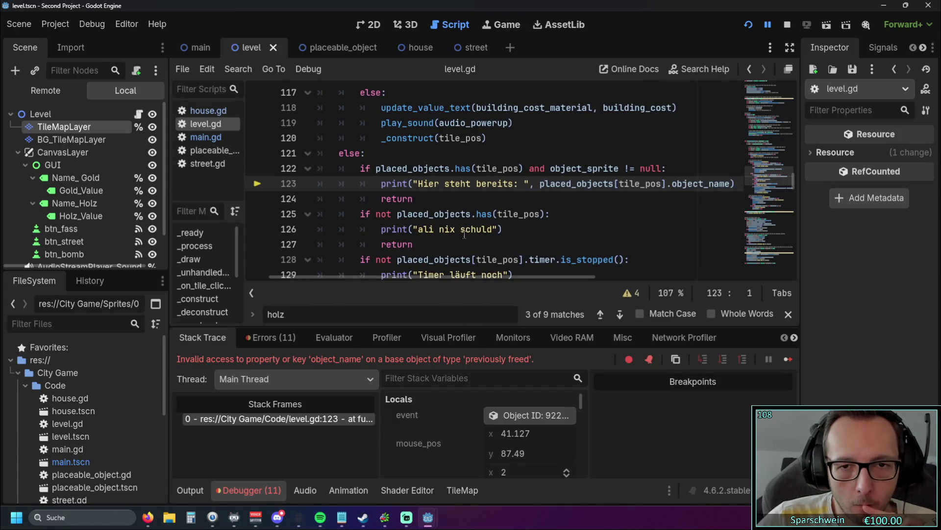
scroll(465, 233, up, 2)
scroll(487, 226, down, 1)
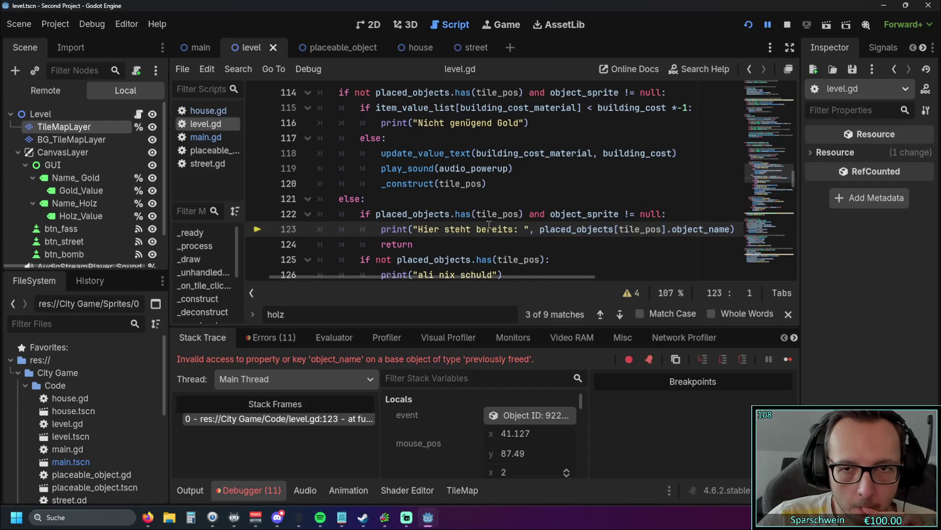
scroll(489, 224, up, 1)
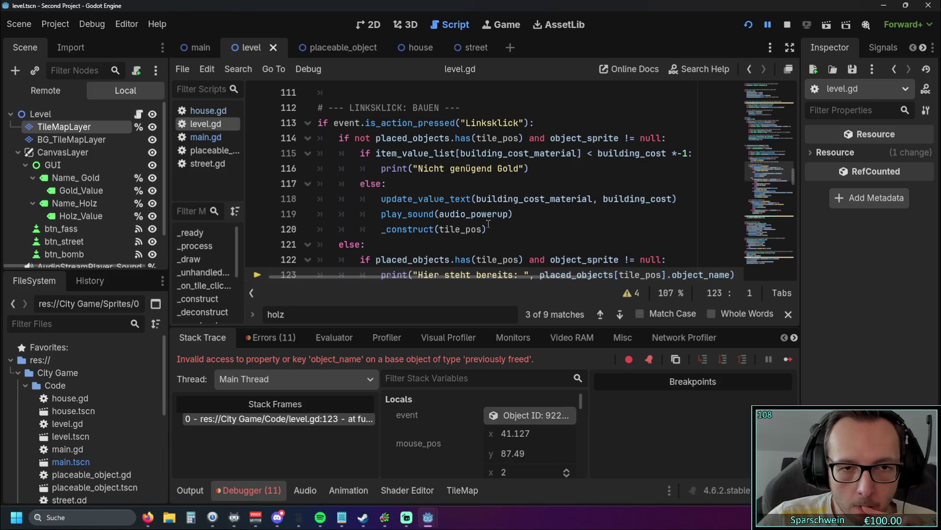
scroll(488, 224, down, 1)
scroll(489, 224, down, 1)
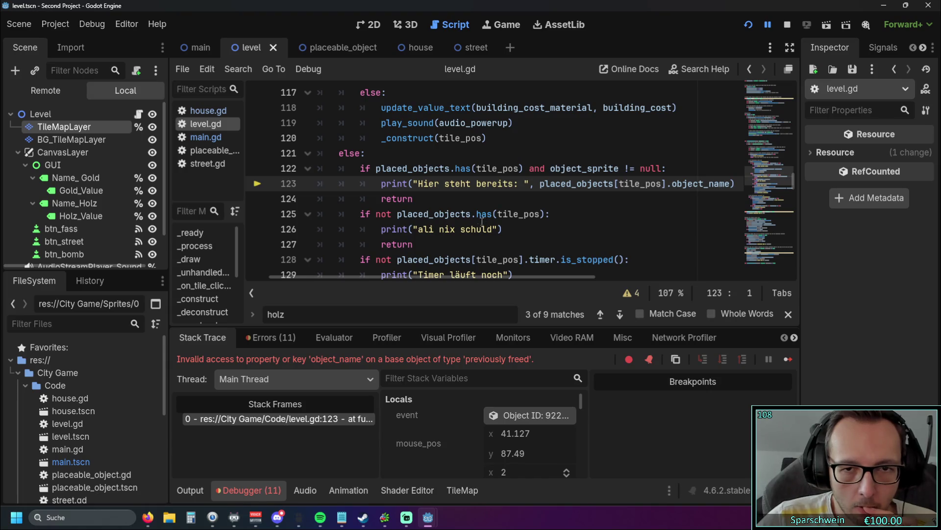
Step: Rerun, build and demolish a barrel at (2,5), then click the cleared tile to trigger the error
click(747, 24)
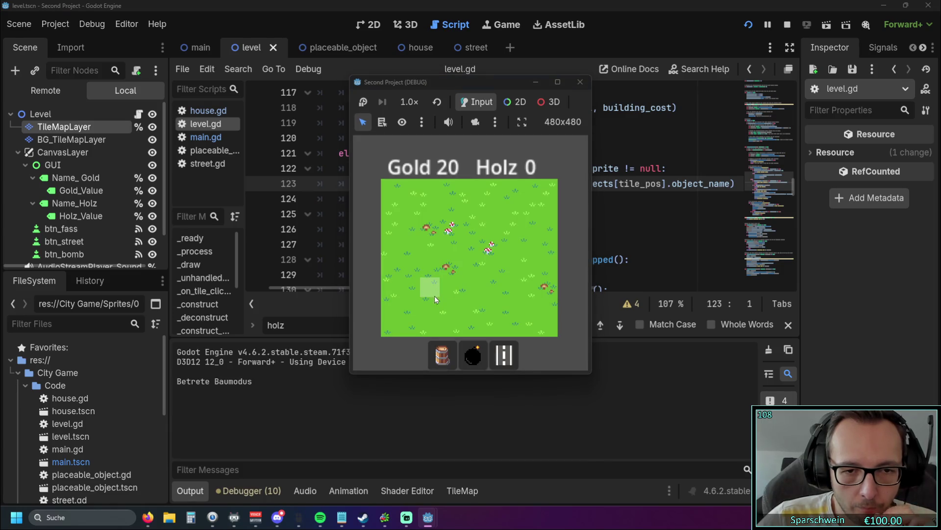
click(434, 290)
right_click(432, 287)
click(431, 287)
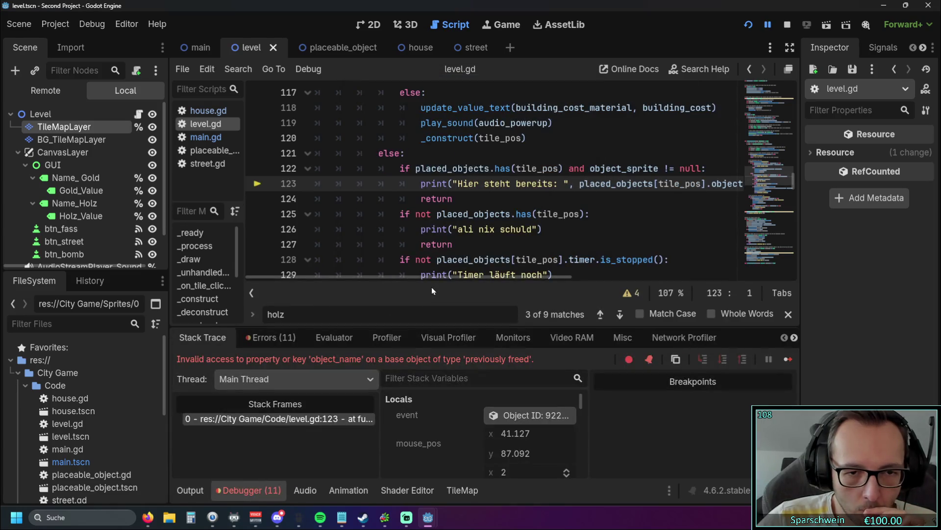
Step: Restart, build and demolish a street at (5,4), click the cleared tile, then inspect the Level node
click(748, 25)
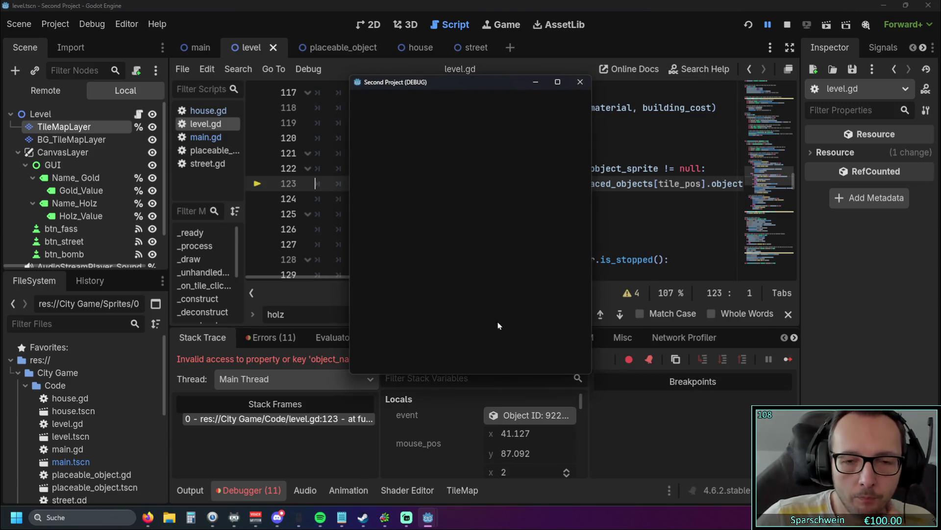
click(517, 357)
click(489, 269)
right_click(490, 269)
click(491, 269)
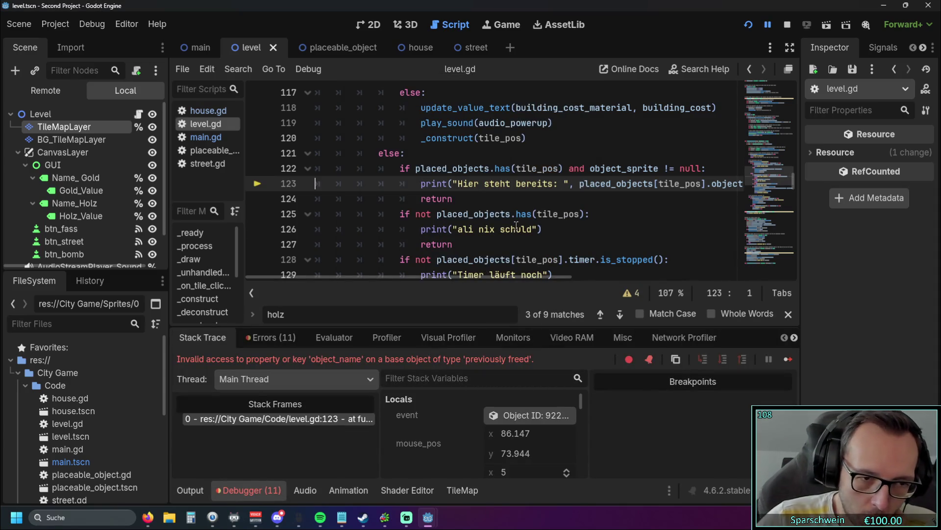
scroll(410, 277, right, 3)
scroll(433, 277, right, 3)
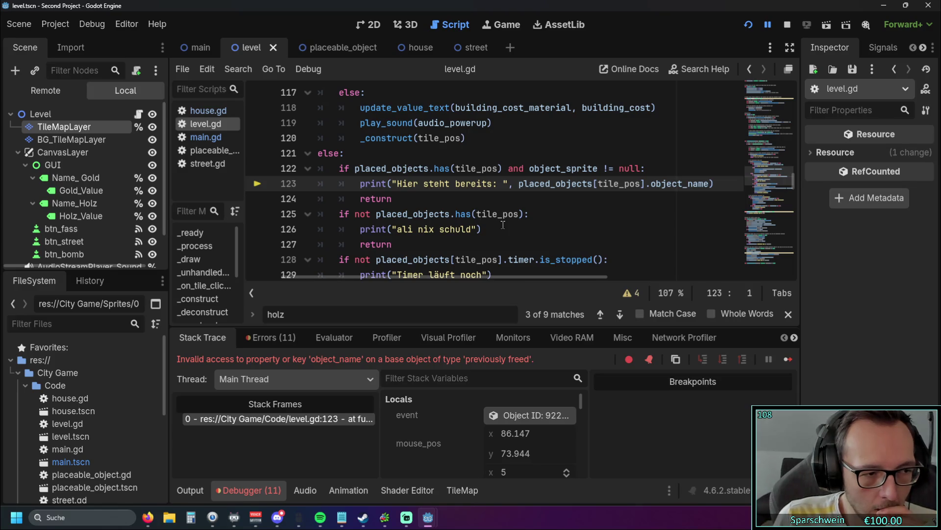
click(40, 113)
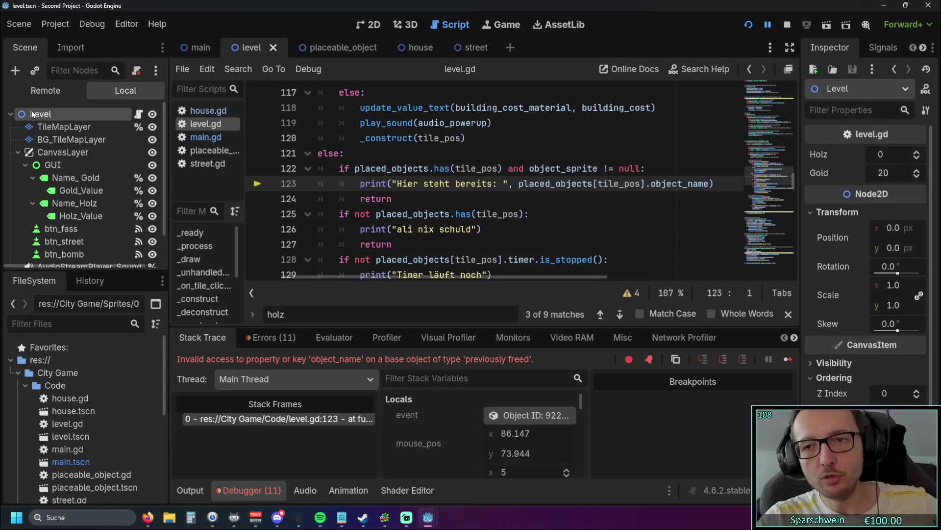
drag(895, 175, 833, 175)
scroll(510, 178, up, 15)
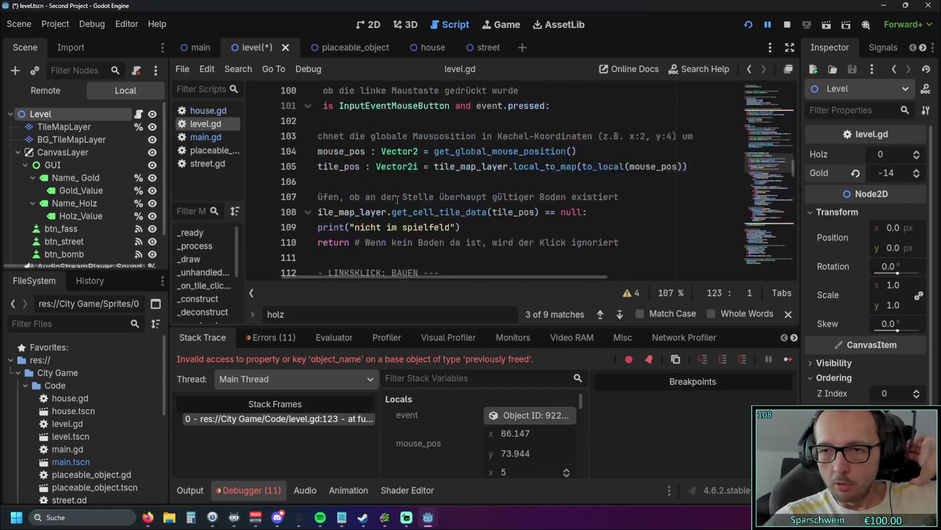
click(904, 173)
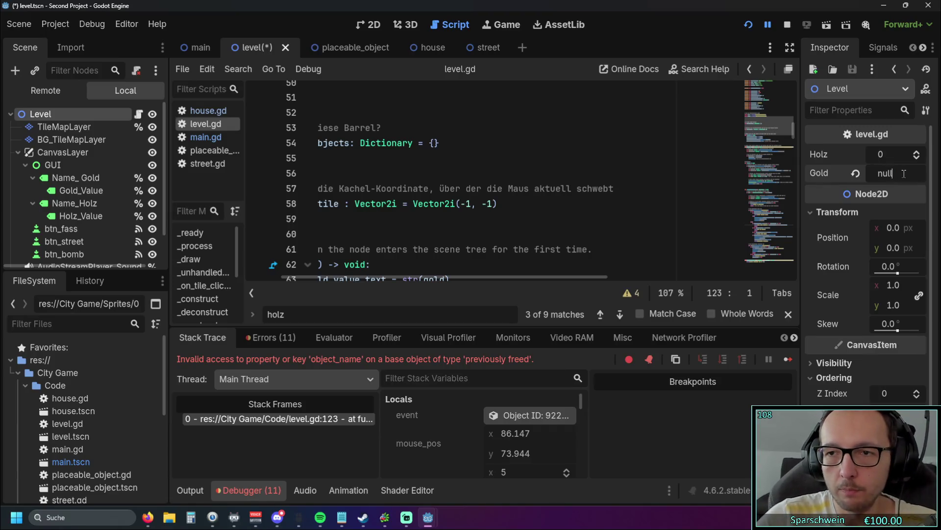
click(895, 157)
click(895, 172)
text(null)
key(Return)
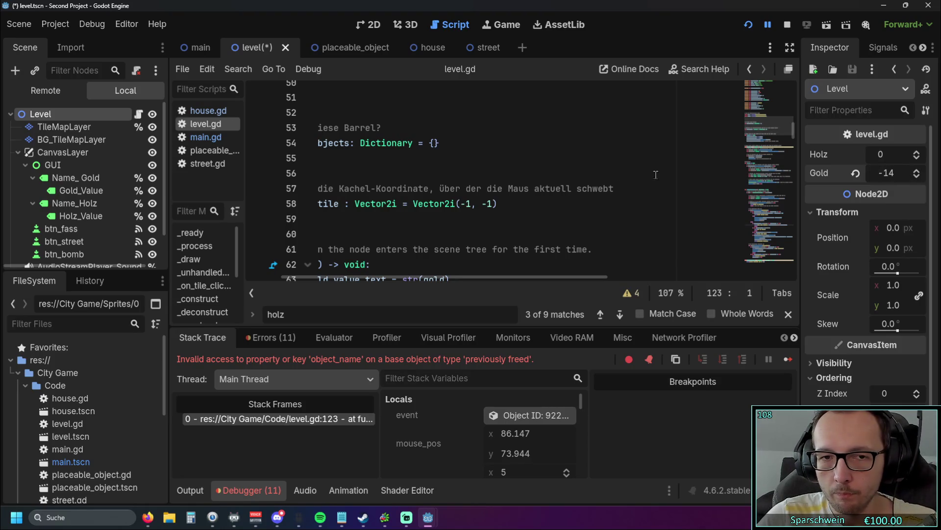
scroll(560, 179, up, 15)
scroll(560, 178, down, 3)
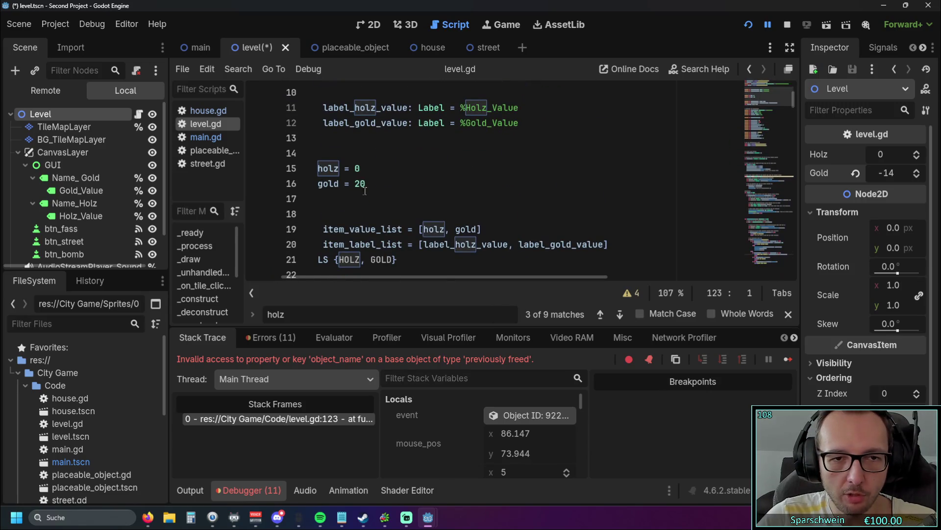
drag(437, 279, 401, 278)
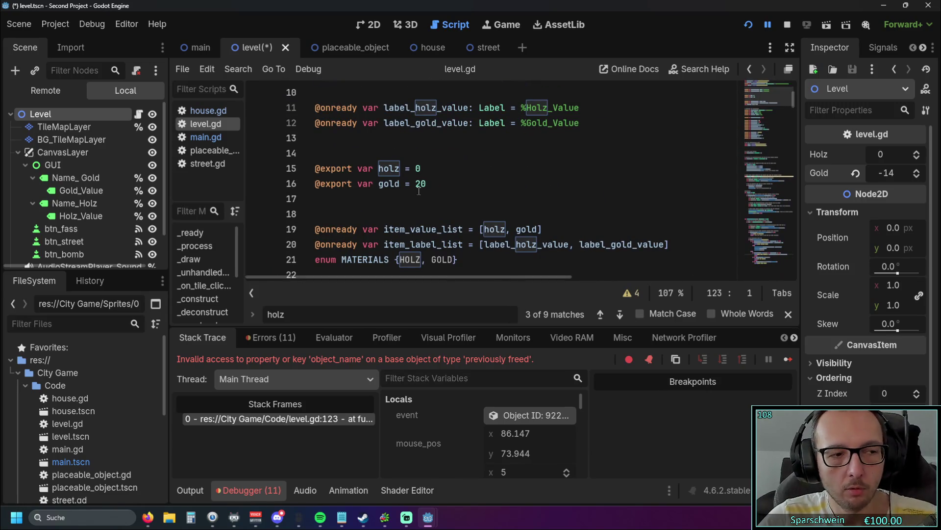
click(917, 175)
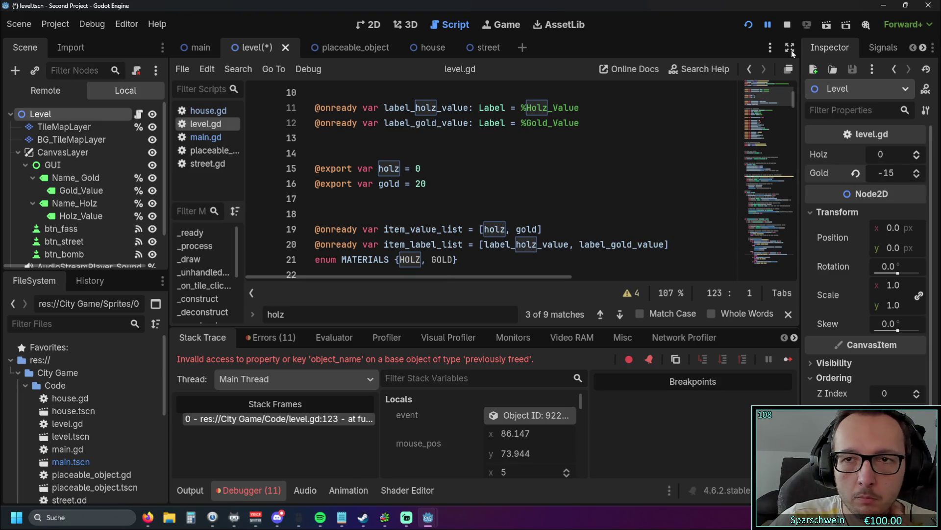
mouse_move(886, 176)
mouse_down()
mouse_move(907, 176)
mouse_move(885, 180)
mouse_up()
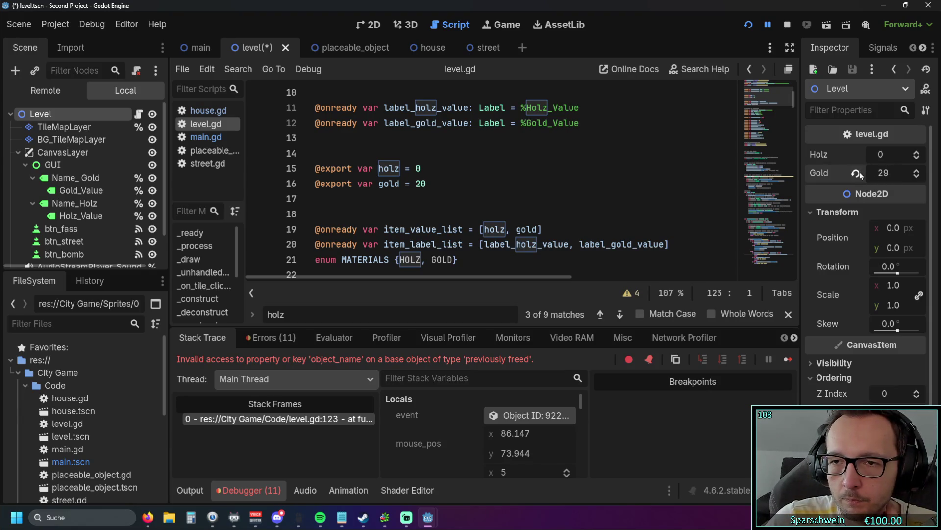
scroll(455, 174, down, 20)
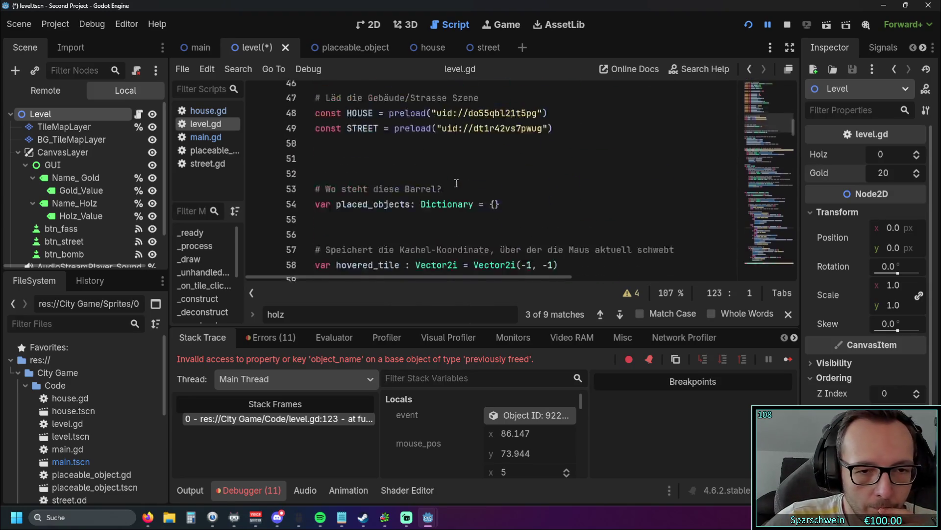
scroll(455, 174, down, 6)
scroll(455, 171, up, 2)
scroll(455, 169, down, 9)
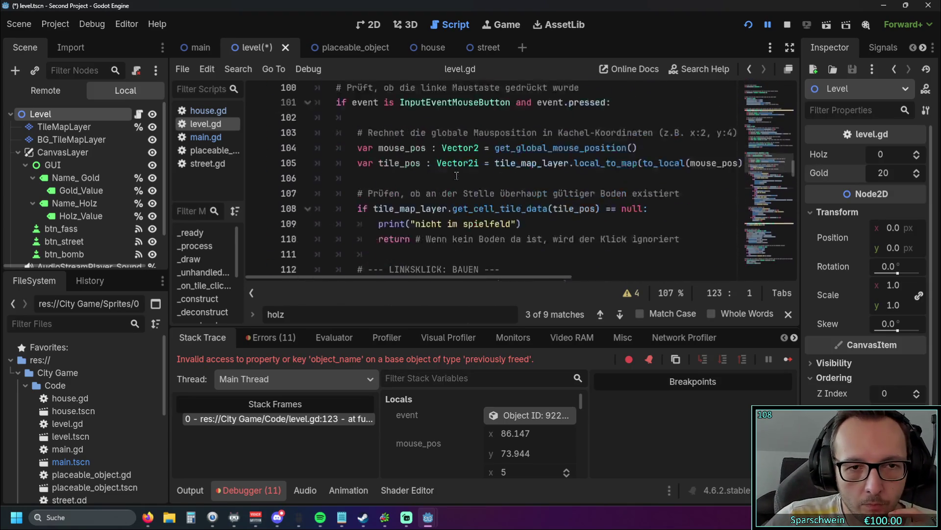
Step: Delete the 'if placed_objects[tile_pos] == HOUSE:' line, unindent the erase call, and run the game
scroll(455, 169, up, 2)
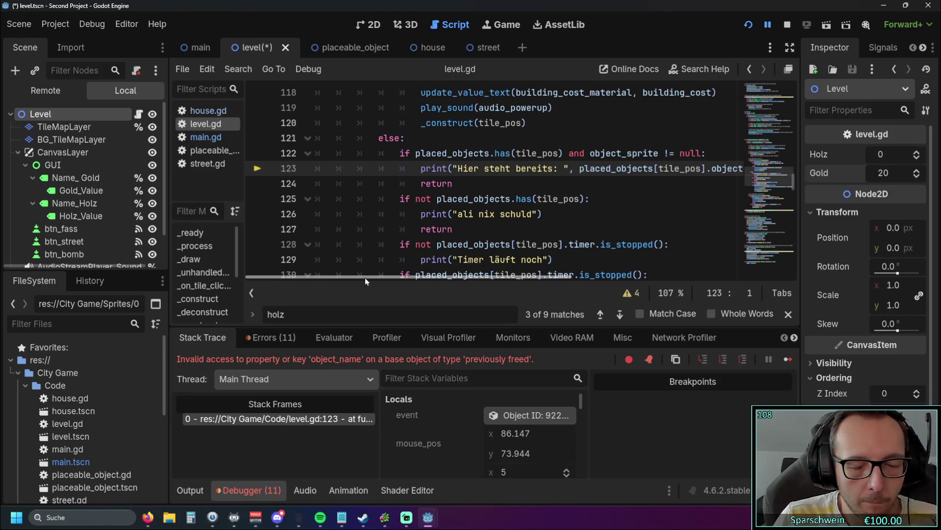
scroll(433, 209, down, 12)
scroll(434, 208, down, 6)
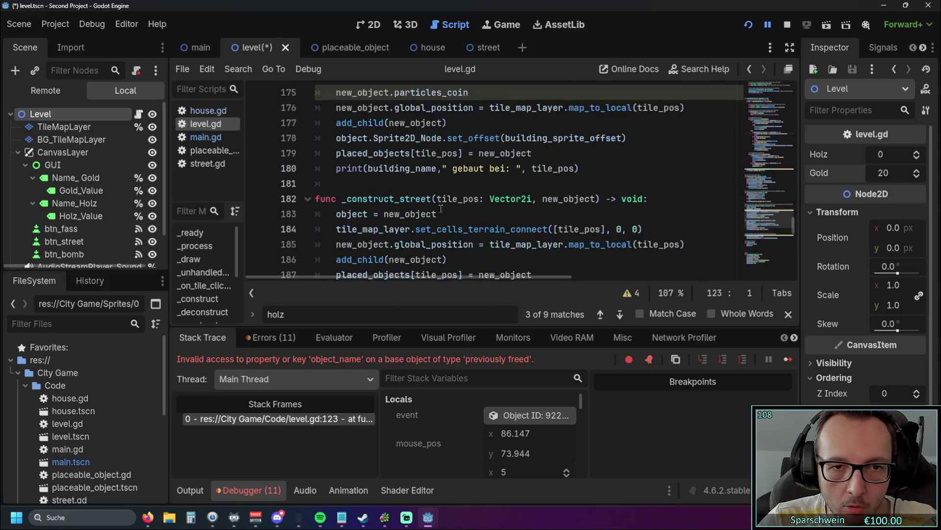
scroll(442, 208, up, 5)
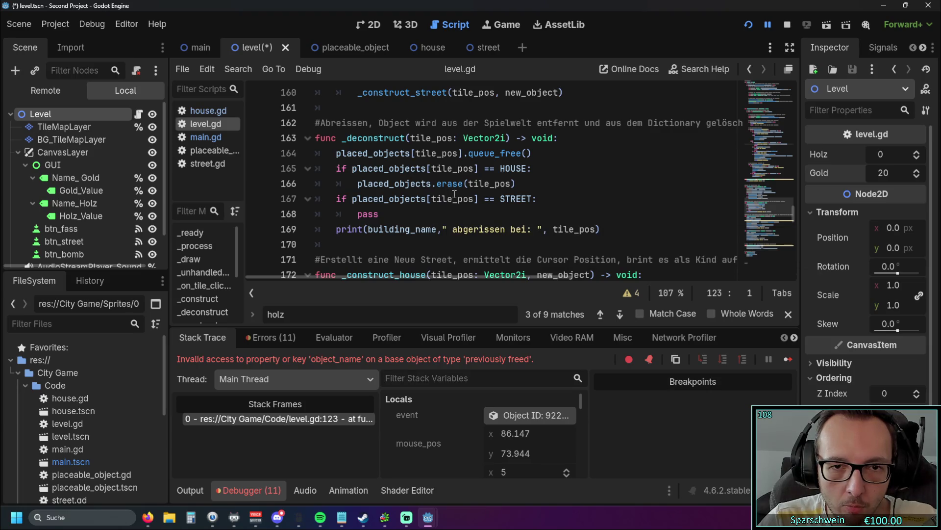
mouse_move(457, 192)
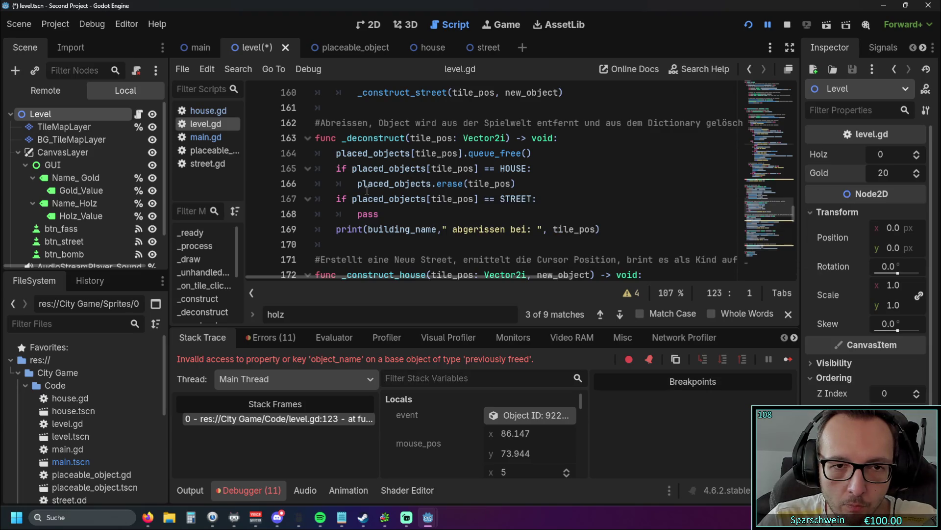
mouse_move(389, 186)
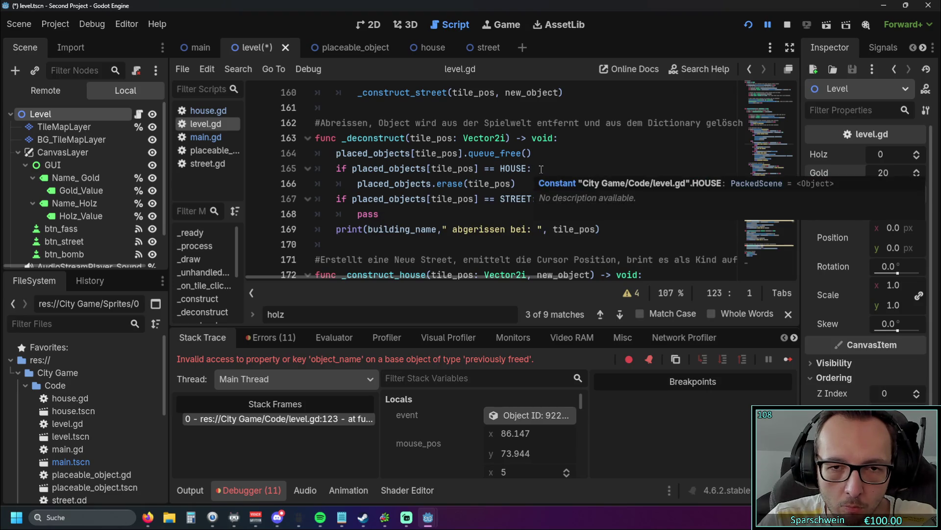
drag(533, 170, 302, 176)
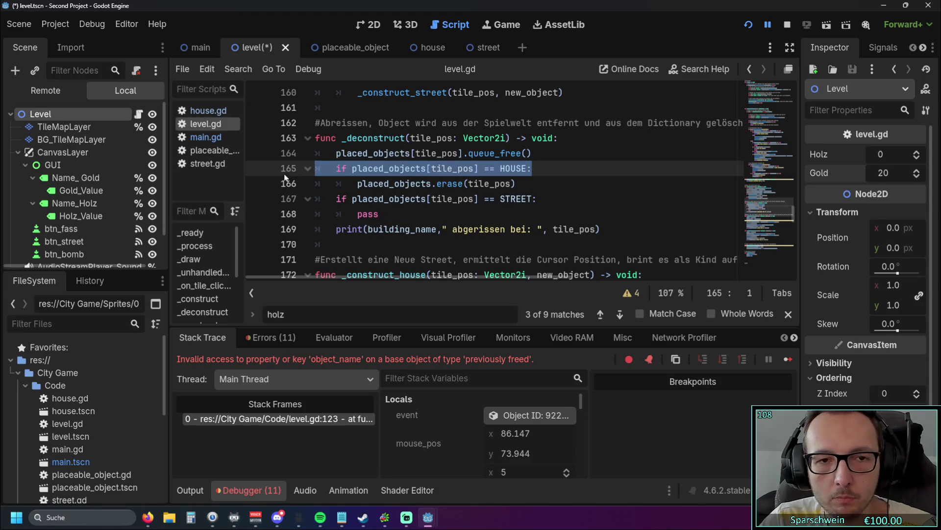
key(ctrl+shift+k)
key(shift+Tab)
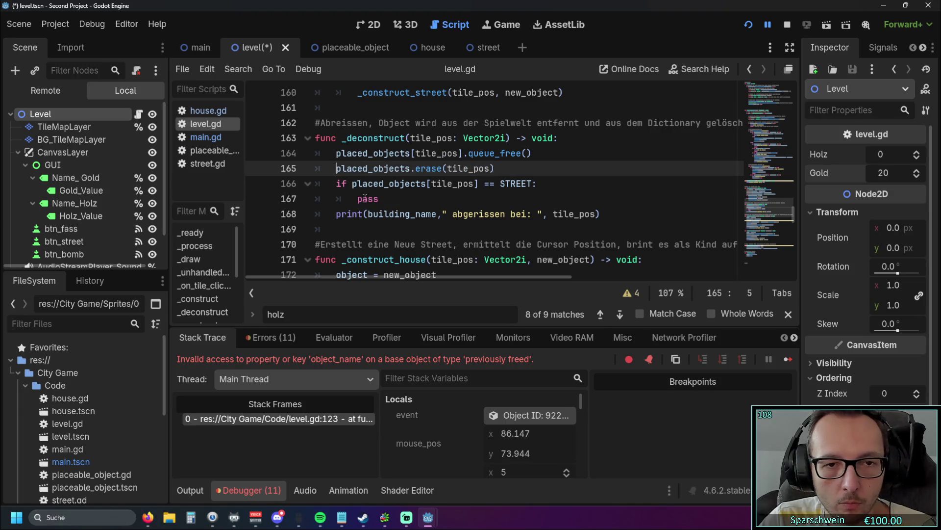
click(747, 25)
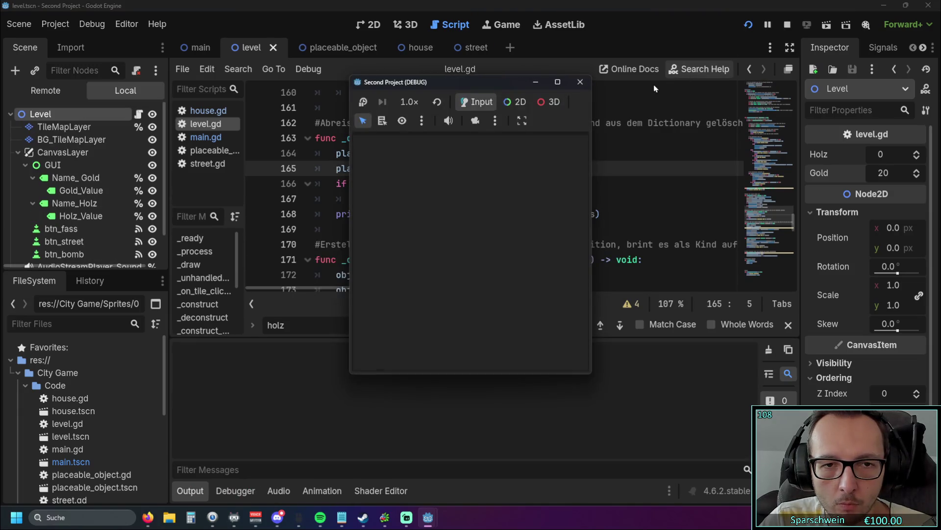
Step: Retry demolishing a barrel in the game, then delete the STREET if/pass lines 166–167
click(441, 356)
click(438, 284)
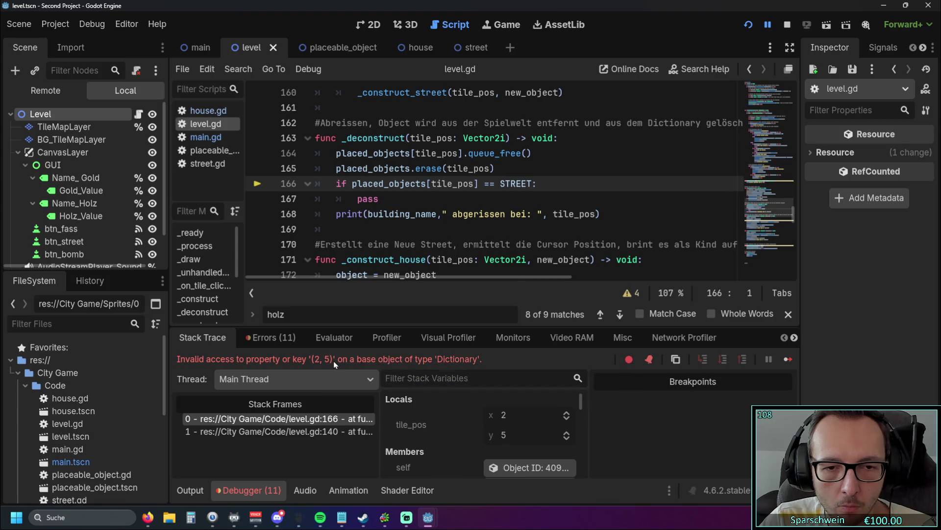
mouse_move(402, 190)
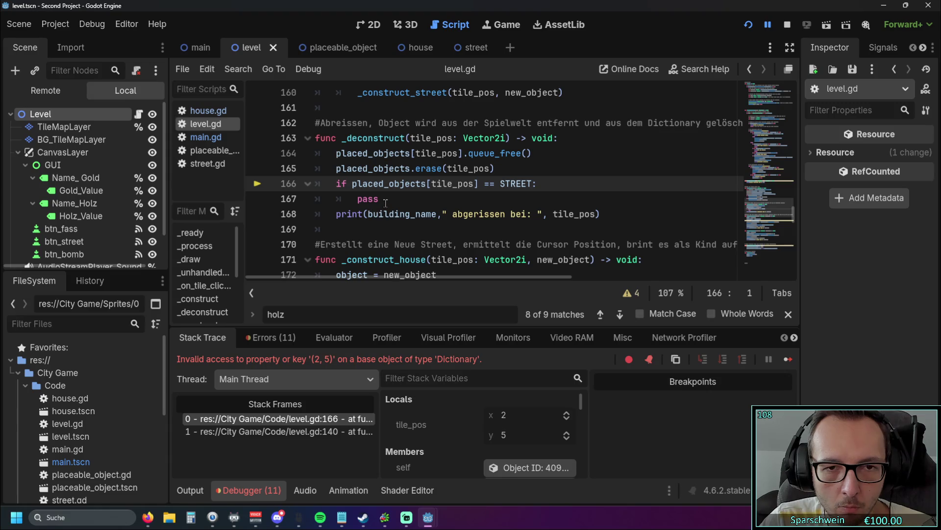
drag(387, 200, 286, 183)
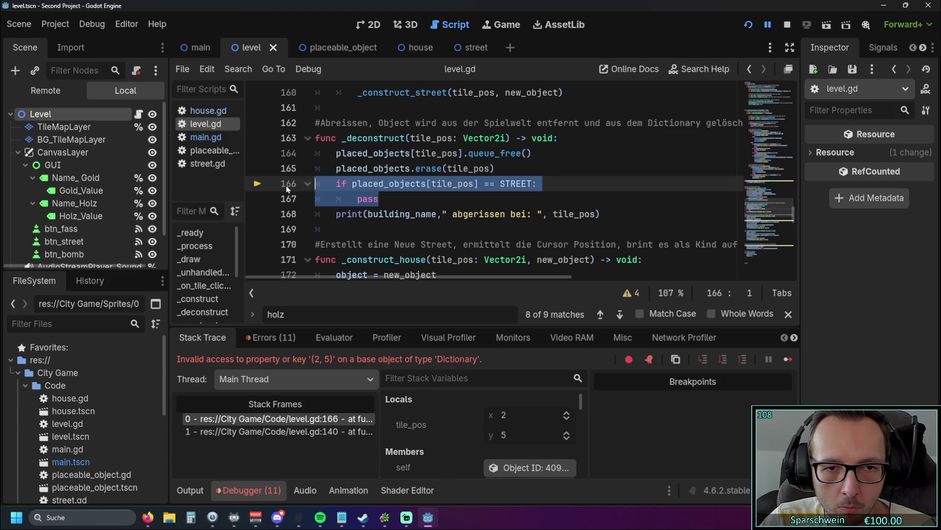
key(BackSpace)
key(BackSpace)
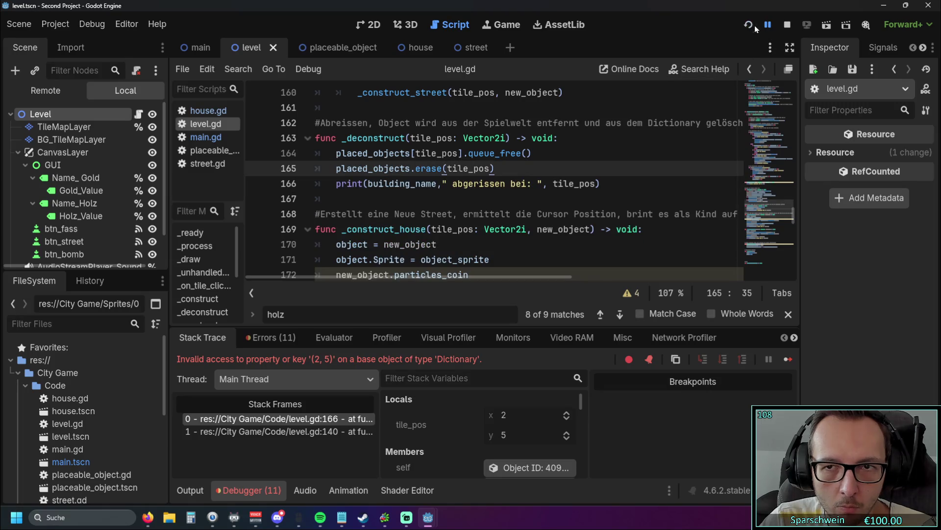
Step: Rerun the game, build, demolish and rebuild a barrel, then stop it and restore the STREET check
click(755, 25)
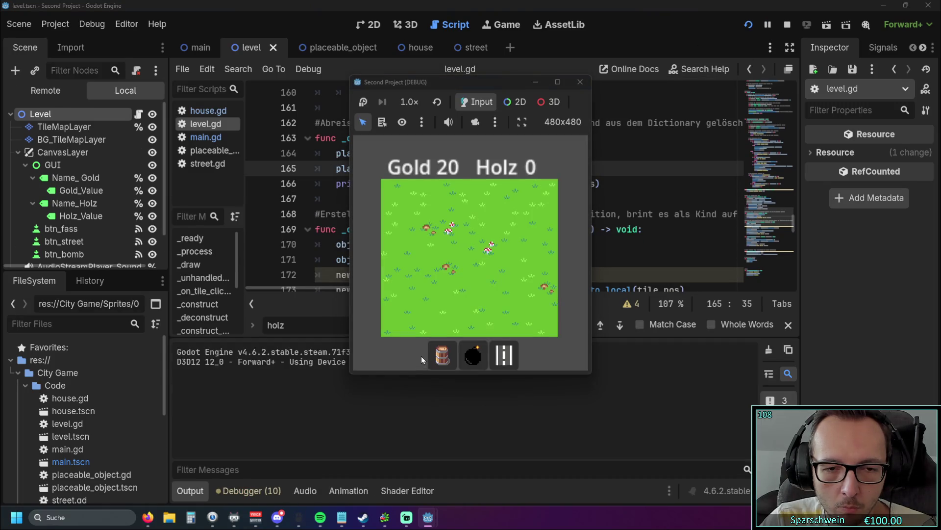
click(442, 355)
click(416, 289)
click(414, 290)
click(415, 289)
double_click(414, 289)
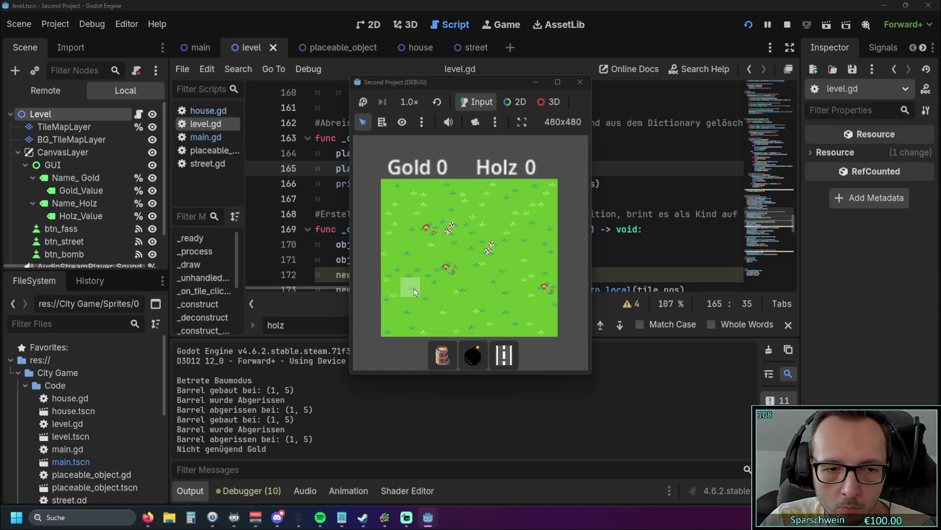
click(580, 82)
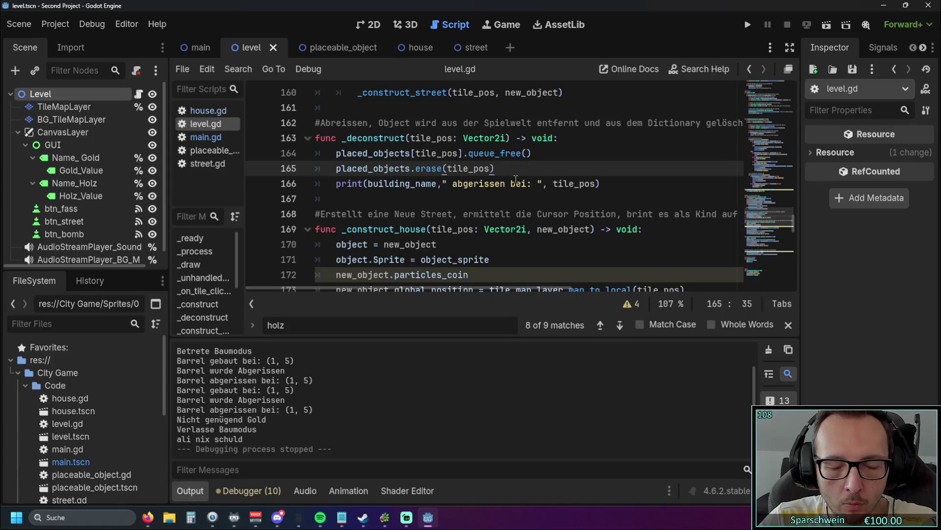
key(ctrl+z)
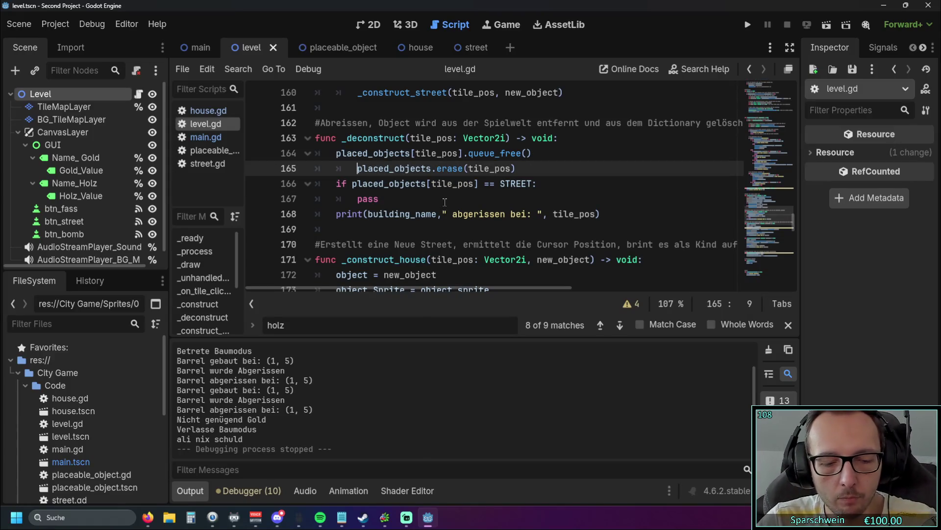
Step: Undo again to bring back the HOUSE check, then read the HOUSE and erase documentation
key(ctrl+z)
click(426, 215)
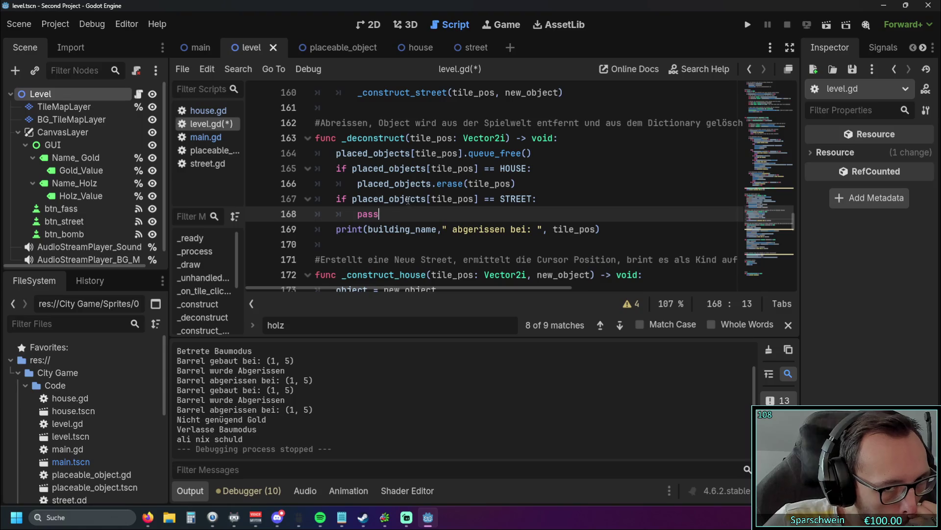
click(480, 170)
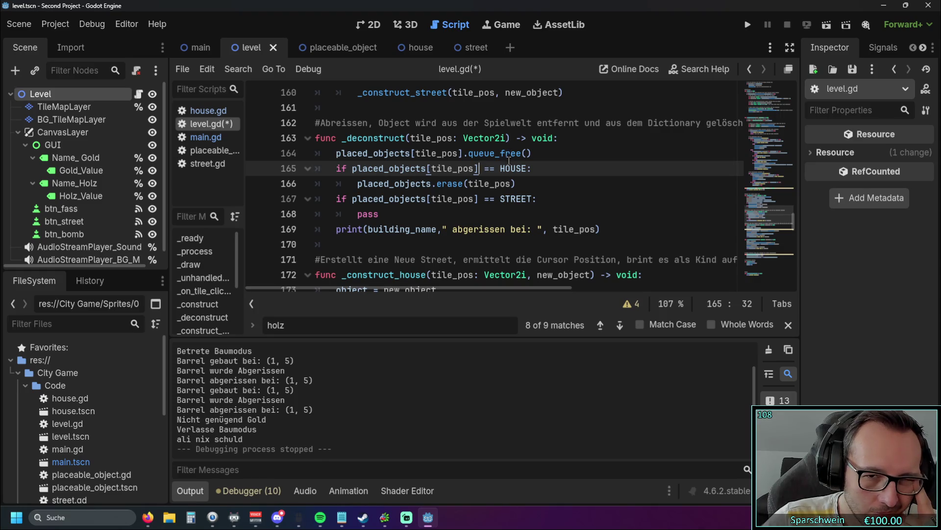
mouse_move(511, 167)
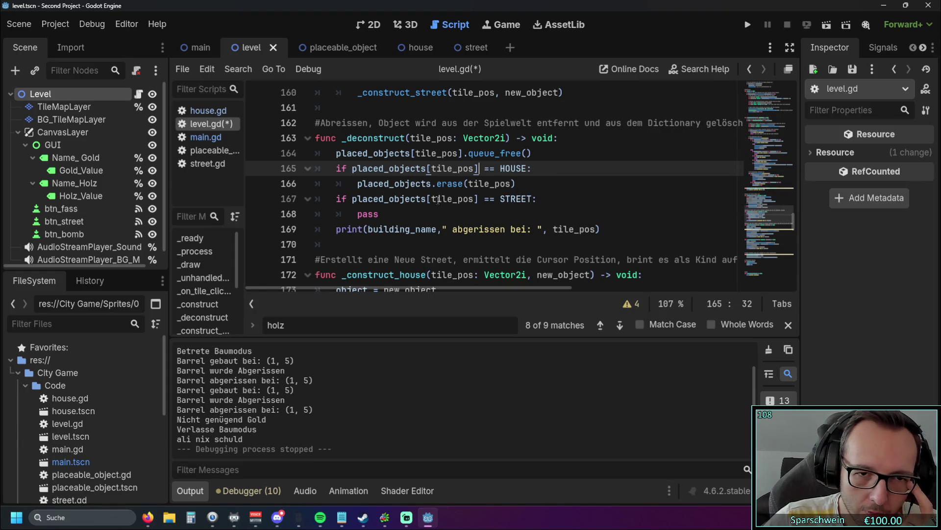
mouse_move(453, 183)
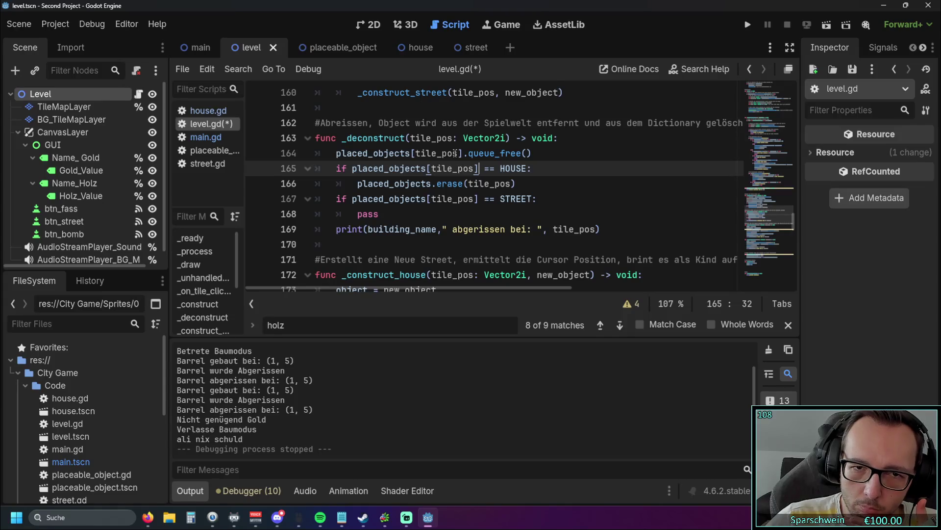
click(490, 153)
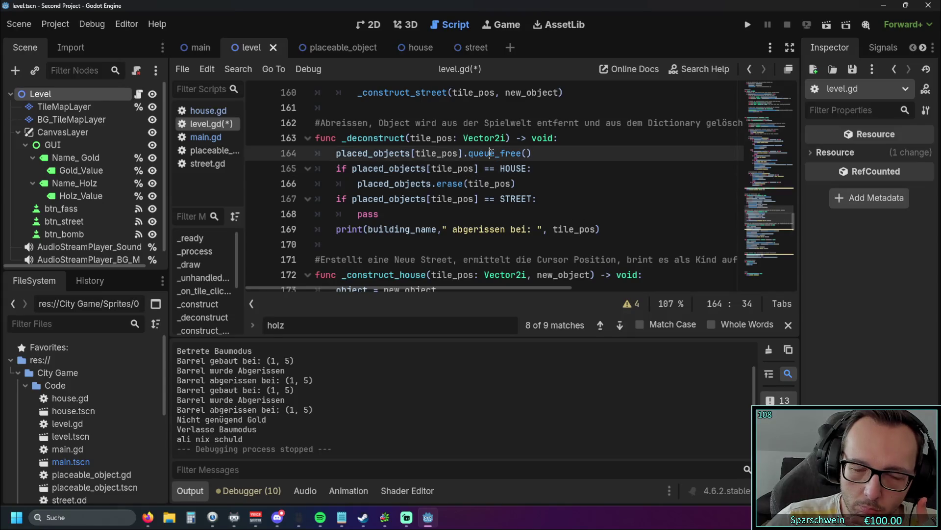
key(Down)
key(Down)
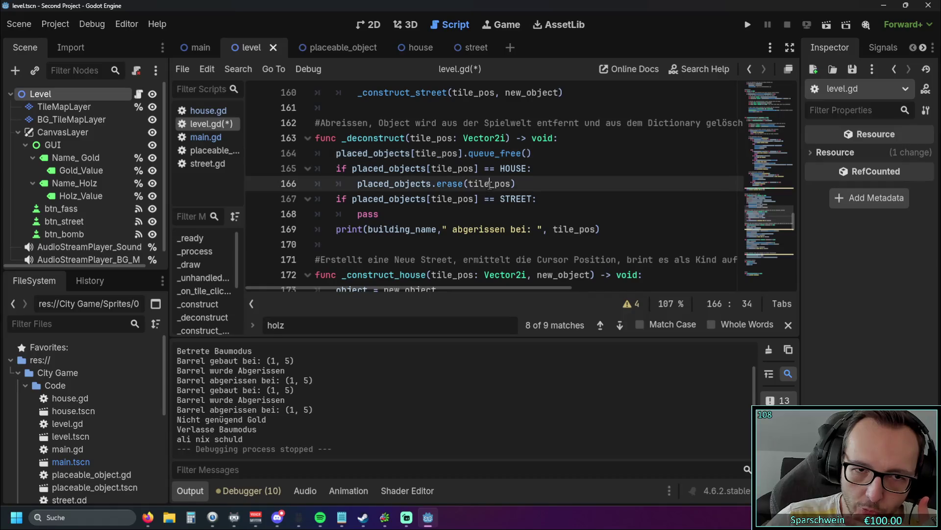
click(490, 153)
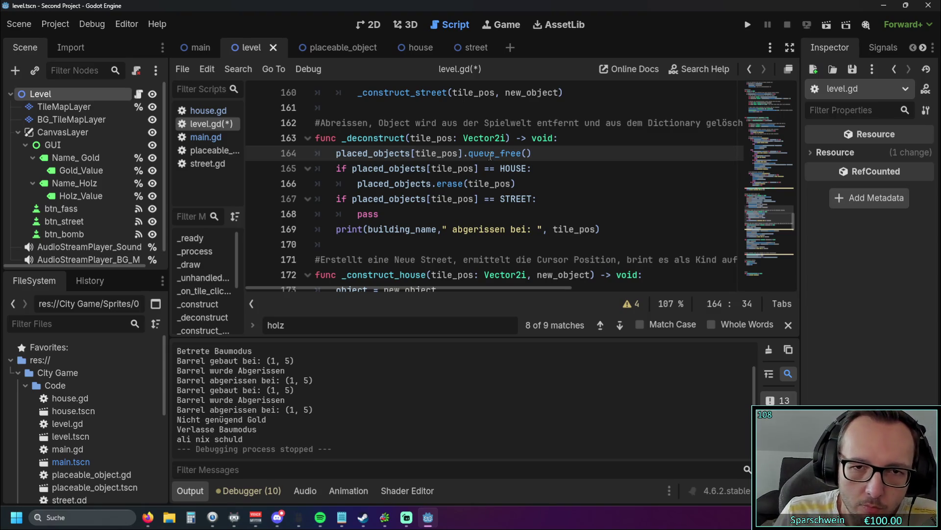
click(454, 185)
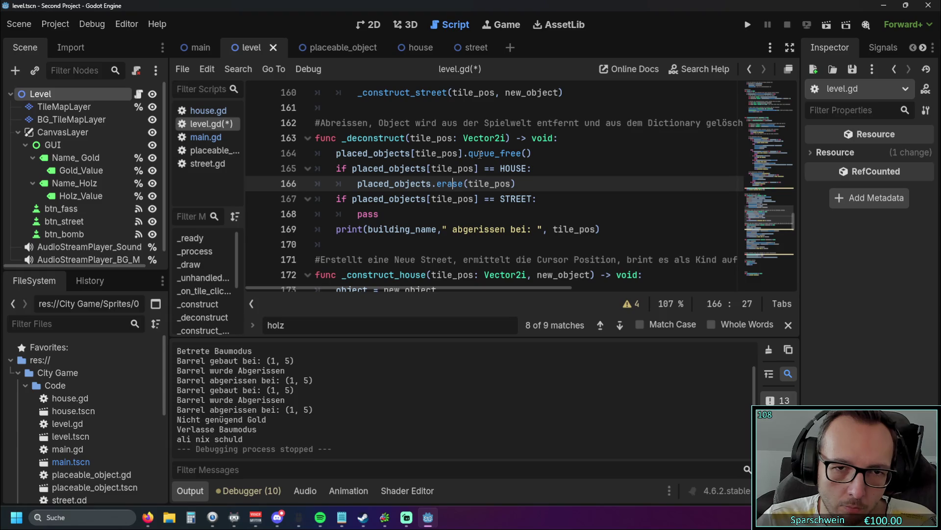
double_click(509, 168)
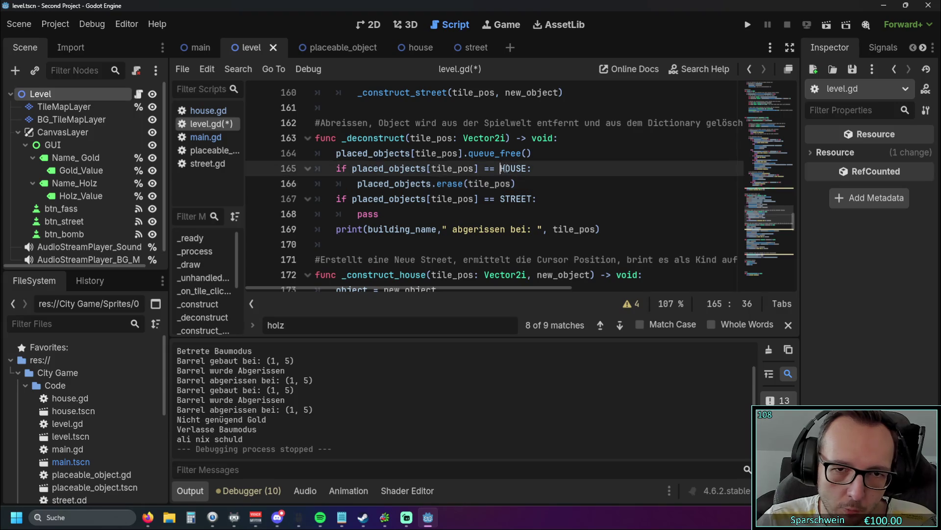
drag(500, 169, 528, 168)
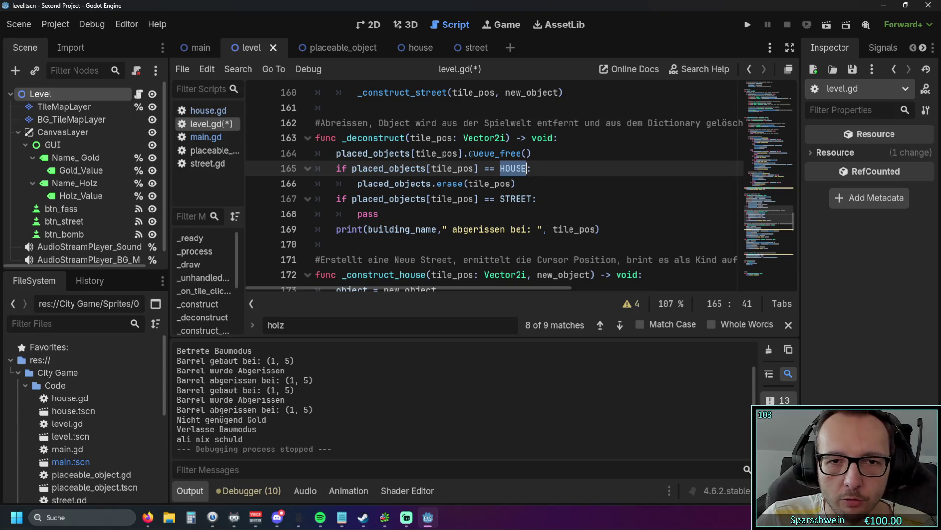
double_click(472, 153)
click(558, 161)
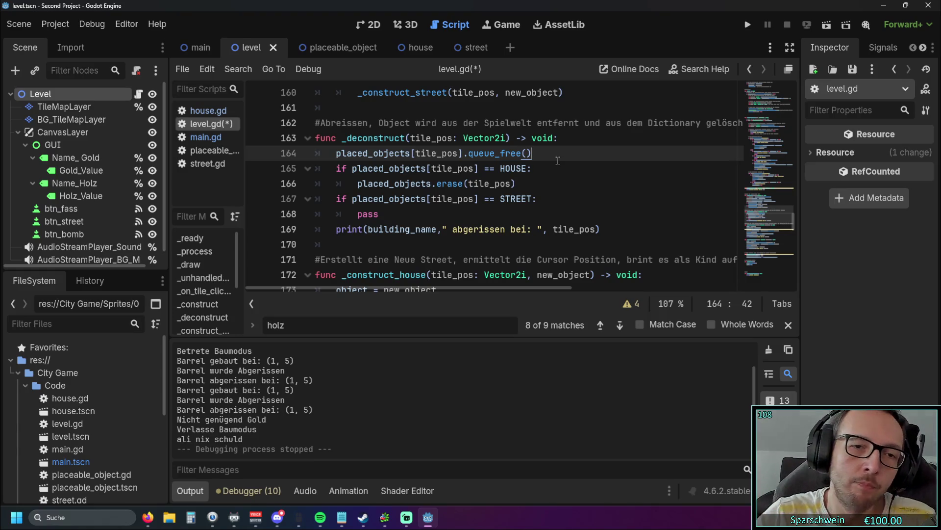
Step: Move the queue_free call after the STREET pass, outdented to the function's top level
drag(539, 154, 304, 154)
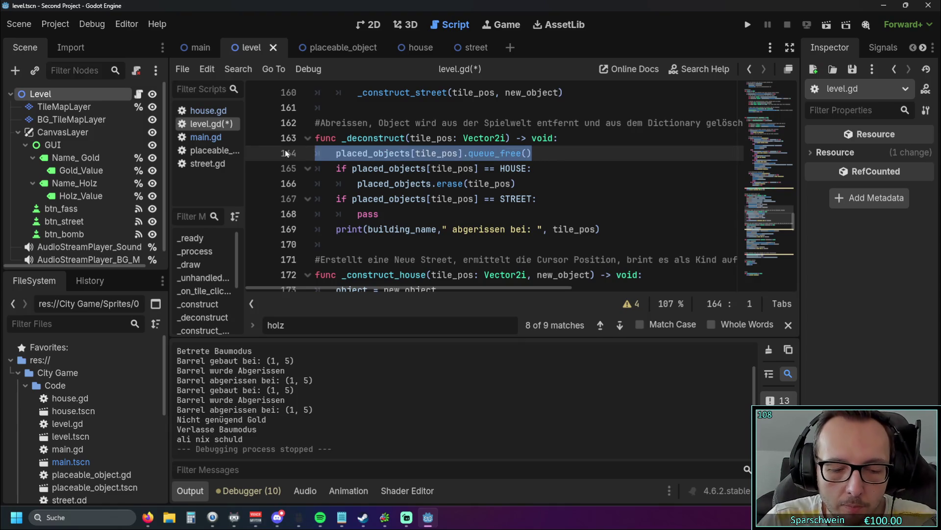
key(BackSpace)
key(BackSpace)
click(414, 199)
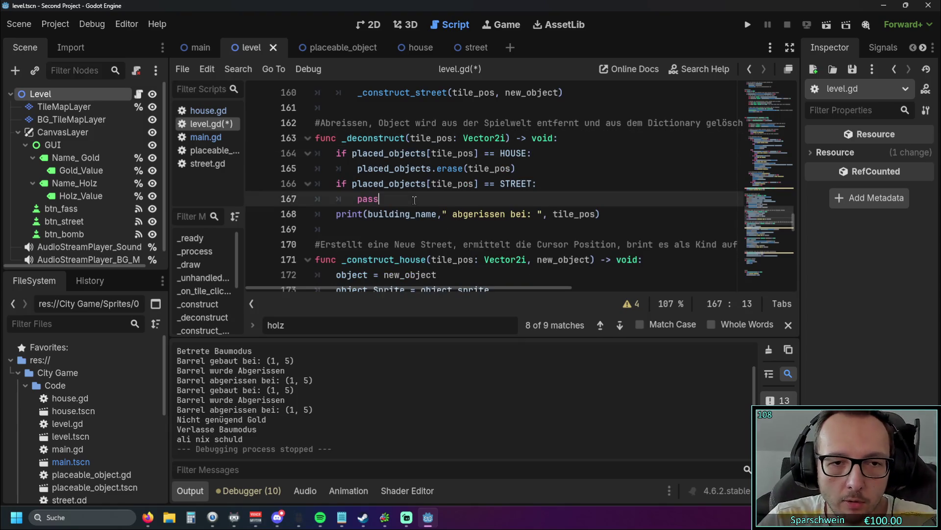
key(Return)
text(placed_objects[tile_pos].queue_free())
click(381, 214)
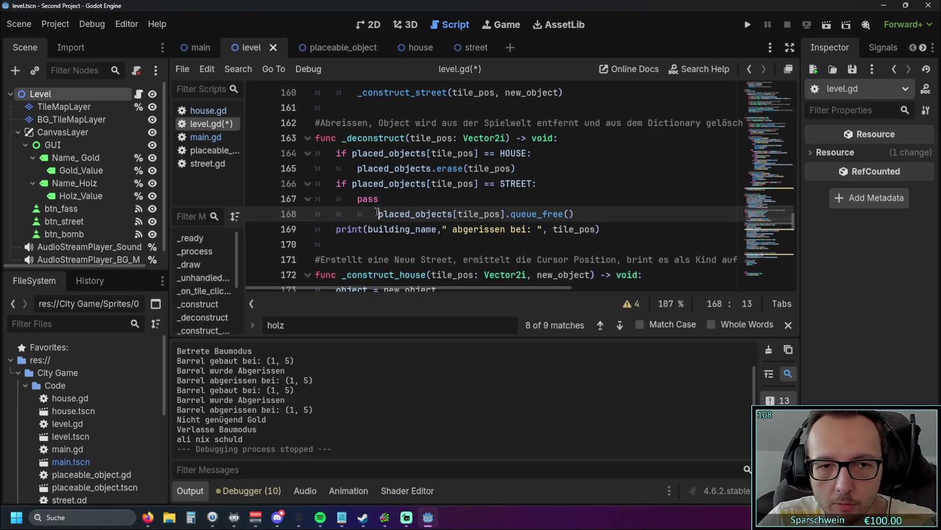
key(BackSpace)
key(BackSpace)
click(419, 244)
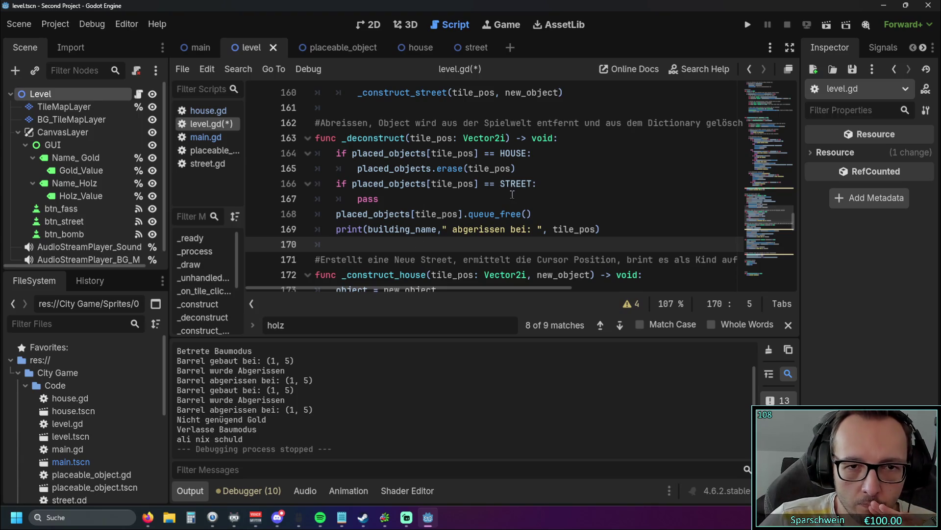
Step: Run the game, place a barrel on a grass tile and demolish it to reproduce the error
click(749, 25)
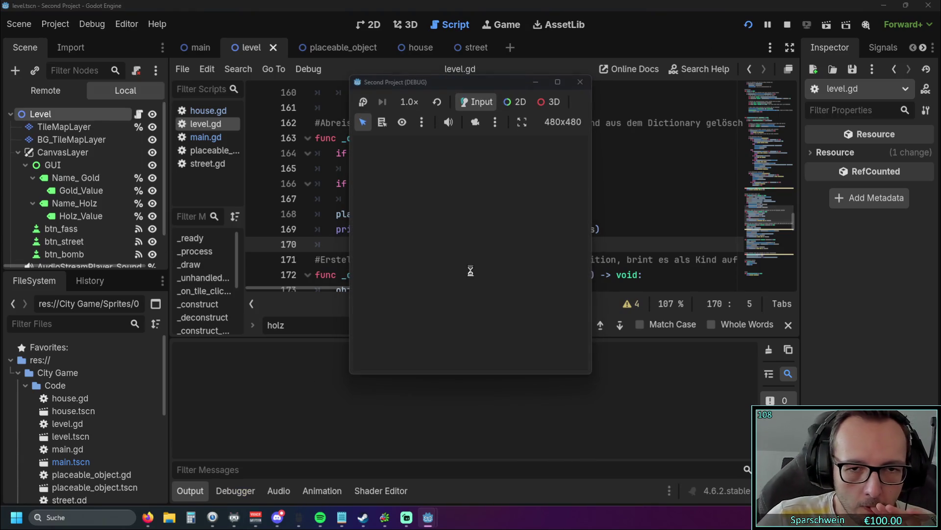
click(439, 358)
click(429, 287)
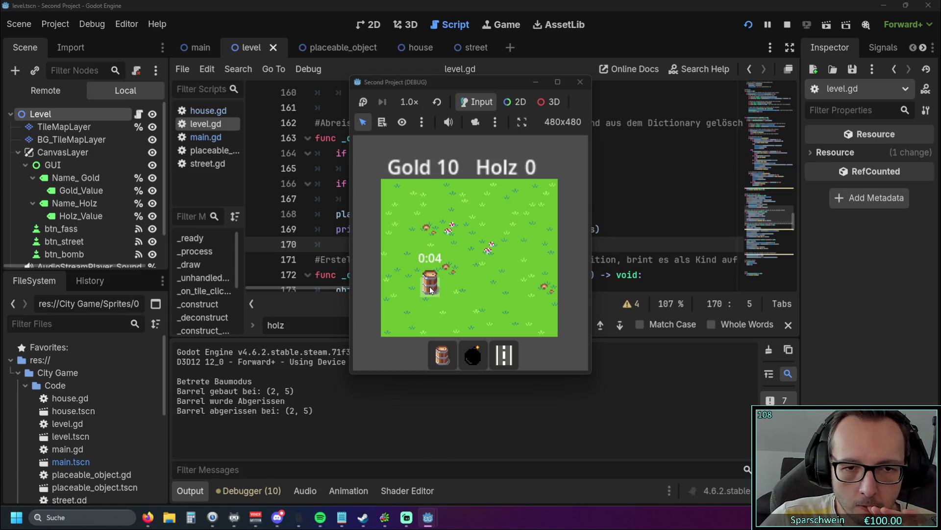
click(429, 286)
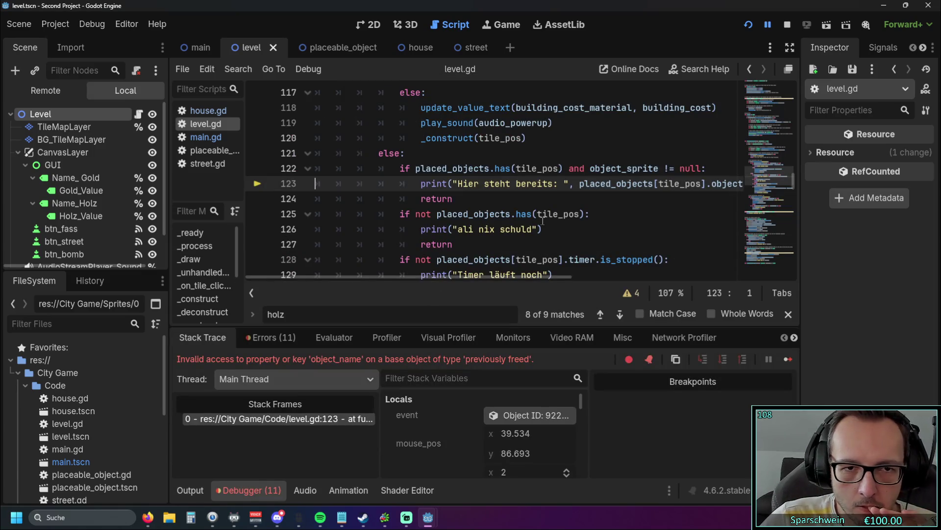
scroll(529, 208, down, 4)
scroll(530, 208, down, 13)
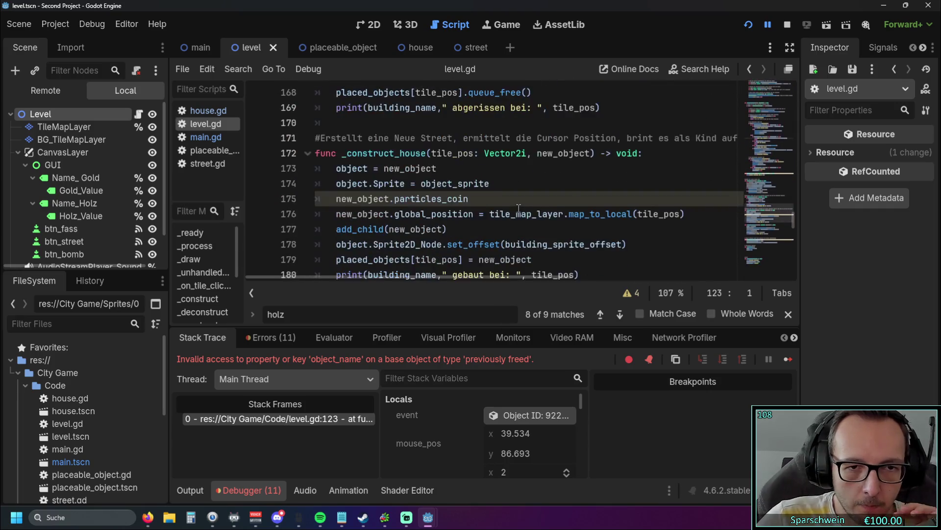
scroll(515, 214, down, 8)
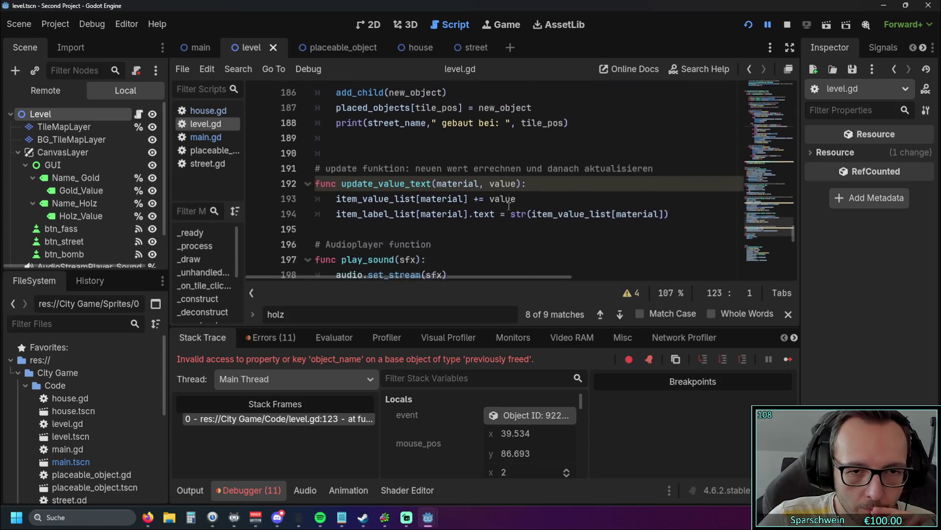
scroll(509, 208, down, 3)
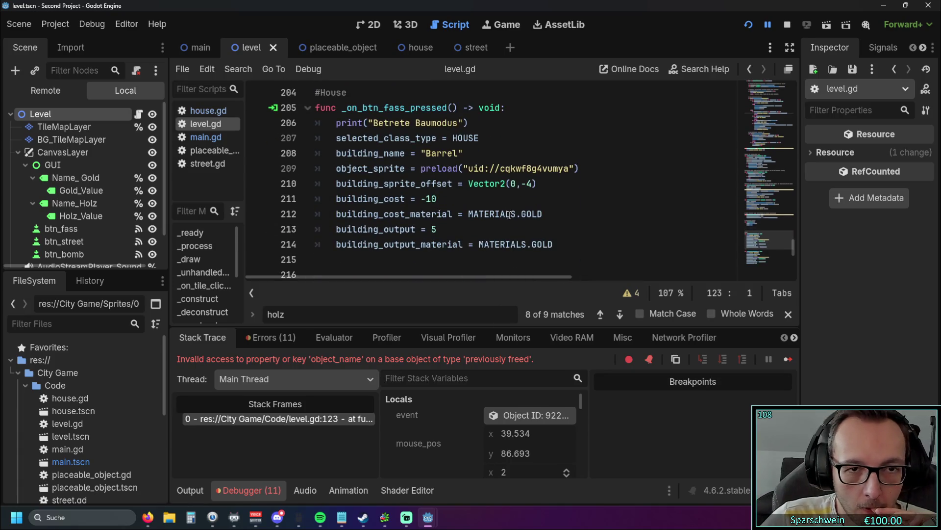
scroll(509, 208, up, 12)
scroll(508, 208, up, 9)
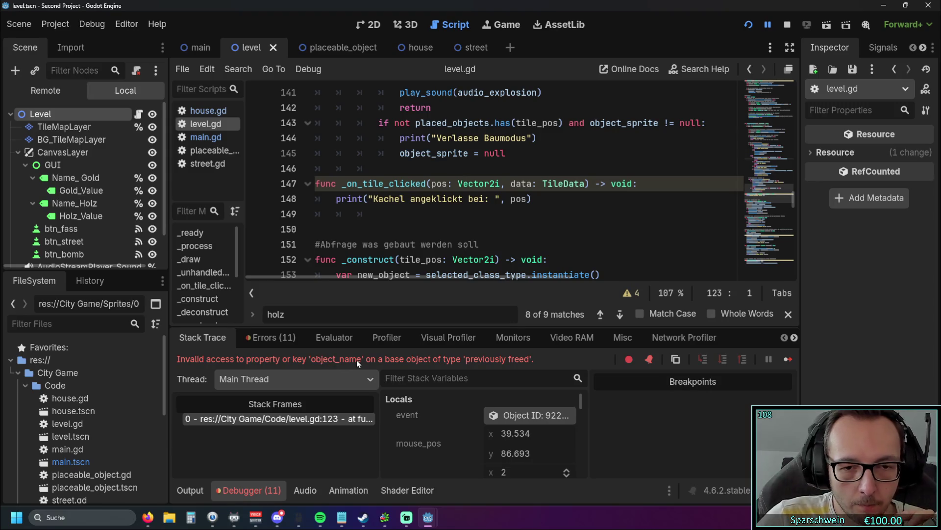
scroll(440, 216, up, 3)
scroll(438, 206, down, 10)
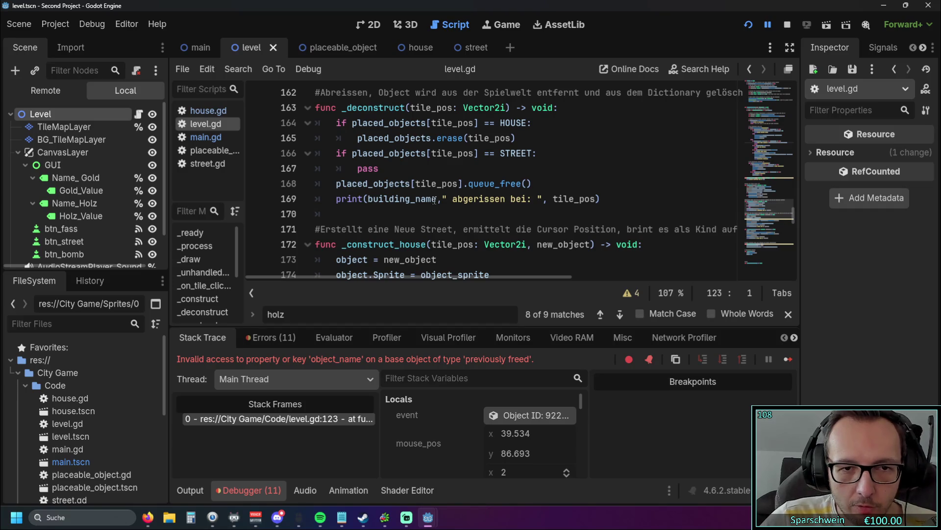
scroll(434, 198, up, 1)
drag(533, 168, 337, 169)
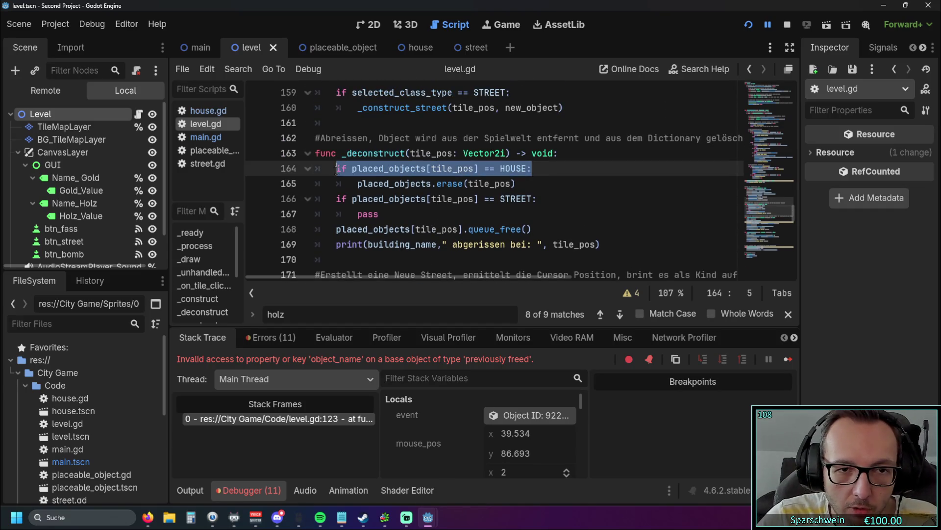
click(389, 214)
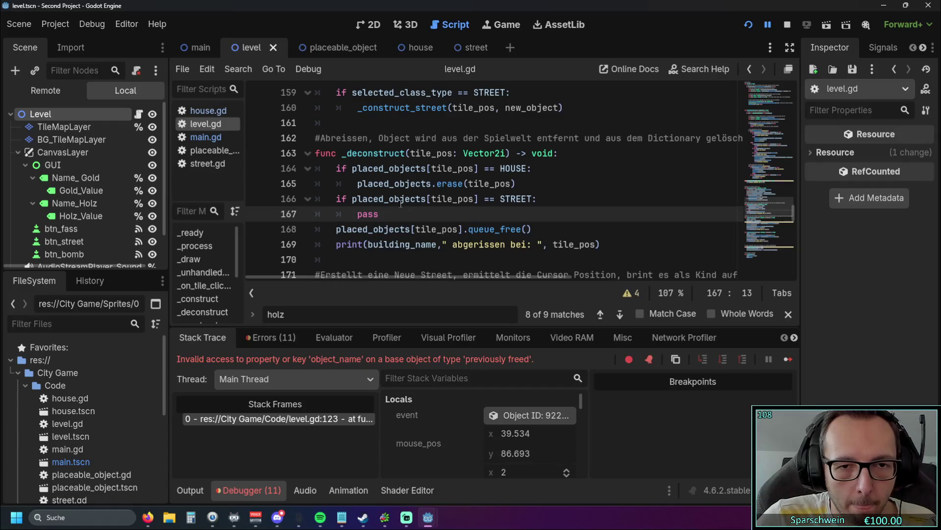
scroll(525, 183, up, 3)
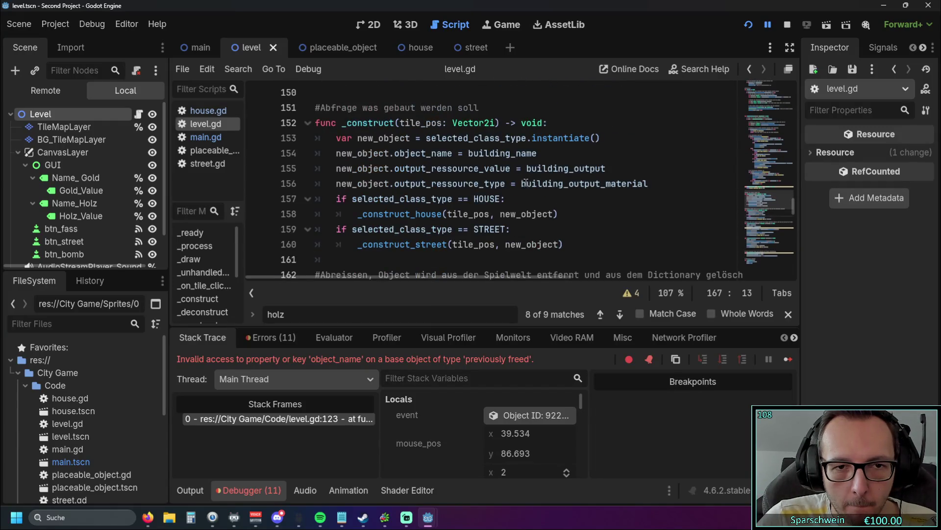
mouse_move(521, 183)
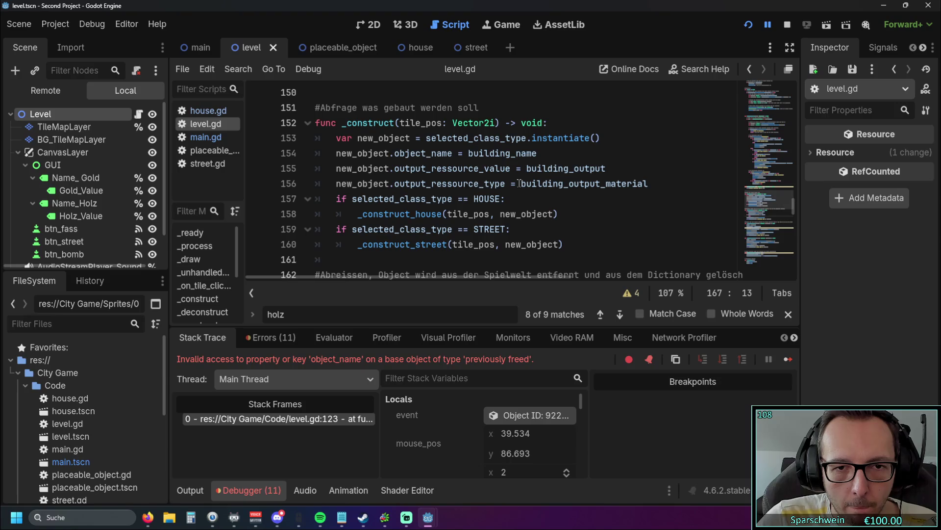
scroll(520, 187, down, 3)
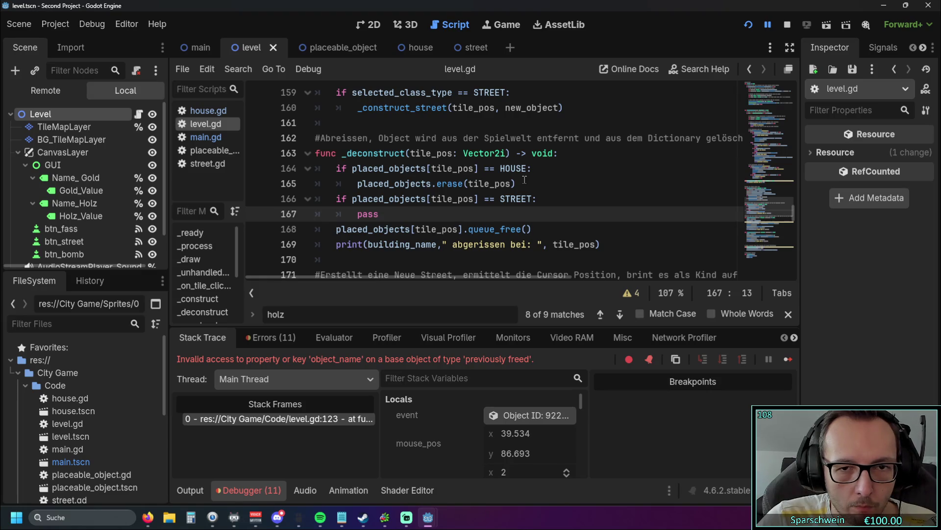
Step: Add a print(kfjgh) debug line inside the HOUSE branch after line 164 and run the game
click(536, 169)
key(Return)
text(print()
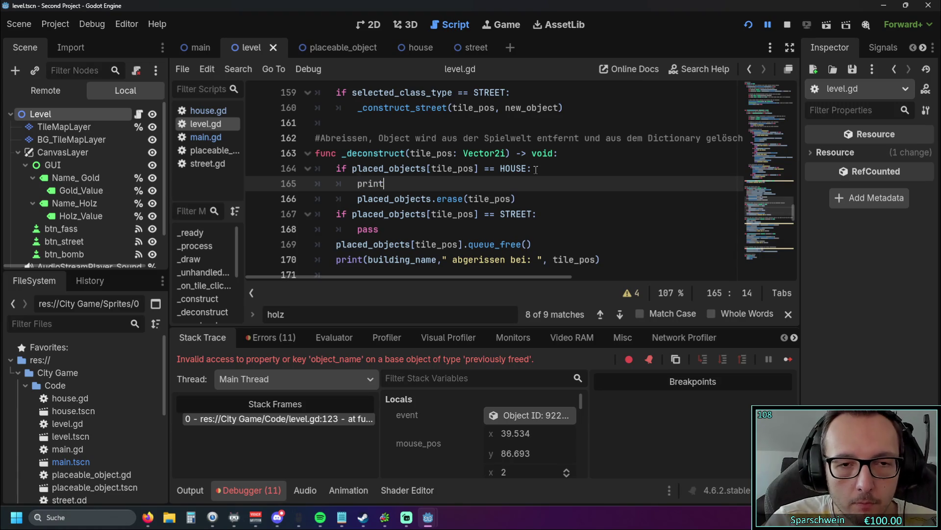
text(kfjgh)
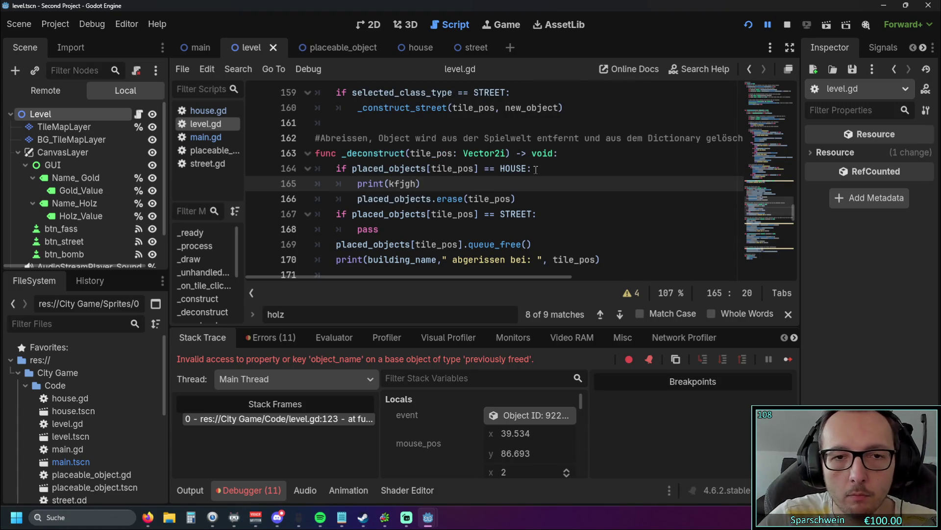
click(746, 25)
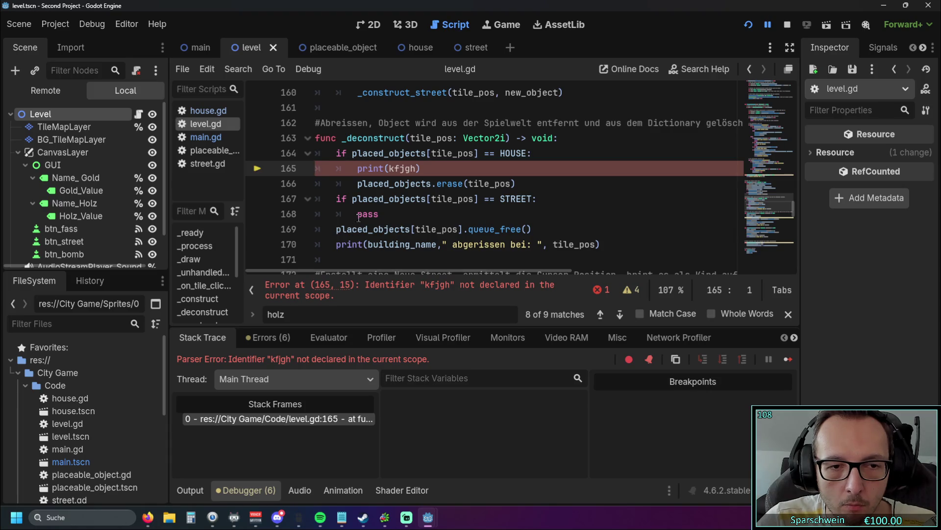
Step: Quote the argument to make it print("kfjgh") and relaunch the game
click(414, 169)
double_click(408, 169)
text(")
click(513, 171)
click(748, 25)
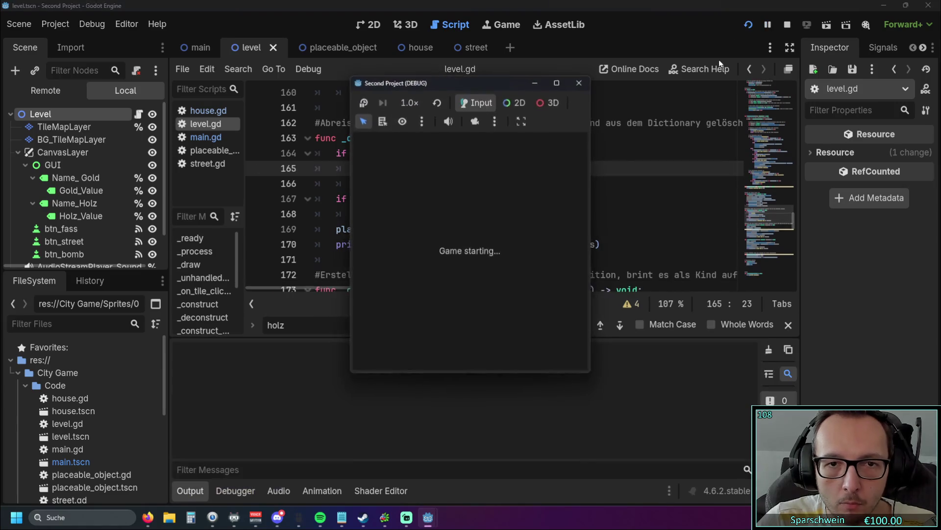
Step: Build a barrel on a grass tile and demolish it to trigger the 'previously freed' error
click(442, 354)
click(418, 282)
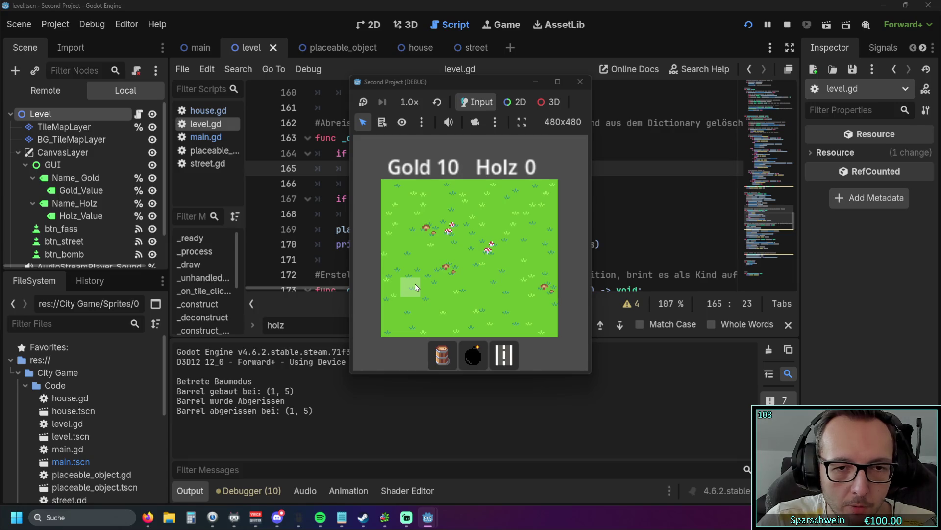
click(414, 283)
Step: Scroll through the script back to _deconstruct's HOUSE check line
scroll(486, 218, down, 10)
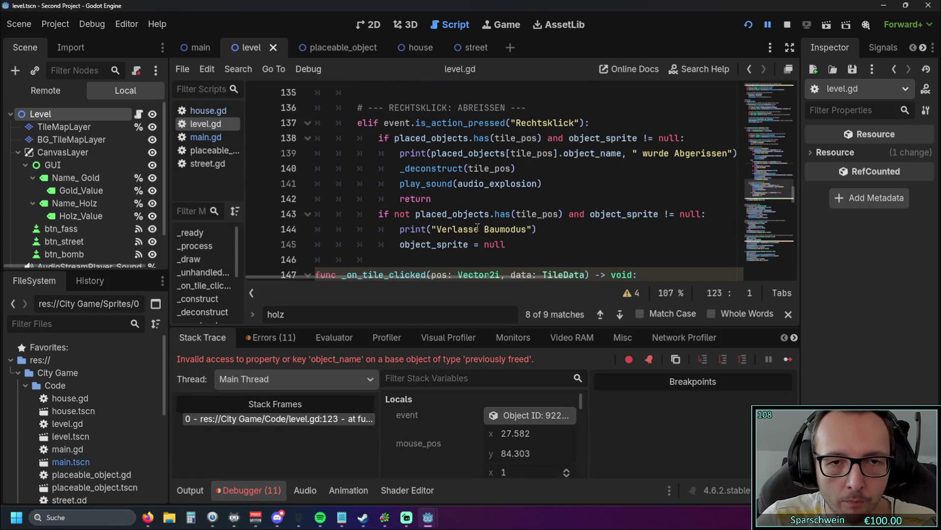
scroll(477, 217, down, 7)
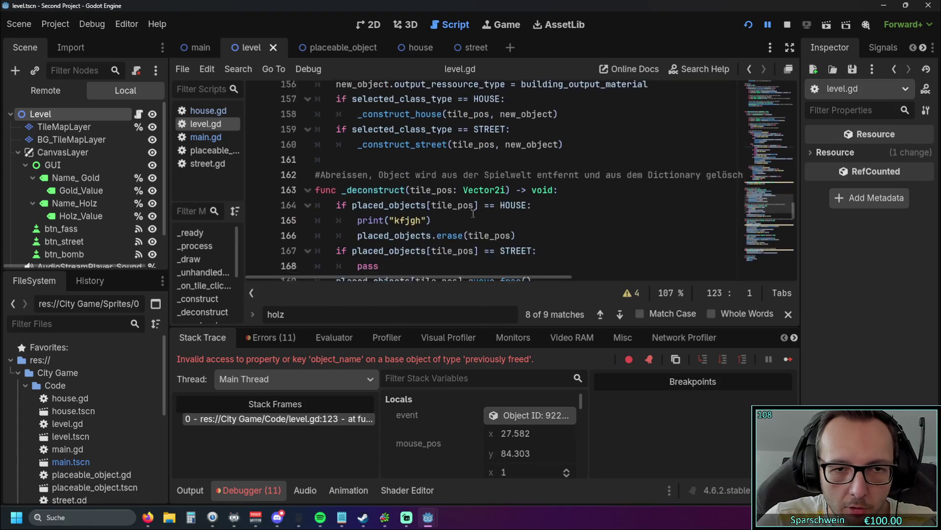
scroll(470, 211, up, 4)
scroll(471, 211, up, 1)
scroll(471, 212, down, 1)
click(483, 168)
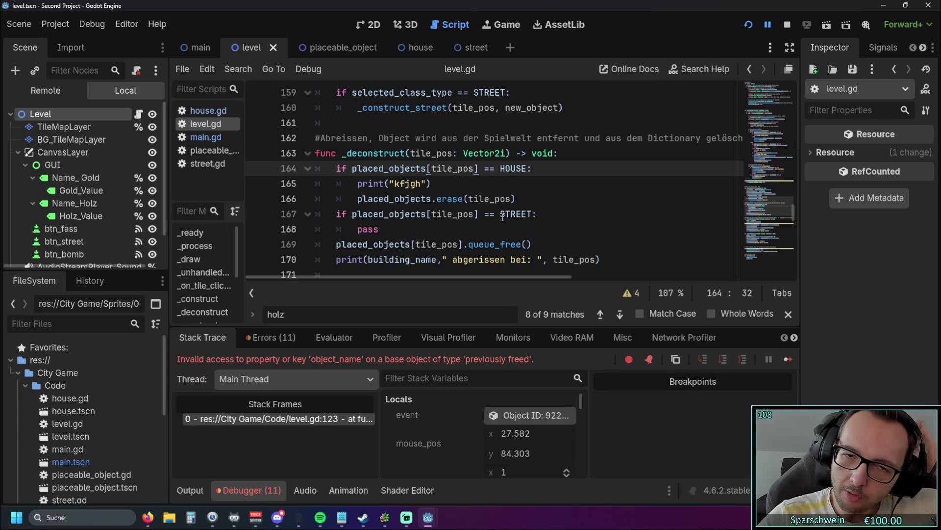
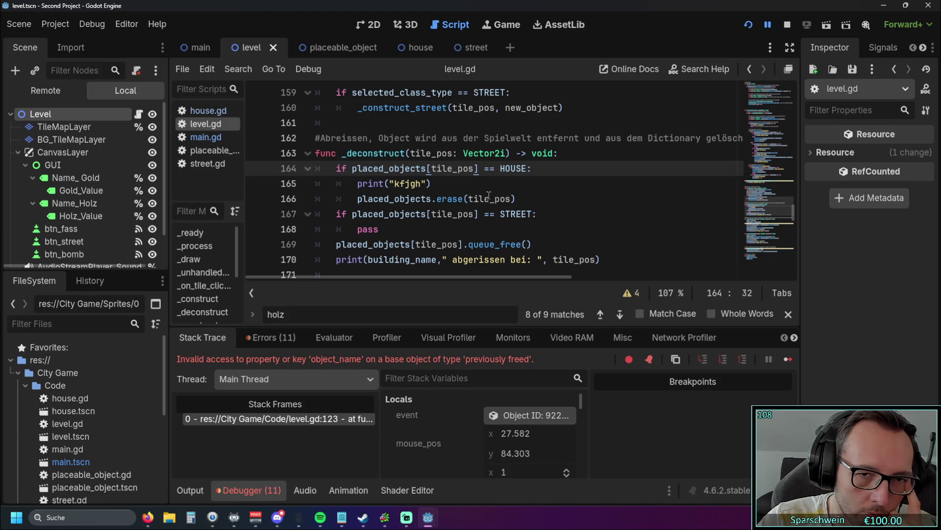
Step: Scroll through level.gd and inspect the class type set for the barrel
scroll(478, 198, down, 7)
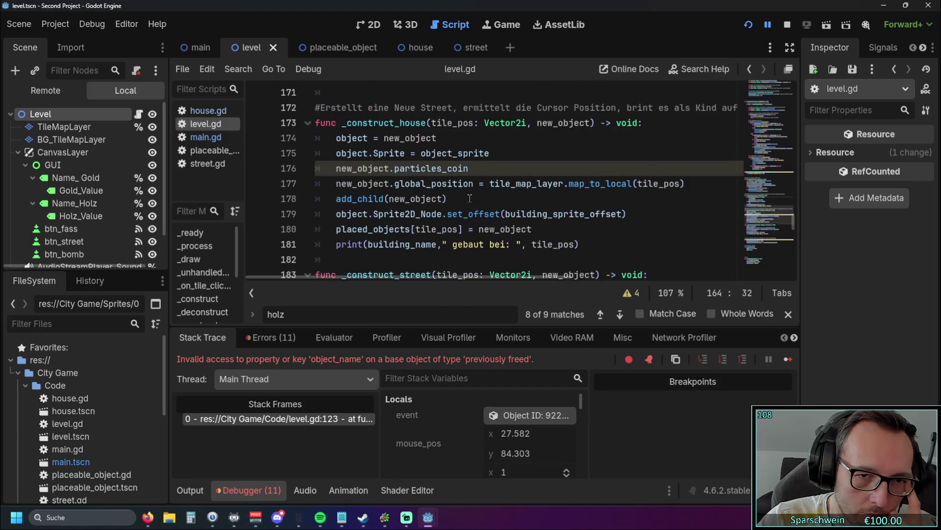
scroll(470, 197, down, 8)
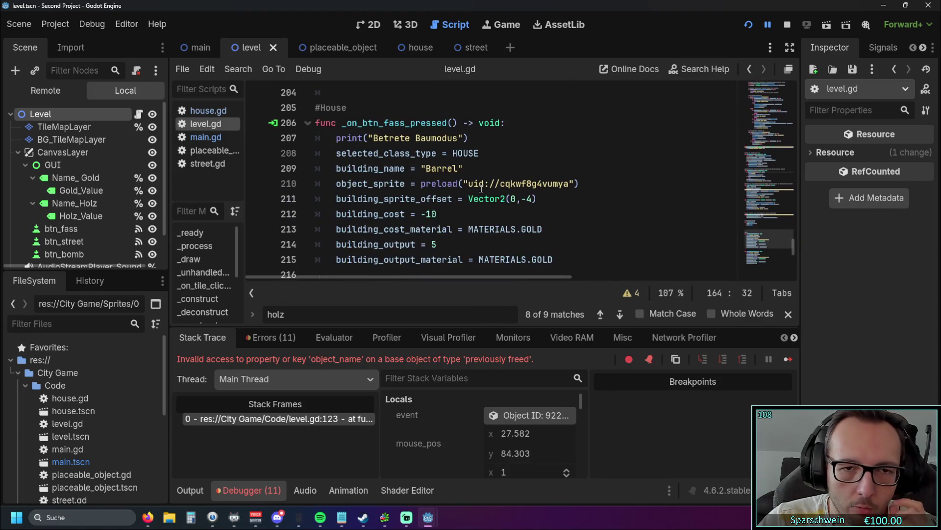
scroll(450, 167, down, 1)
scroll(451, 166, up, 1)
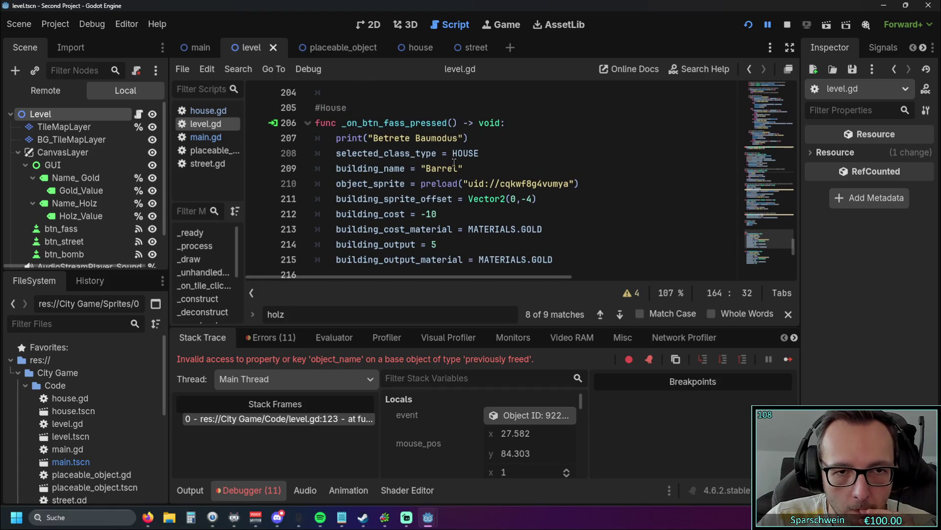
drag(384, 154, 439, 153)
click(536, 159)
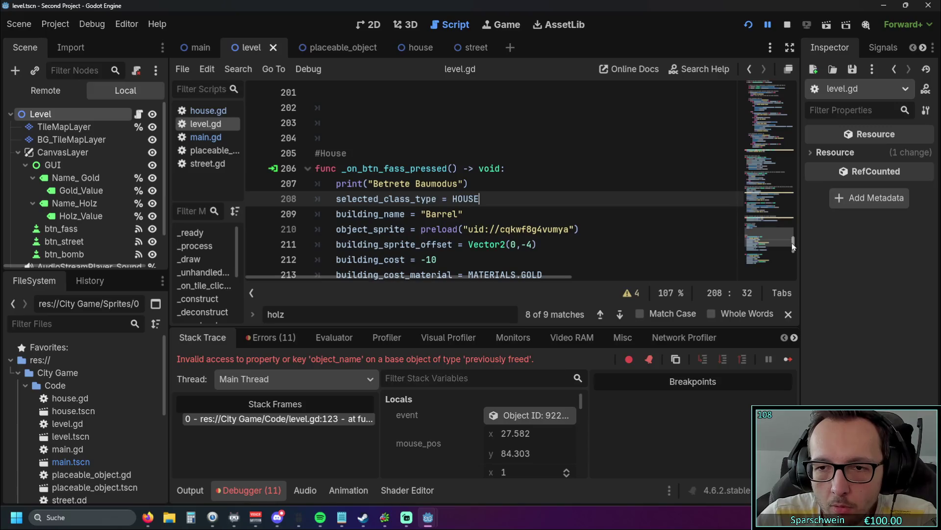
Step: Scroll back up to the _deconstruct function in level.gd
drag(768, 232, 768, 88)
scroll(617, 172, down, 14)
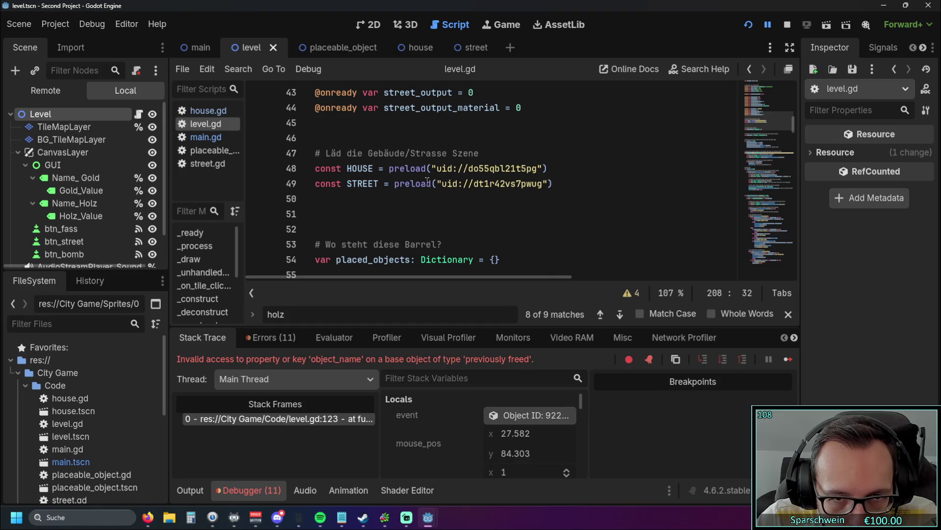
mouse_move(426, 180)
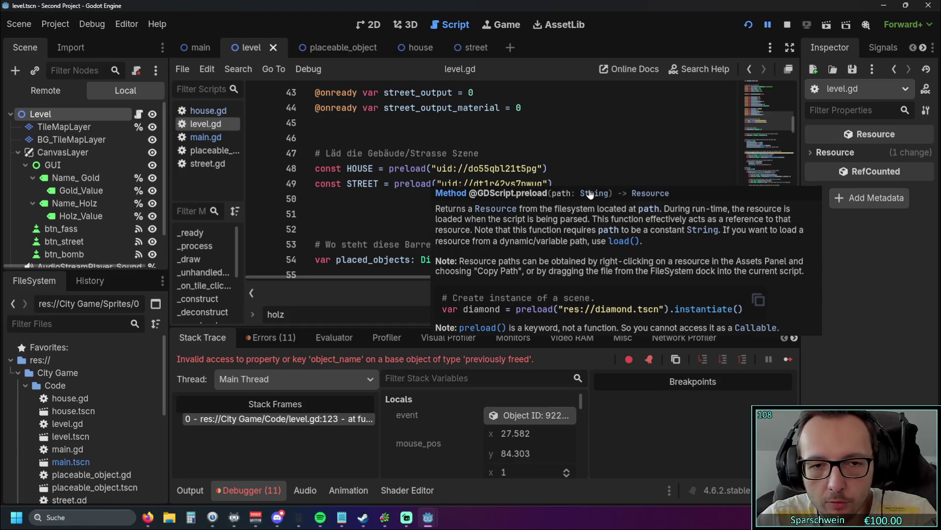
mouse_move(783, 133)
mouse_down()
mouse_move(780, 281)
mouse_move(793, 254)
mouse_up()
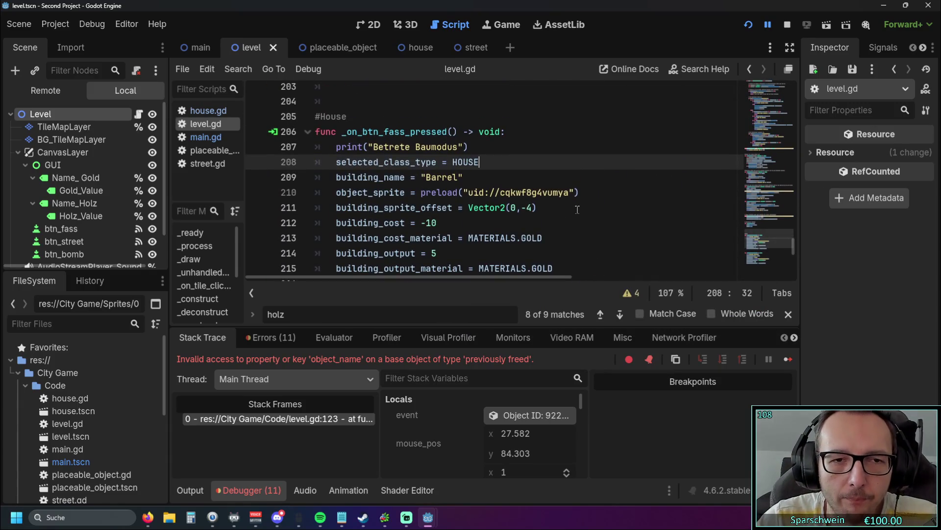
scroll(487, 206, down, 3)
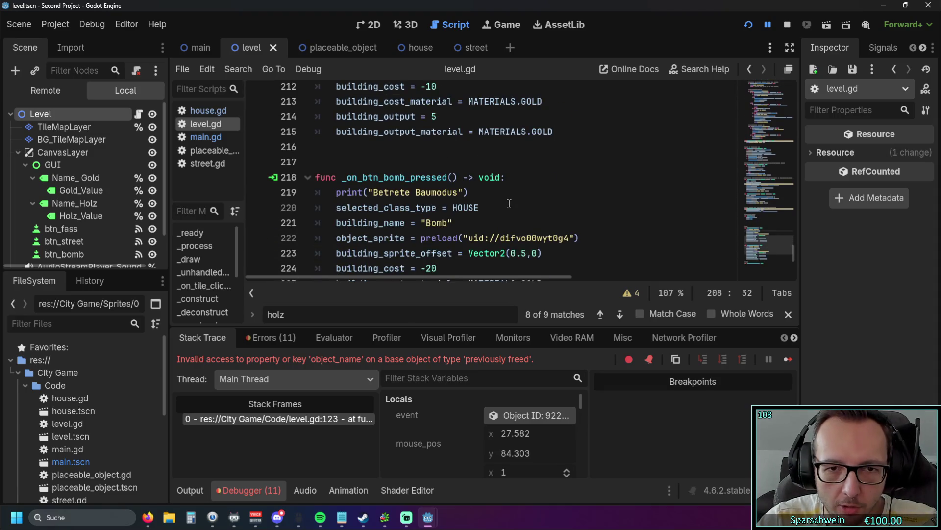
scroll(495, 205, up, 10)
scroll(508, 204, up, 5)
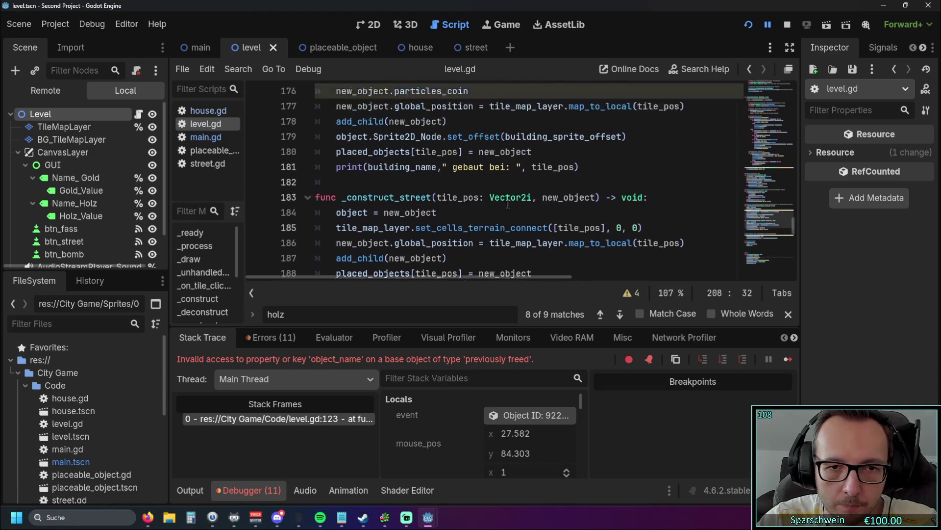
scroll(508, 204, up, 1)
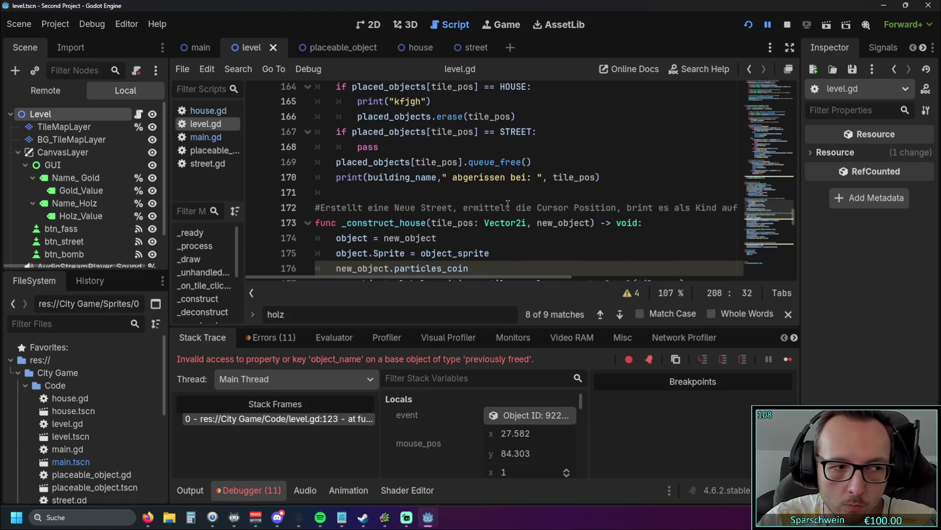
scroll(507, 204, up, 1)
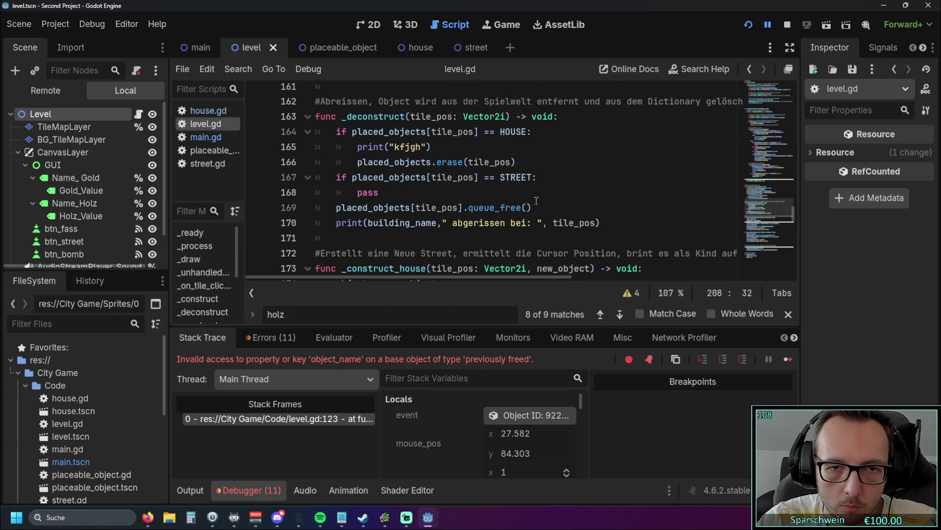
Step: Move the queue_free() call to the first line of _deconstruct
drag(538, 208, 250, 209)
key(ctrl+c)
key(BackSpace)
key(BackSpace)
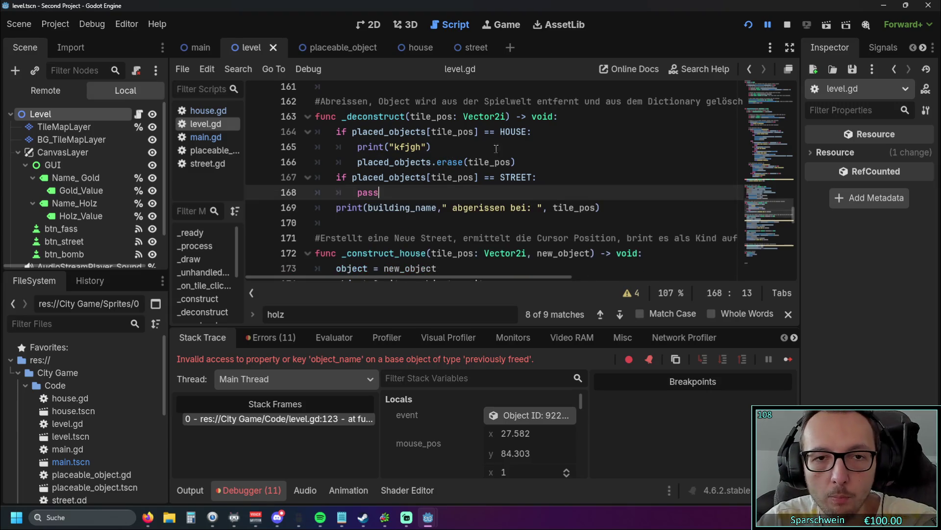
click(560, 116)
key(Return)
key(ctrl+v)
key(Home)
key(BackSpace)
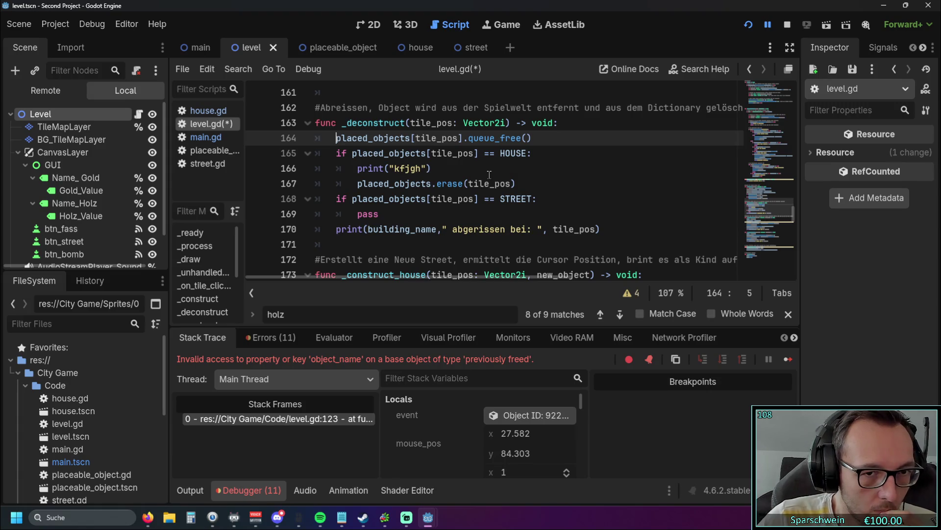
Step: Delete the HOUSE check and its debug print, and unindent the erase call
drag(446, 169, 269, 160)
key(BackSpace)
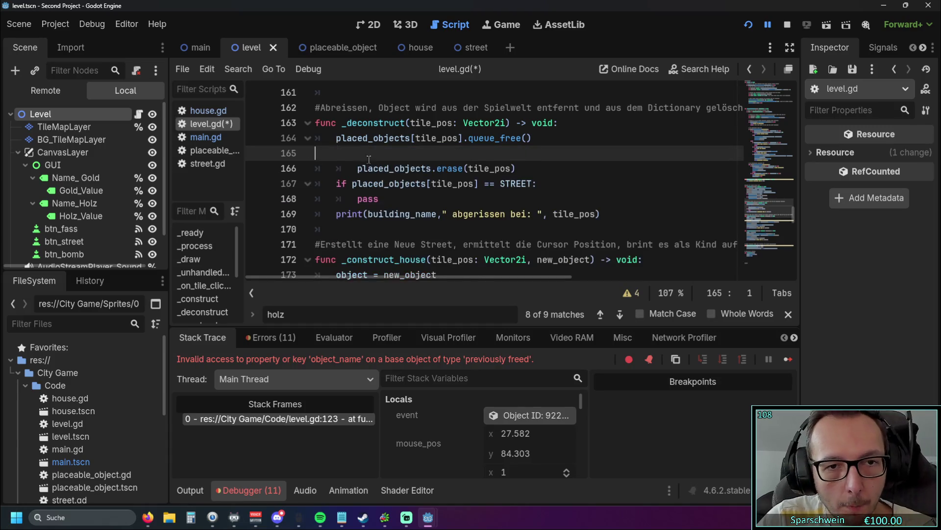
key(Delete)
key(Delete)
click(401, 185)
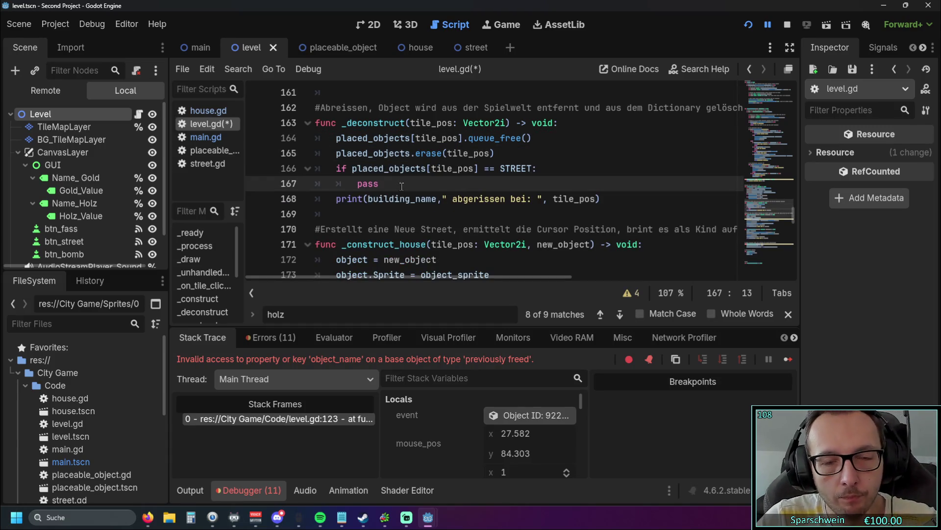
Step: Wrap STREET in quotes on line 166 and relaunch the game
click(497, 168)
text(")
click(536, 168)
text(")
click(502, 184)
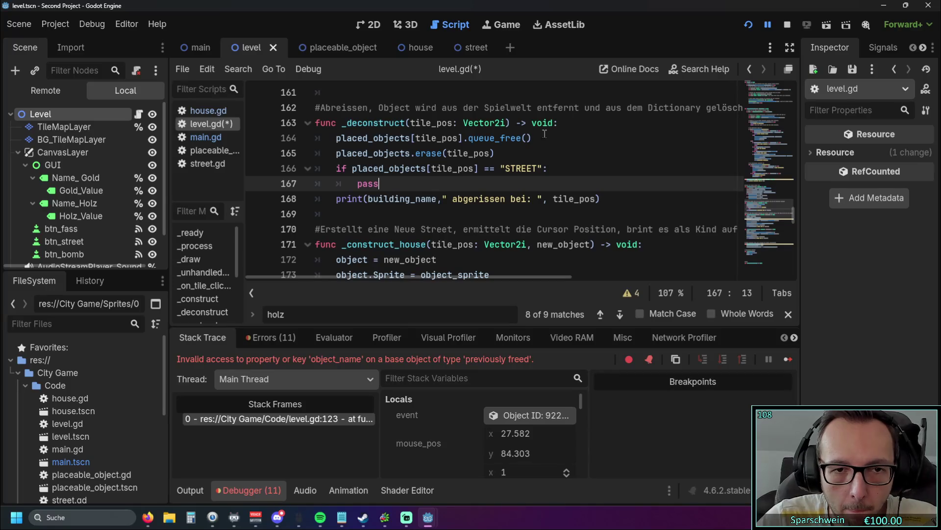
click(748, 26)
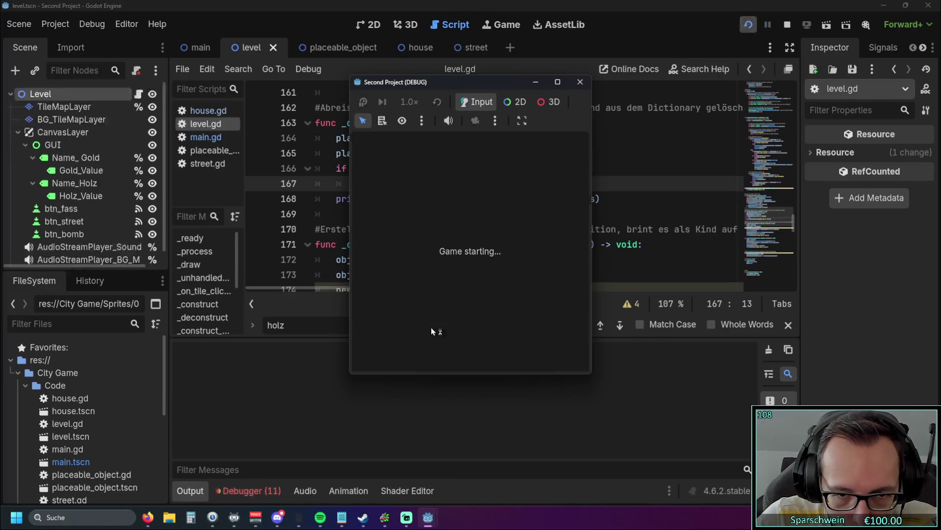
Step: Place a barrel house on the map, then relaunch the game to test deconstruction
click(426, 294)
click(425, 293)
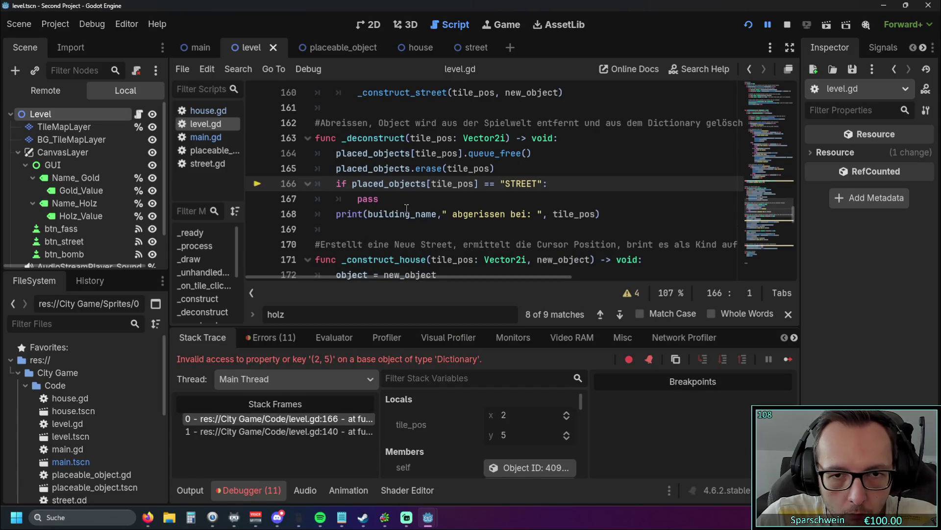
mouse_move(406, 209)
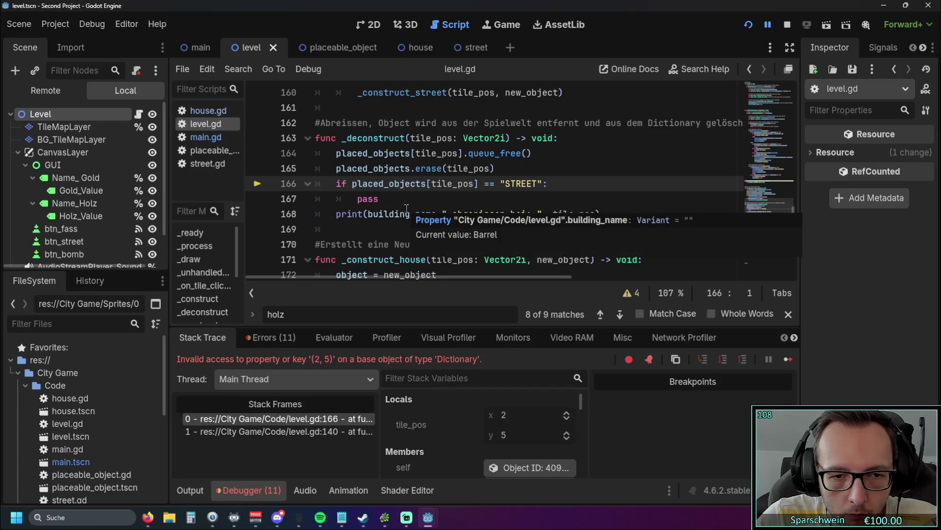
click(490, 198)
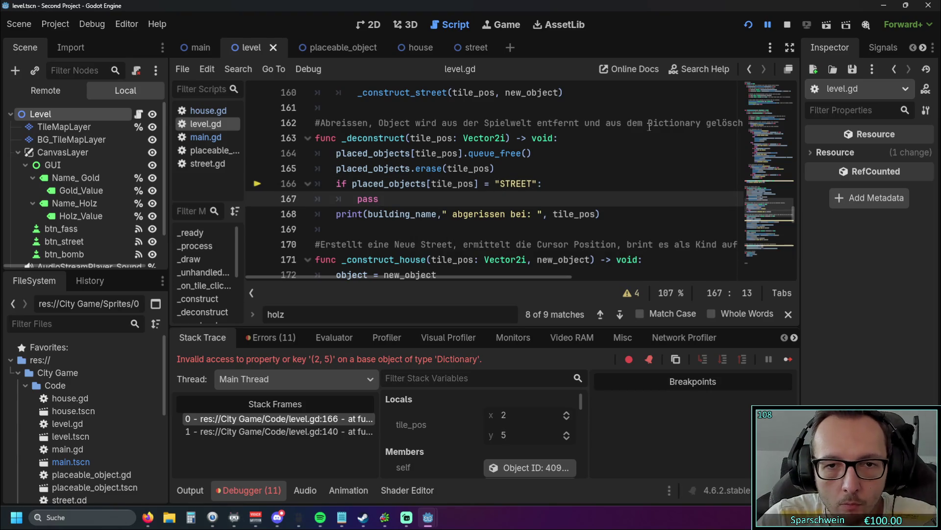
click(753, 27)
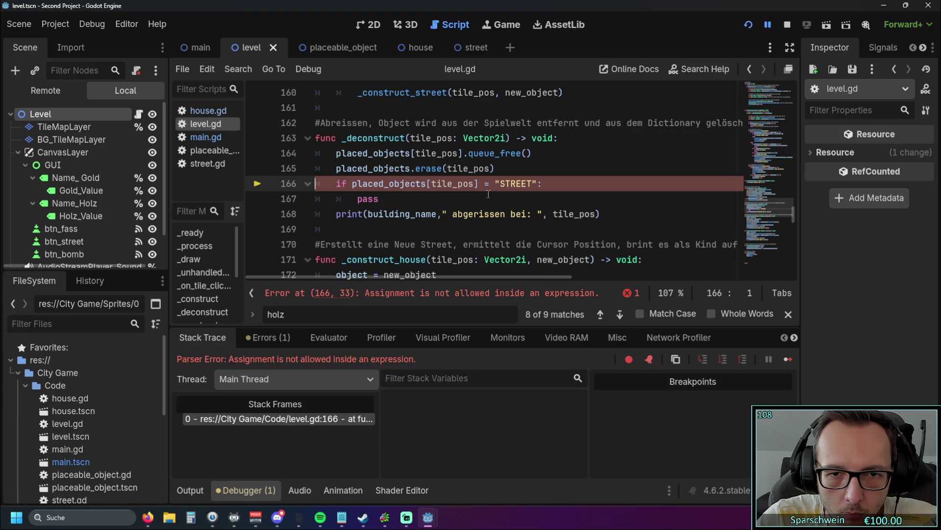
Step: Try 'in' instead of '=' in the line 166 STREET check, then restore '='
double_click(487, 185)
text(in)
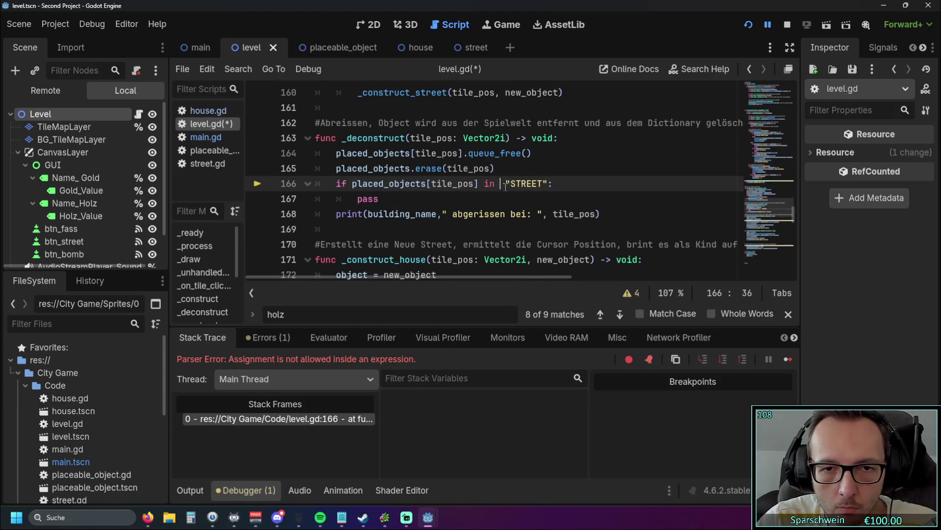
key(BackSpace)
key(BackSpace)
key(BackSpace)
text(=)
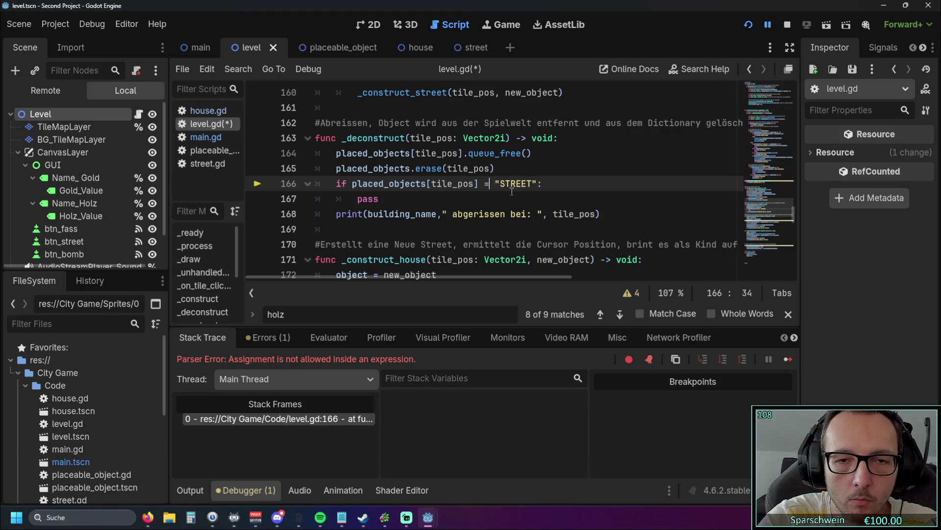
click(441, 201)
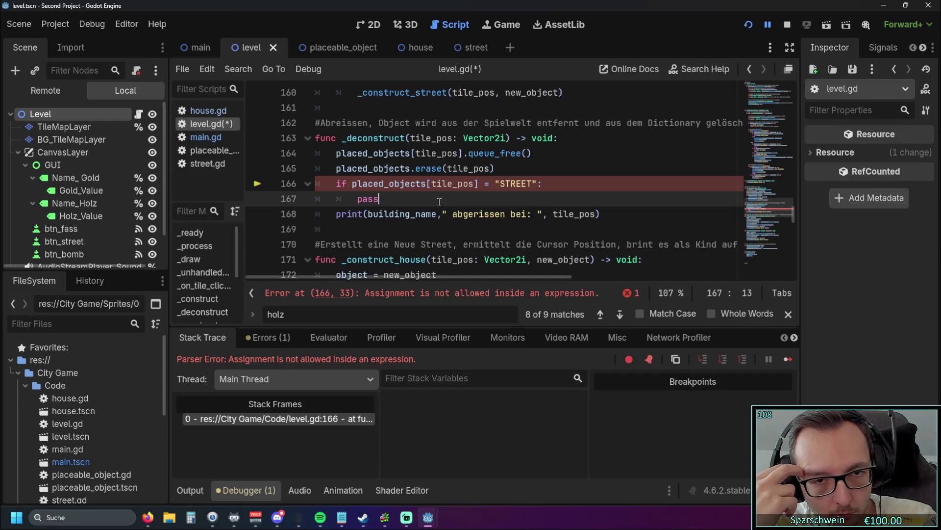
Step: Review _construct_street and the Street button's building_name = "Street" assignment
scroll(440, 201, down, 6)
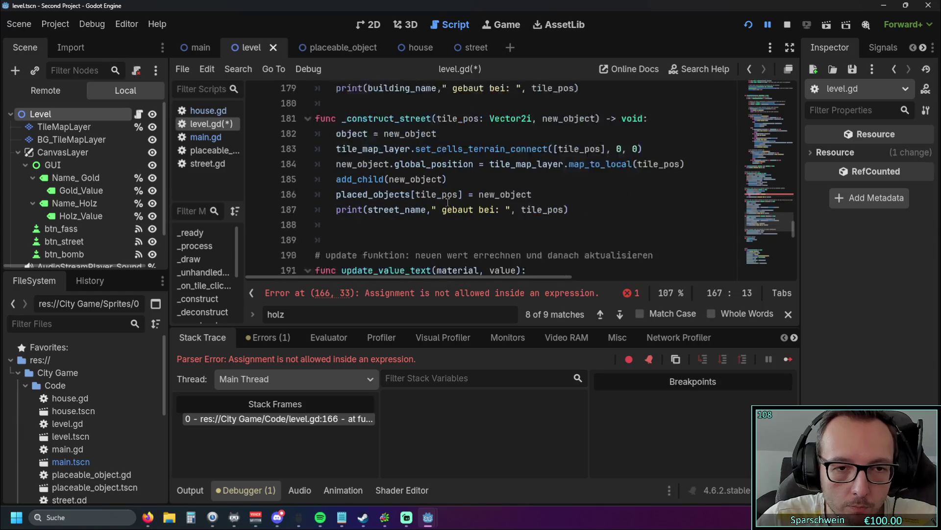
scroll(444, 200, up, 1)
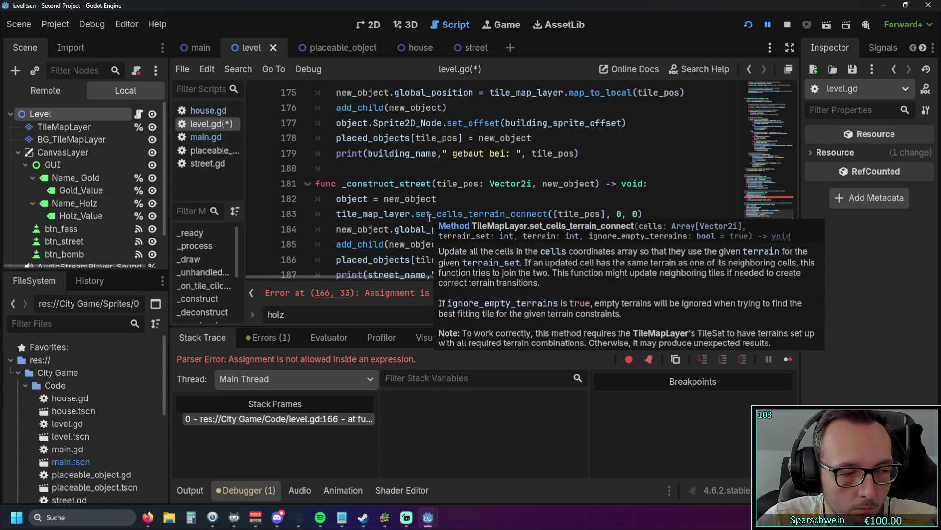
mouse_move(533, 179)
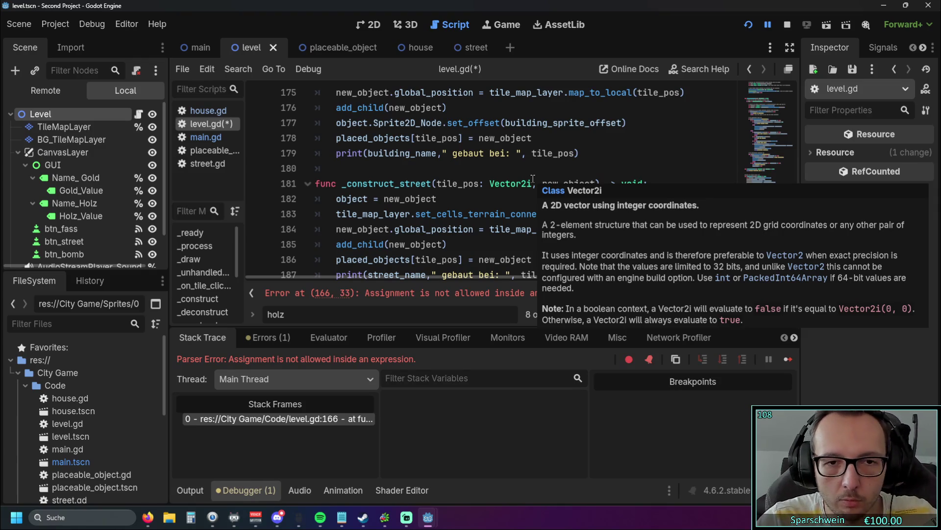
scroll(419, 193, down, 9)
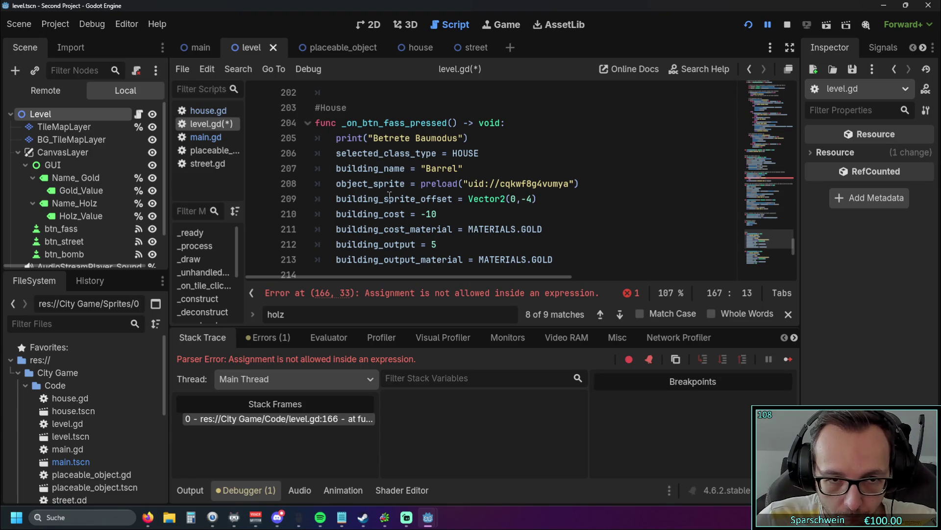
scroll(390, 196, down, 7)
drag(464, 214, 336, 214)
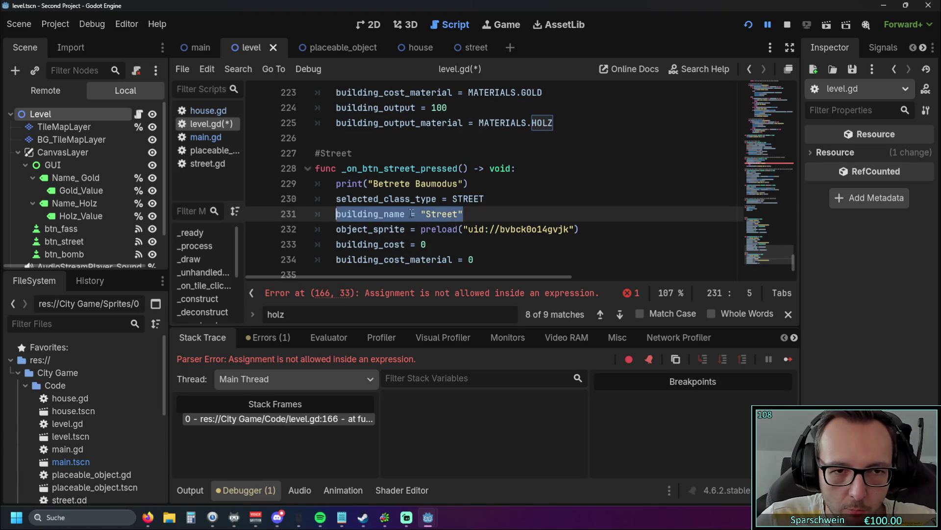
click(481, 212)
Step: Scroll back to the pass line in _deconstruct
scroll(481, 210, down, 1)
scroll(369, 184, up, 1)
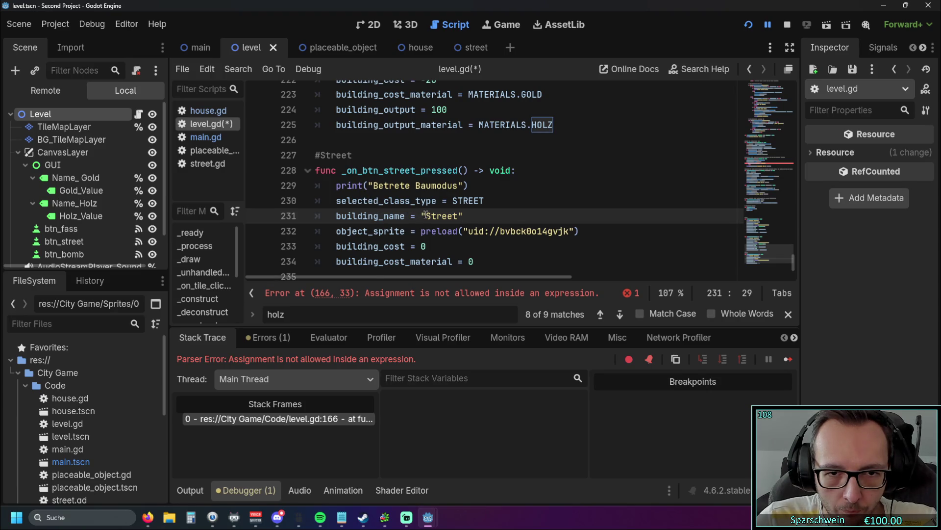
scroll(425, 215, up, 15)
scroll(425, 213, up, 4)
scroll(416, 210, down, 2)
click(409, 207)
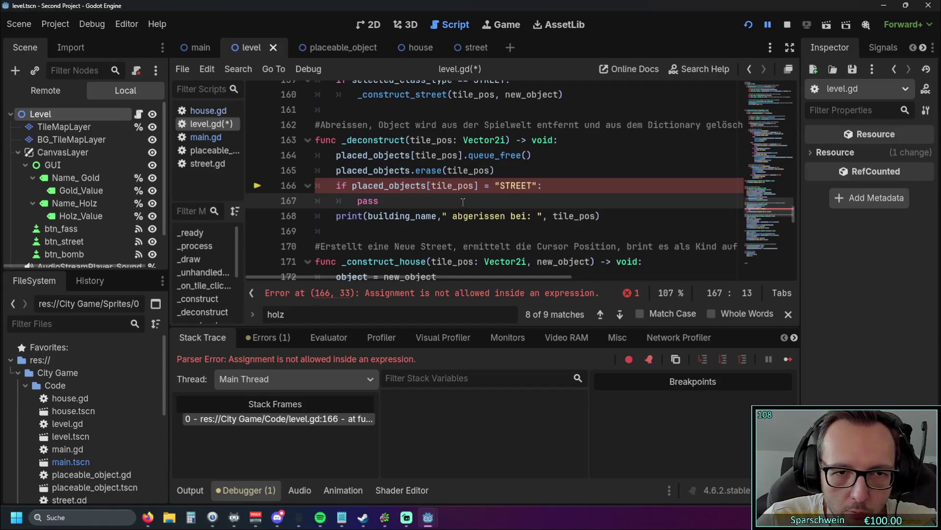
Step: Examine placed_objects in the line 166 STREET check, then switch to the text.txt notes
drag(337, 170, 411, 170)
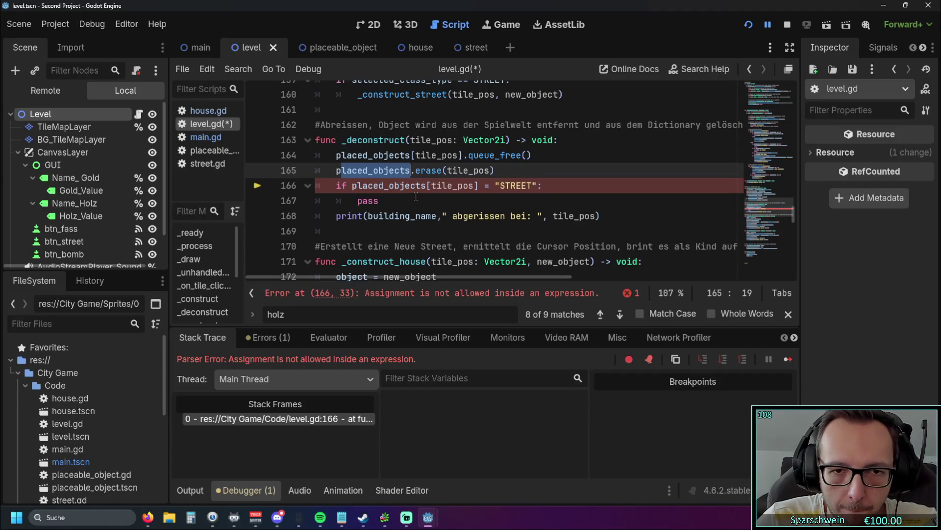
click(478, 186)
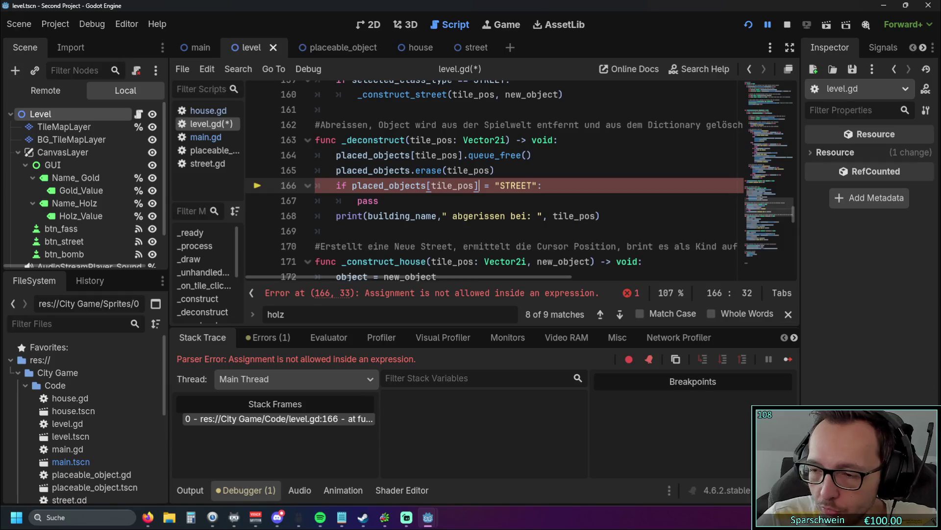
key(alt+Tab)
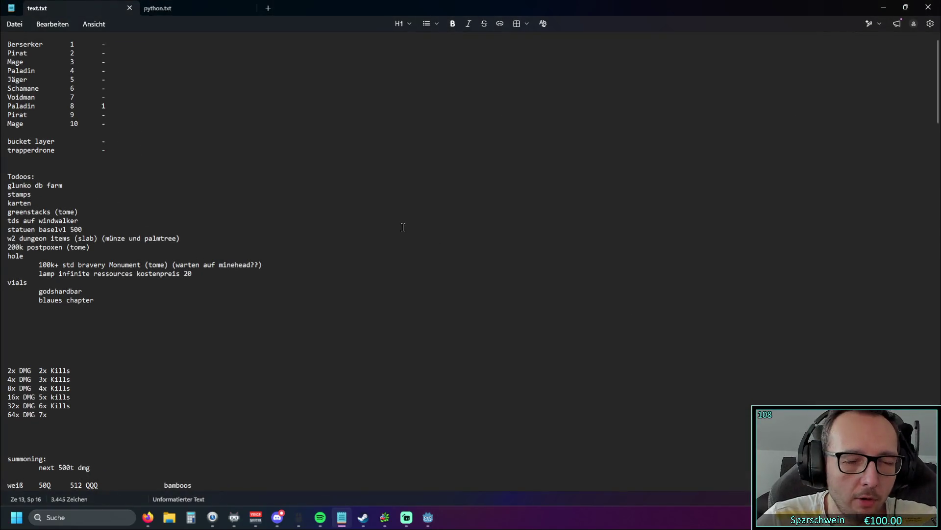